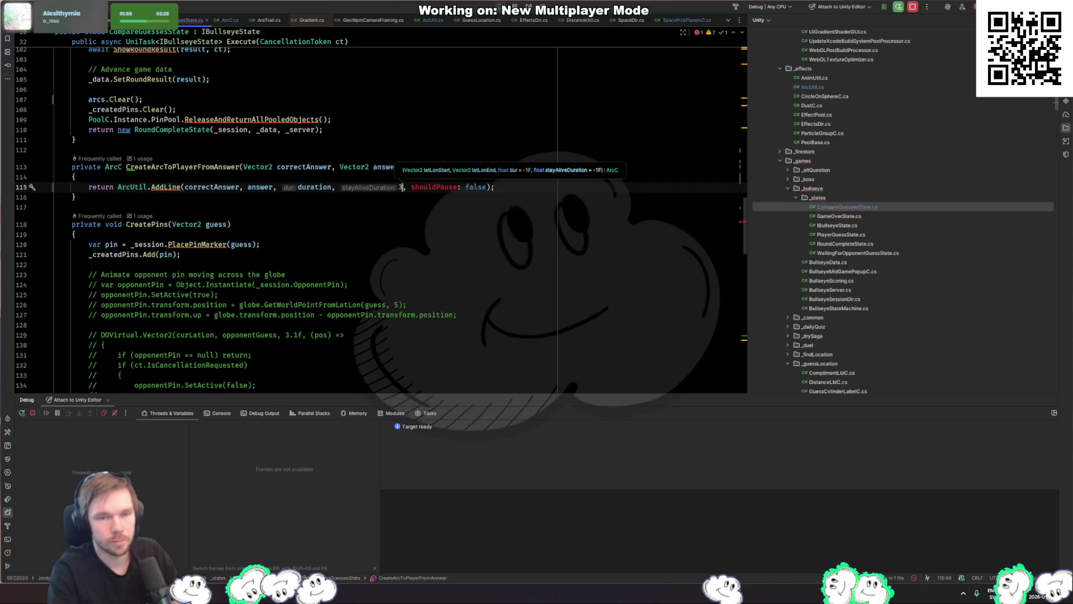
# Remove the shouldPause: false argument and its leftover comma from the arc's AddLine call
pyautogui.press('Right')
pyautogui.press('Right')
pyautogui.hotkey('ctrl', 'Delete')
pyautogui.hotkey('ctrl', 'Delete')
pyautogui.hotkey('ctrl', 'Delete')
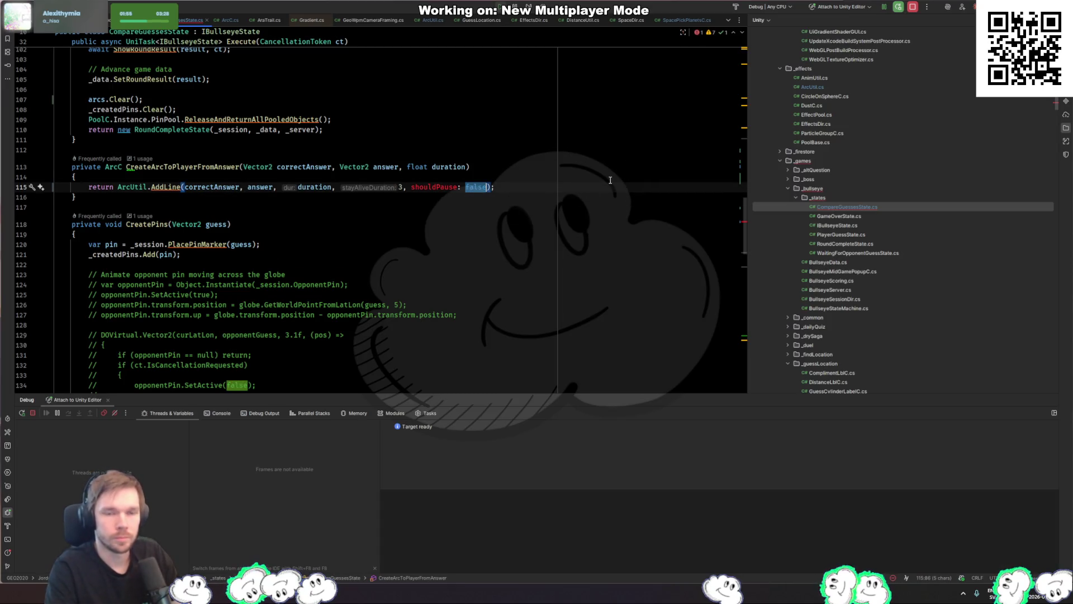
pyautogui.press('BackSpace')
# Pause and stop the running game in Unity, then return to Rider
pyautogui.hotkey('alt', 'Tab')
pyautogui.hotkey('ctrl', 'shift', 'p')
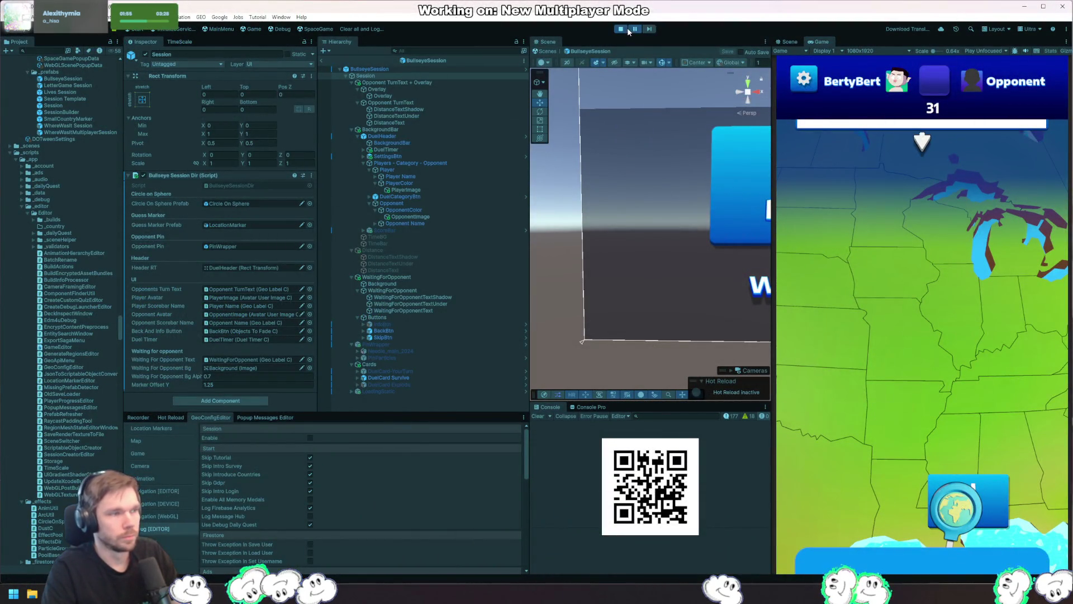
pyautogui.hotkey('ctrl', 'p')
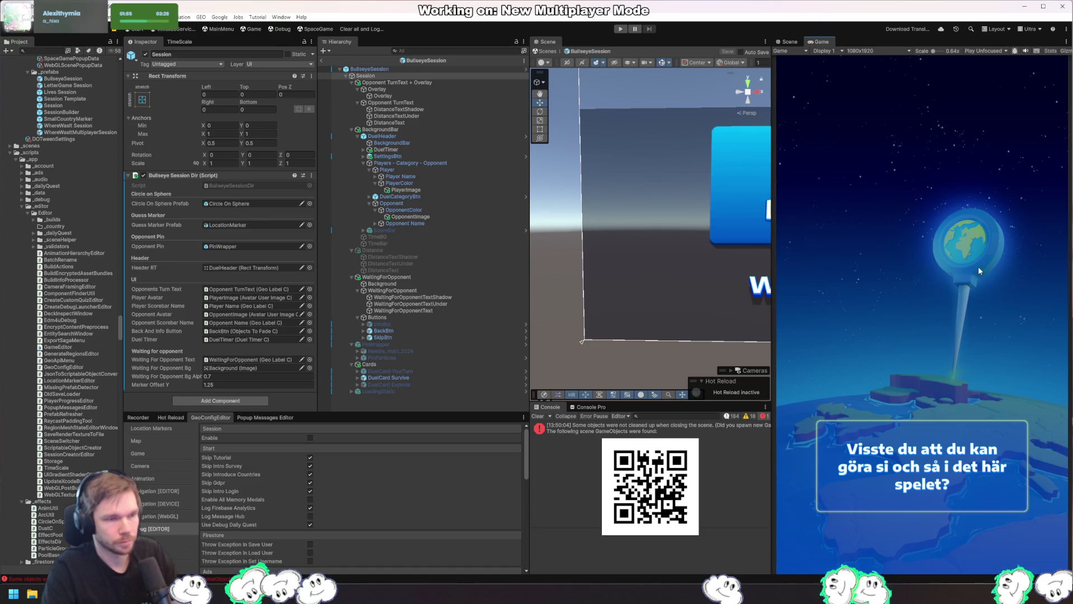
pyautogui.hotkey('alt', 'Tab')
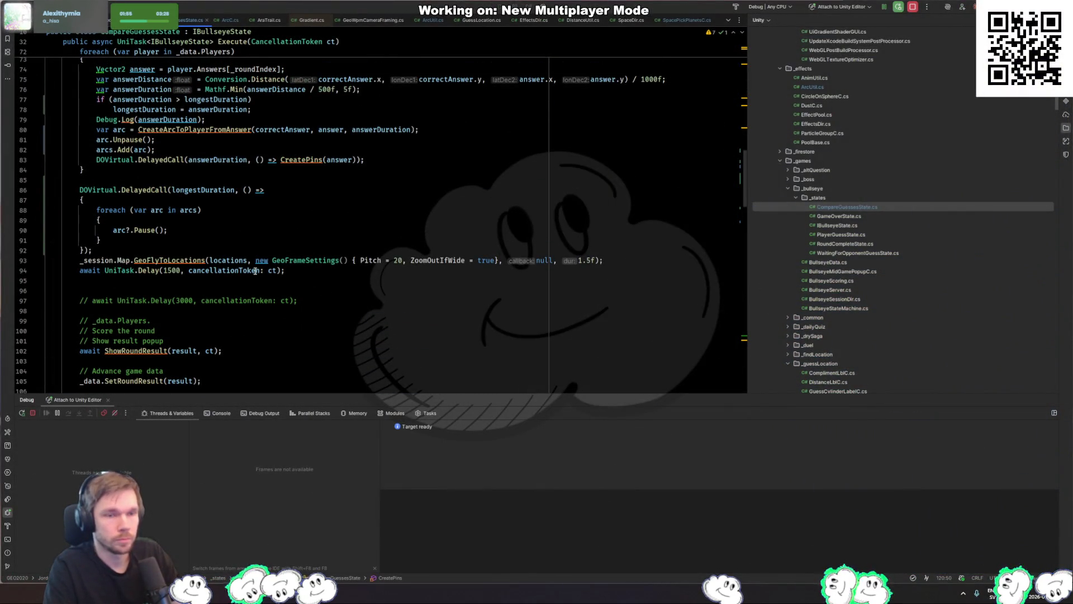
# Move arcs.Clear() from the end of Execute to right after the arc pause loop in the delayed call
pyautogui.click(241, 254)
pyautogui.scroll(-2, 235, 246)
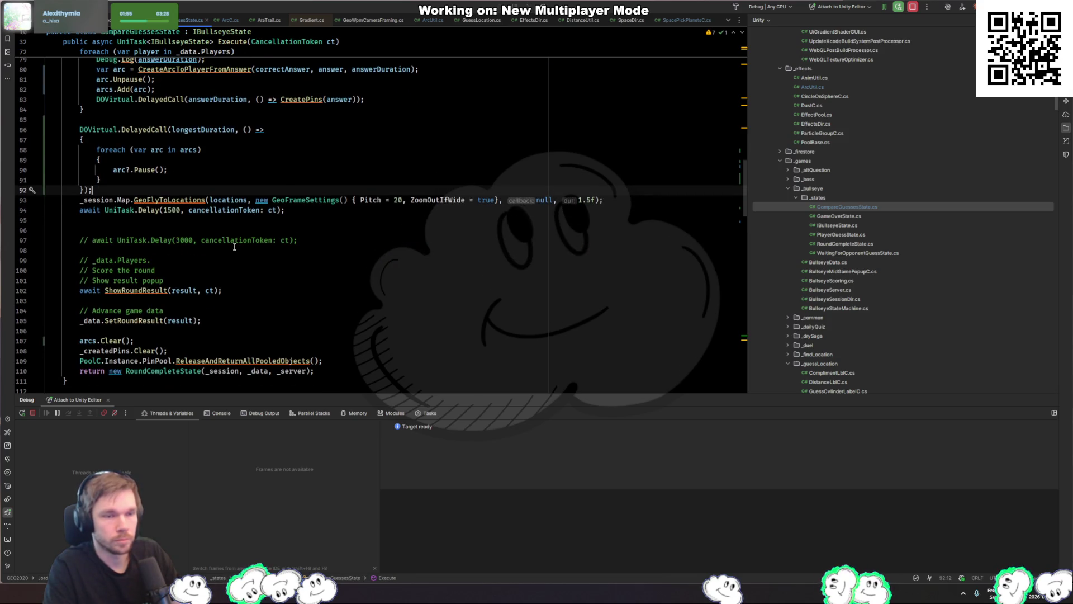
pyautogui.click(172, 343)
pyautogui.hotkey('ctrl', 'x')
pyautogui.click(153, 169)
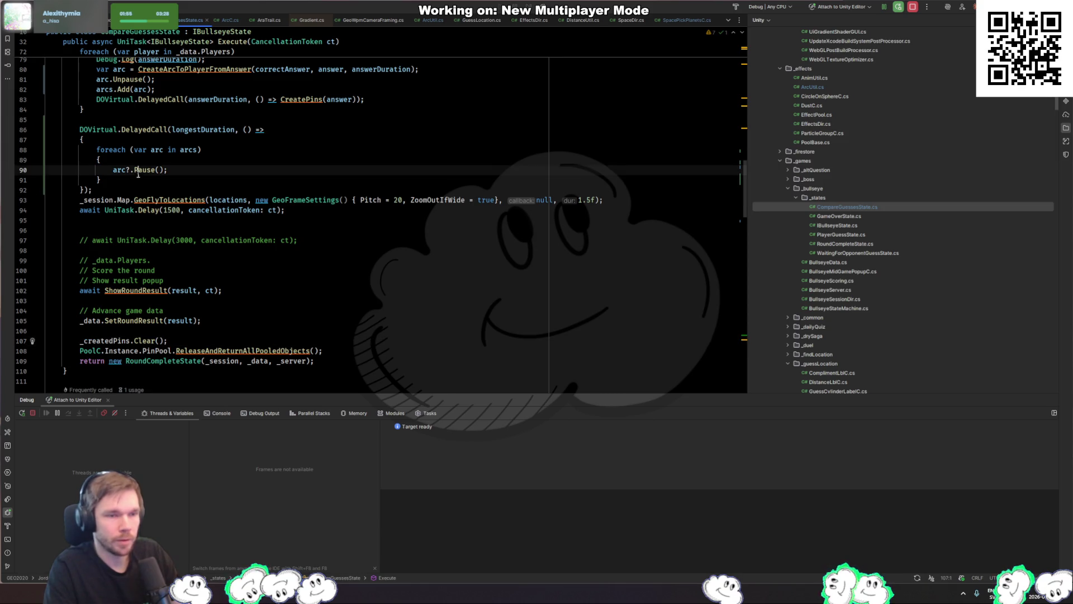
pyautogui.click(283, 180)
pyautogui.press('Return')
pyautogui.hotkey('ctrl', 'v')
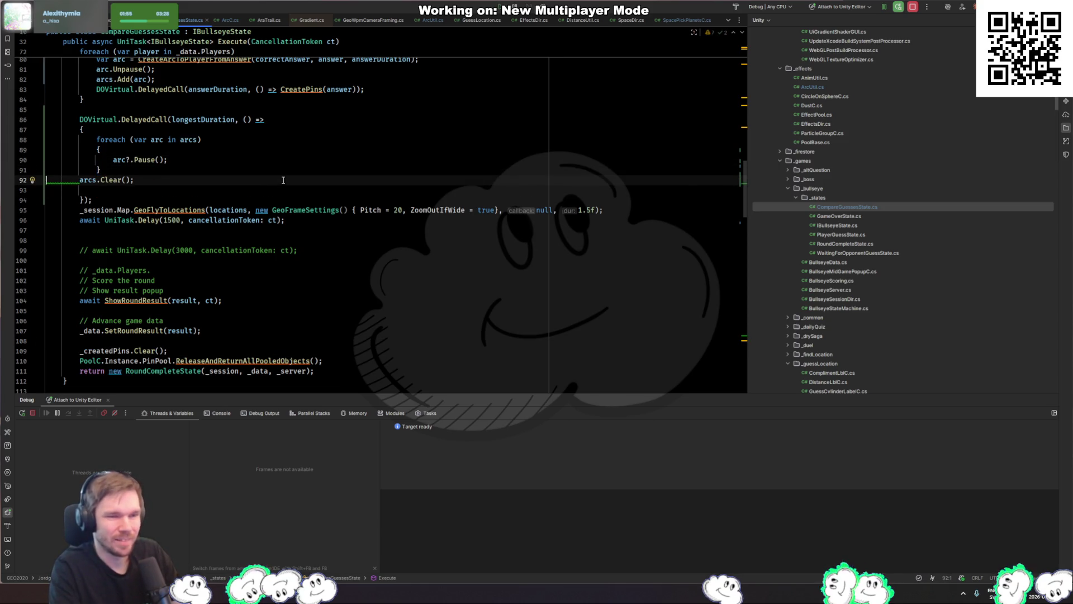
pyautogui.press('Tab')
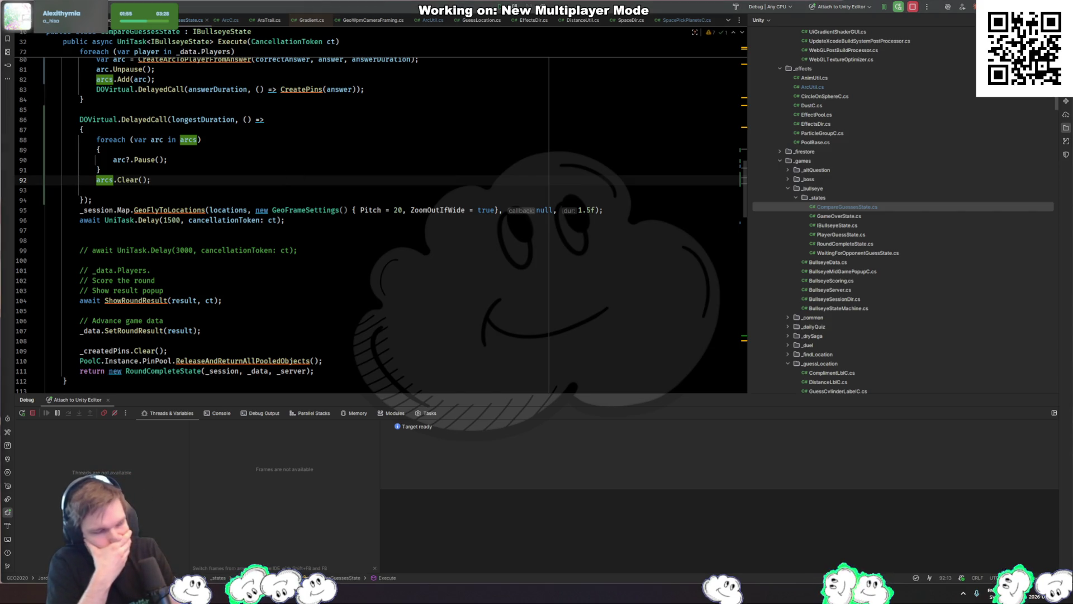
pyautogui.hotkey('alt', 'Tab')
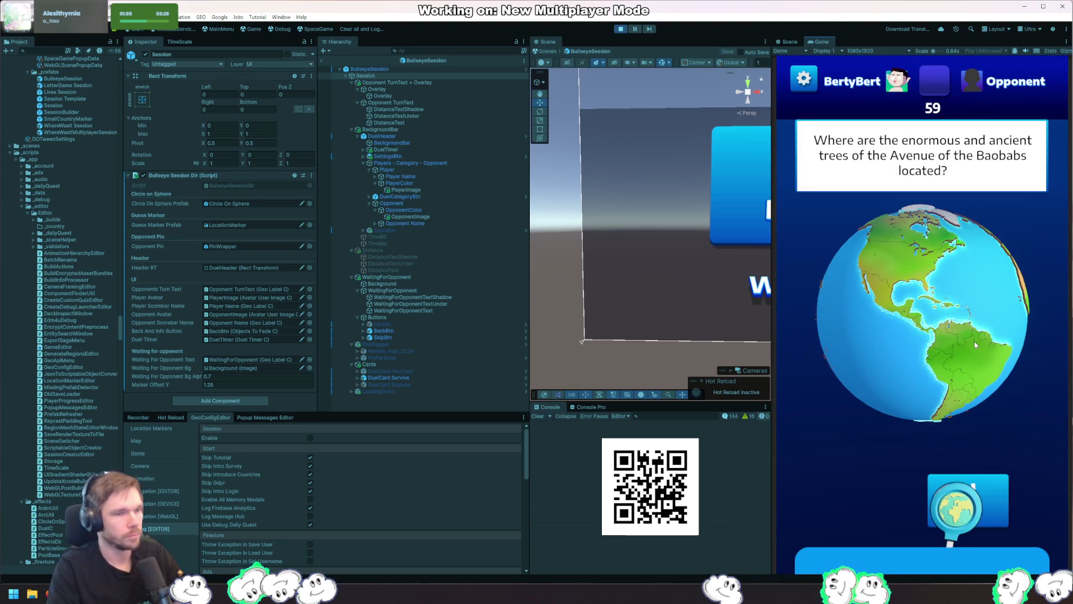
# Spin the globe toward Africa and back to South America, then submit the Avenue of the Baobabs guess
pyautogui.moveTo(975, 341); pyautogui.dragTo(907, 358)
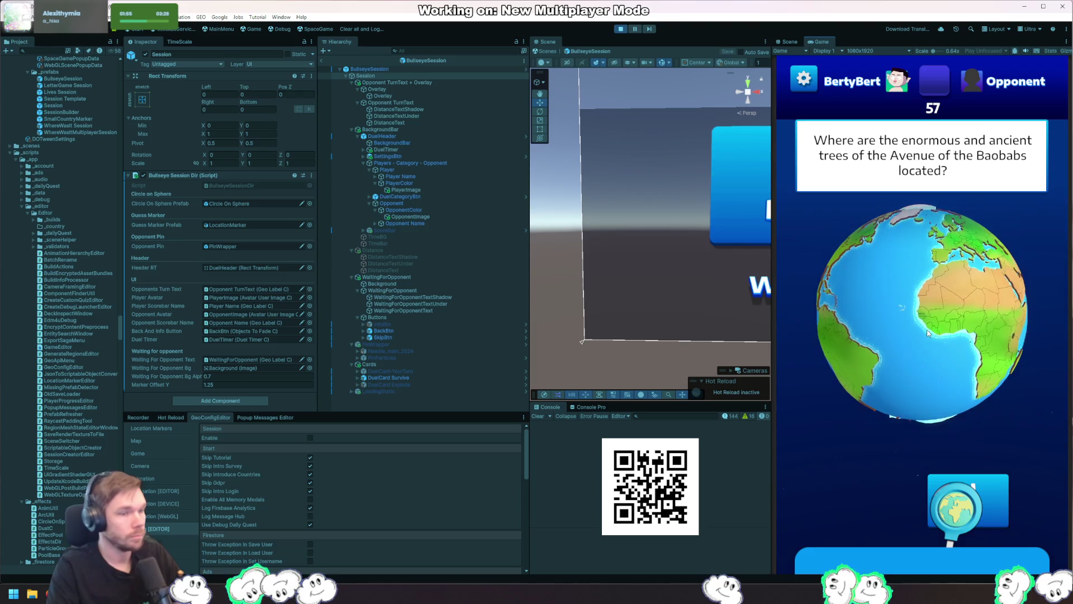
pyautogui.moveTo(876, 320); pyautogui.dragTo(973, 329)
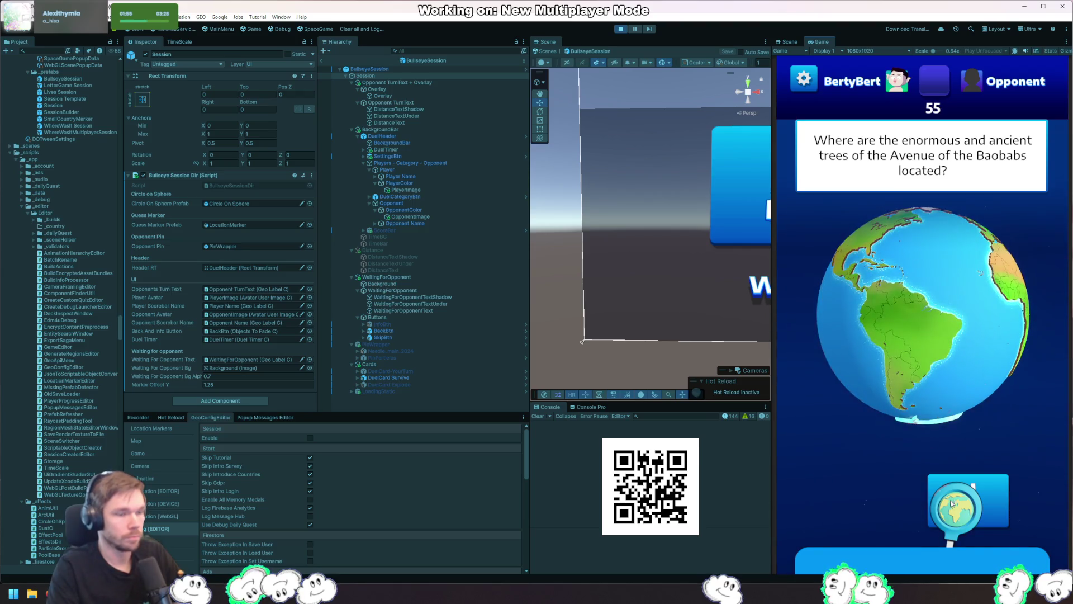
pyautogui.click(953, 502)
pyautogui.scroll(3, 910, 363)
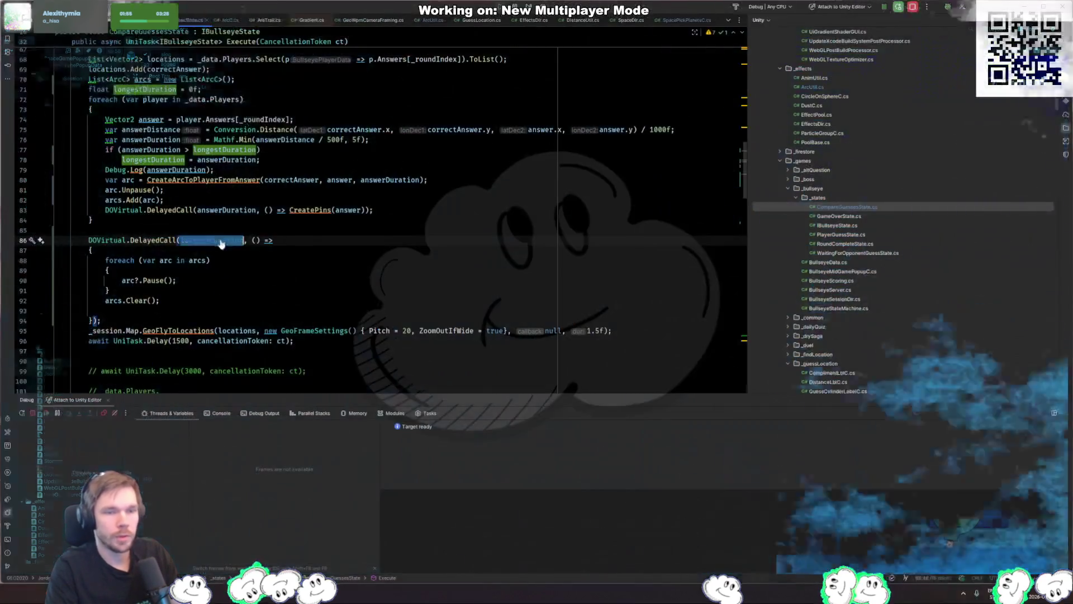
# Change CreateArcToPlayerFromAnswer's arc stayAliveDuration from 3 to 5
pyautogui.scroll(2, 218, 246)
pyautogui.click(163, 251)
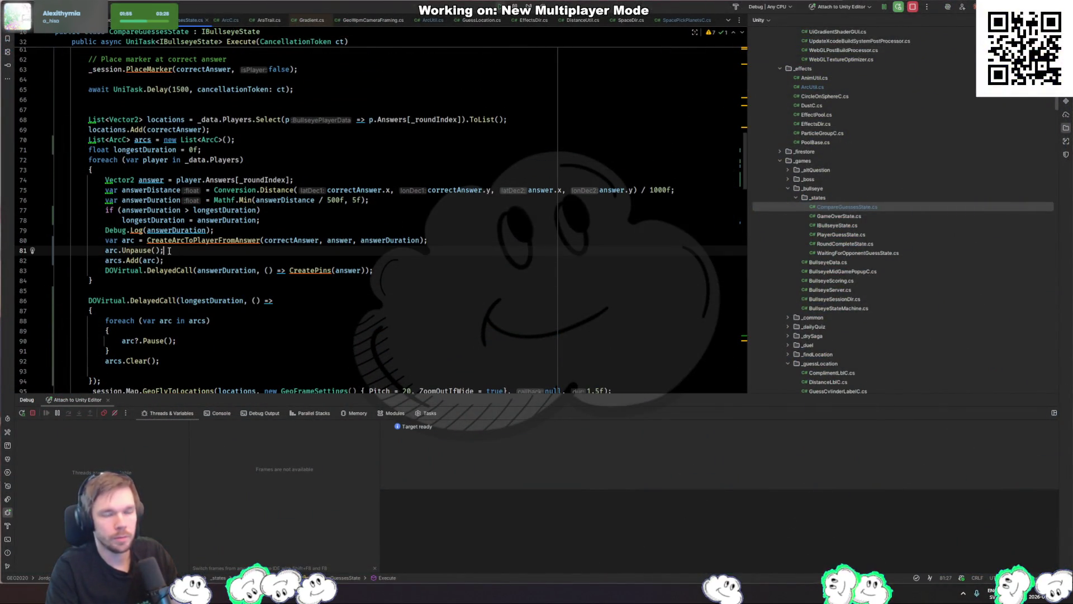
pyautogui.click(203, 240)
pyautogui.click(222, 220)
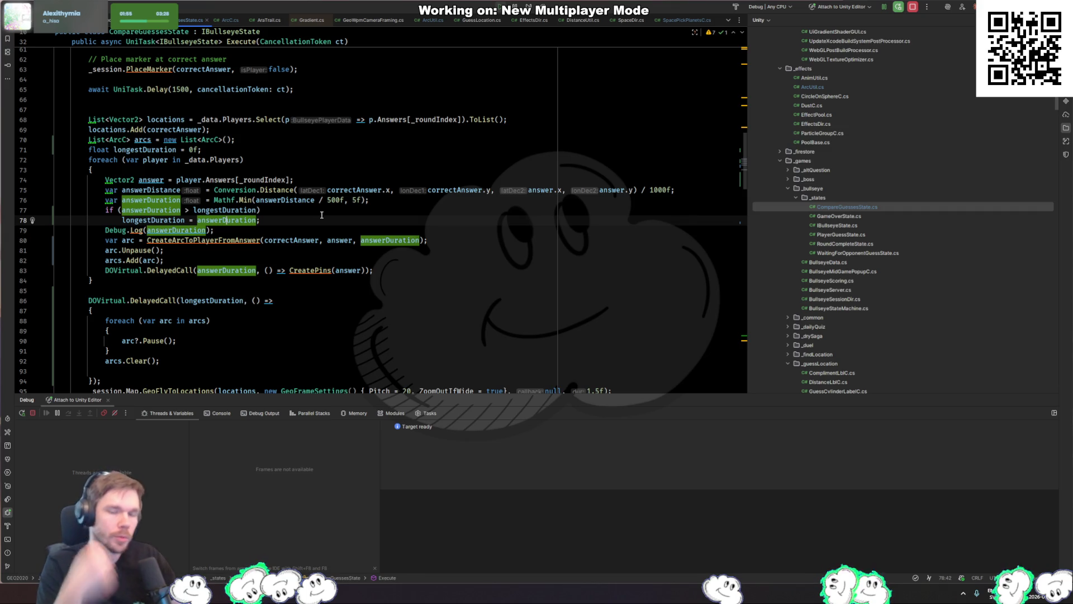
pyautogui.doubleClick(406, 241)
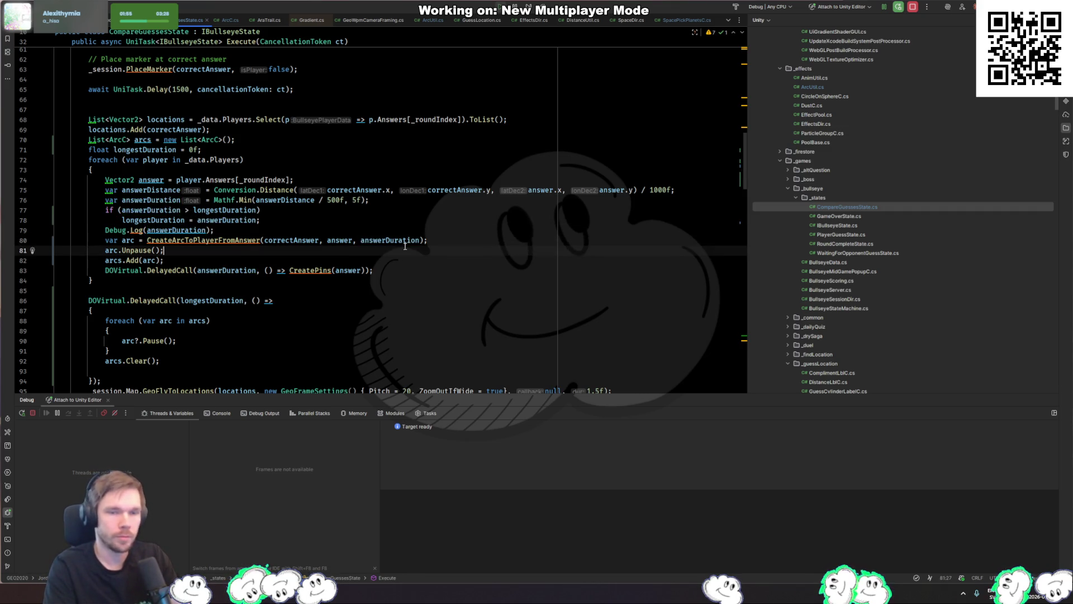
pyautogui.keyDown('ctrl'); pyautogui.click(246, 240); pyautogui.keyUp('ctrl')
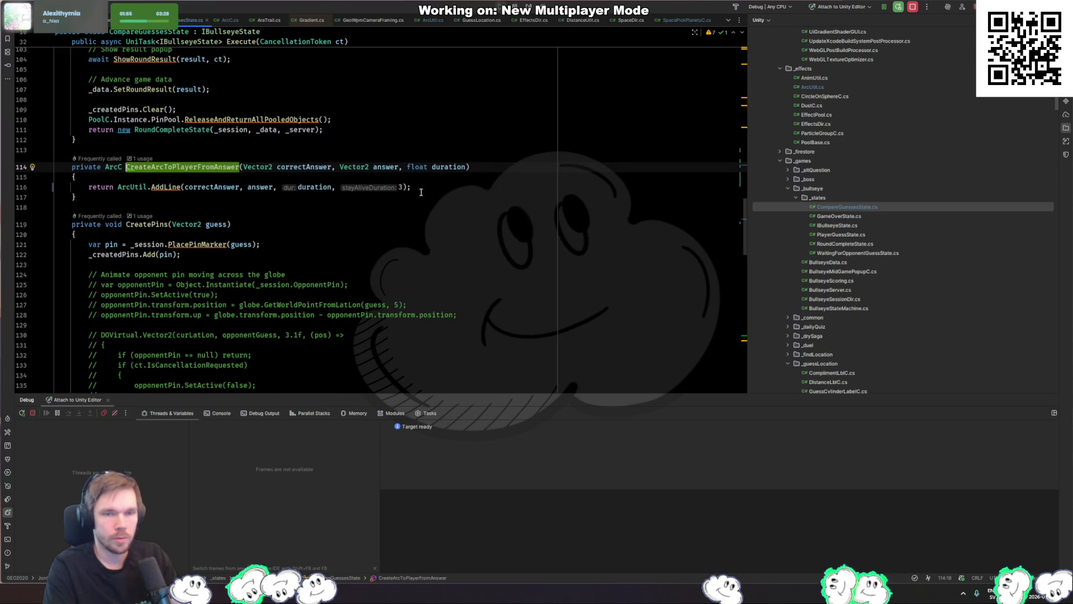
pyautogui.doubleClick(402, 187)
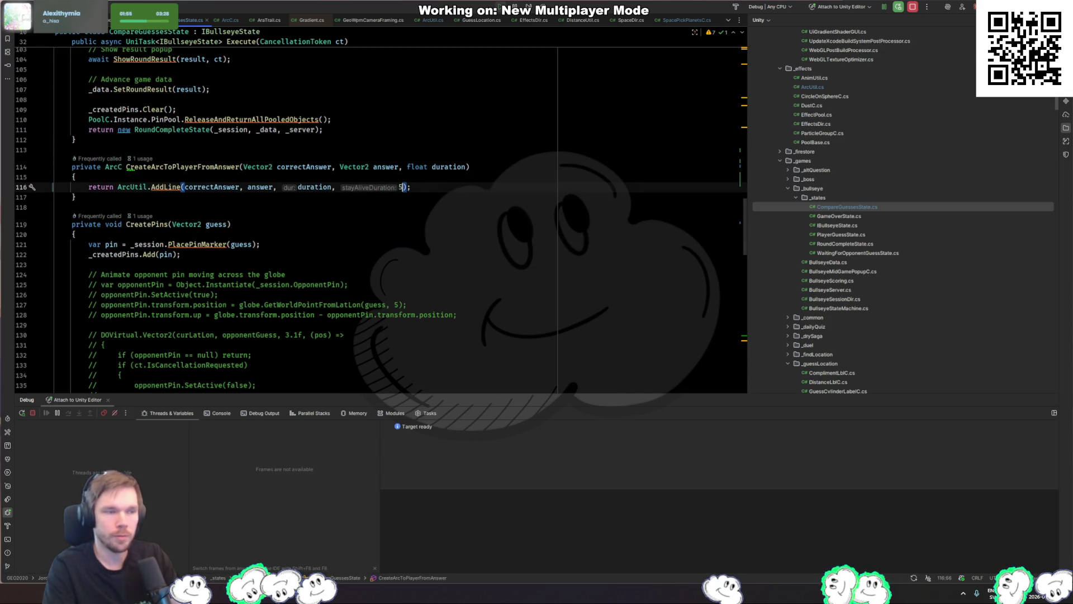
pyautogui.hotkey('alt', 'Tab')
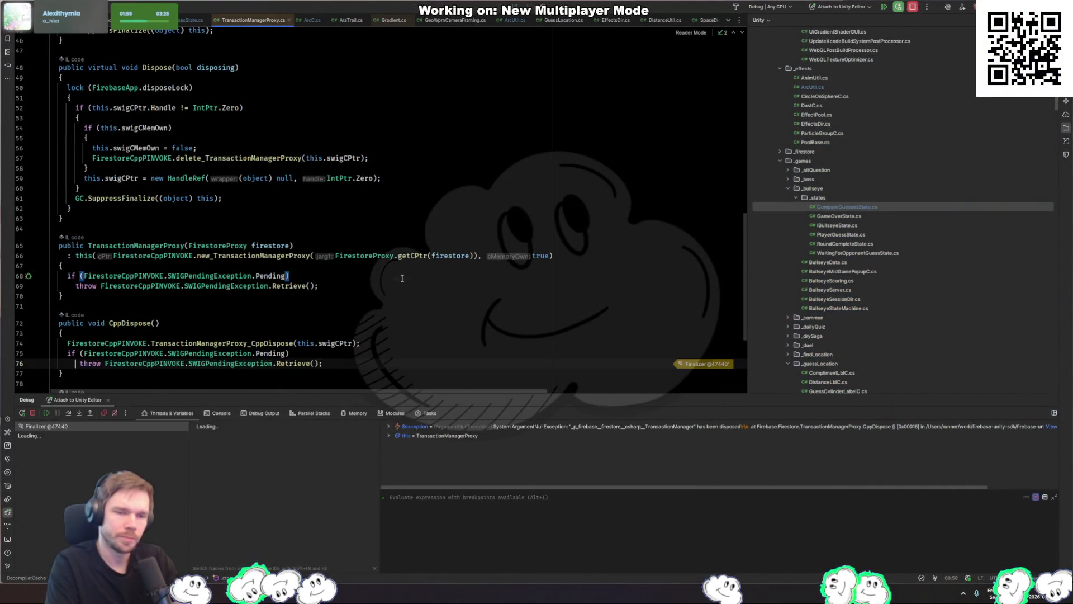
# Resume the debugger past the Firestore transaction exception
pyautogui.press('F5')
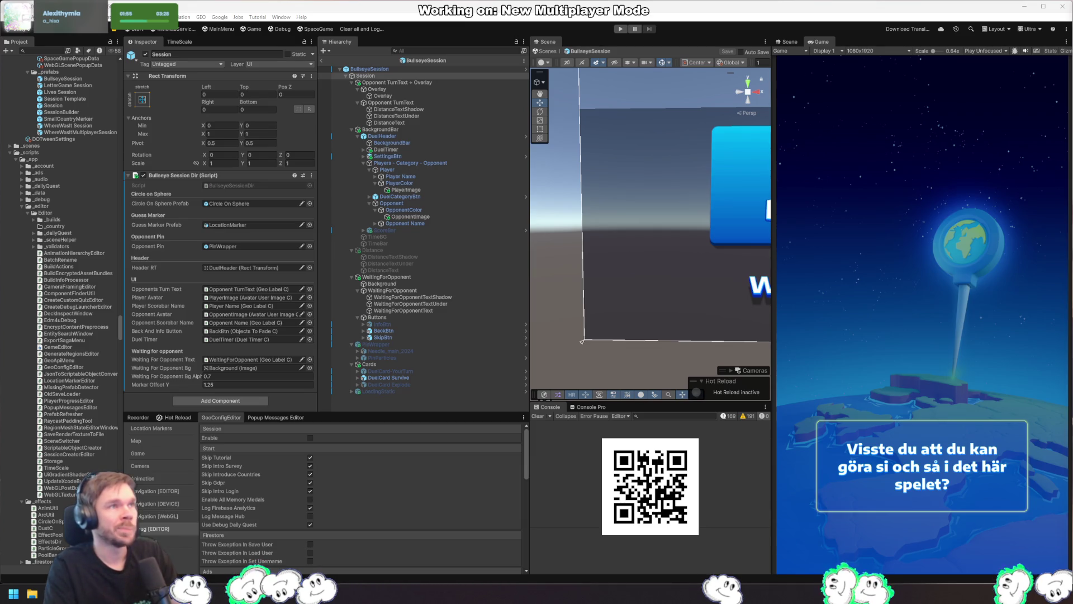
# Play the Caribbean sea turtles question, place a guess on the map, and stop after the points screen
pyautogui.click(621, 29)
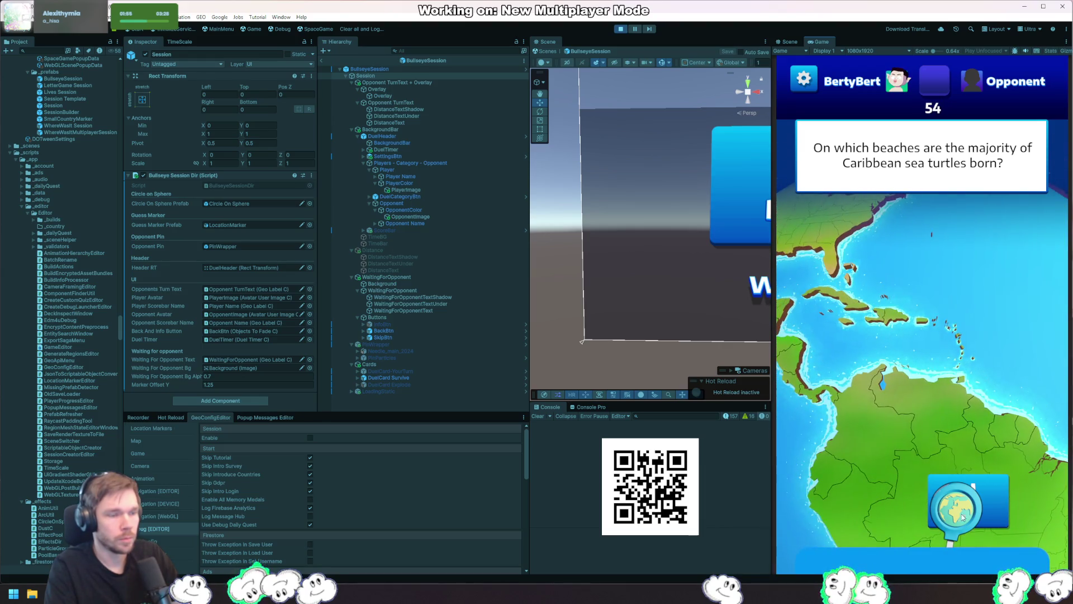
pyautogui.click(895, 364)
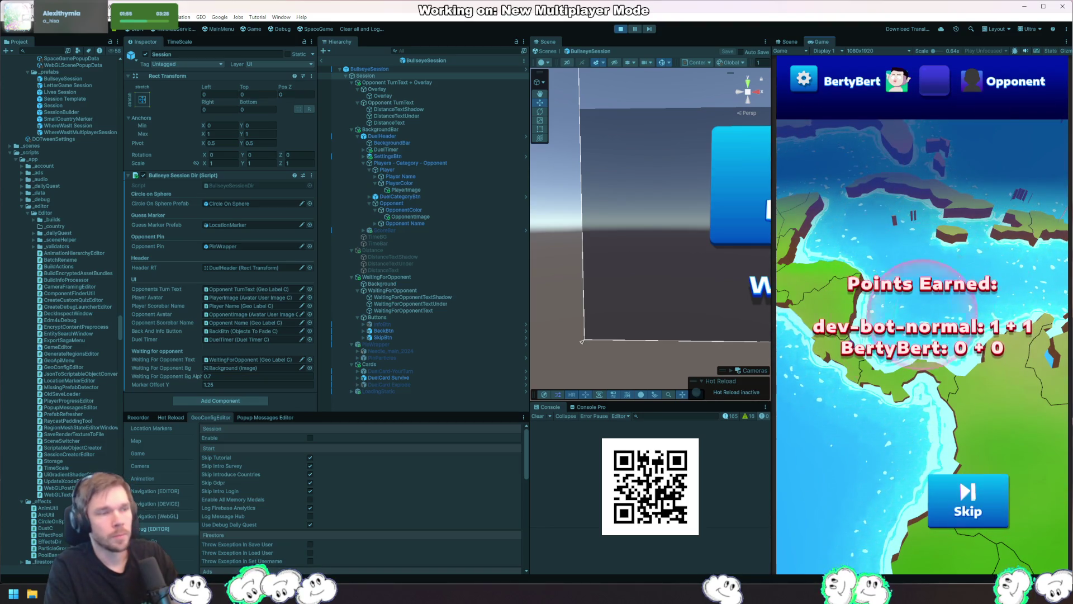
pyautogui.hotkey('ctrl', 'p')
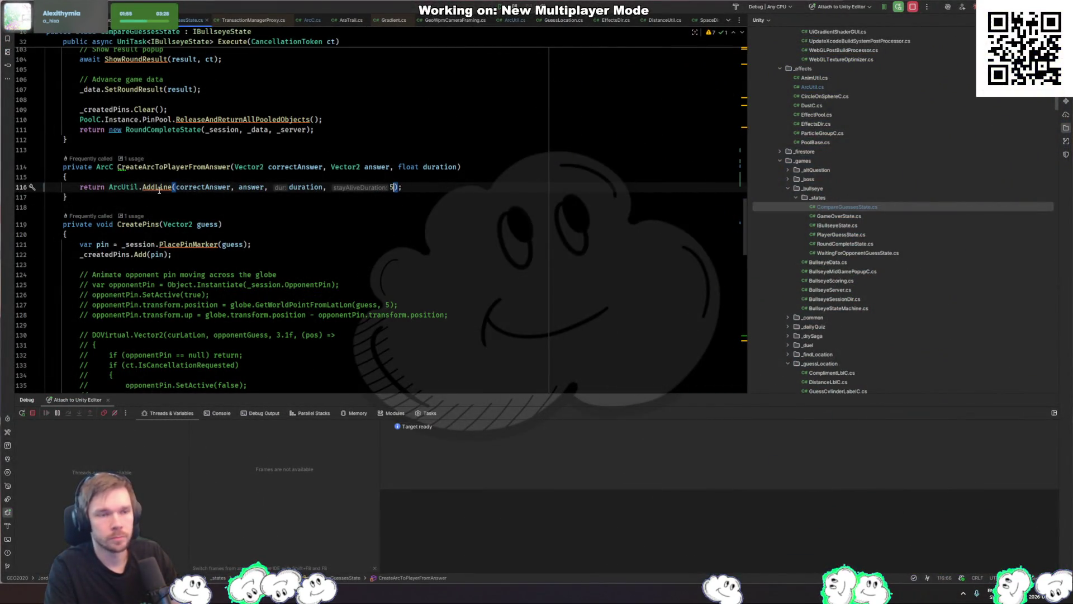
# Replace the AddLine call with ArcUtil.AddGuessLine and put null in place of the duration argument
pyautogui.doubleClick(156, 187)
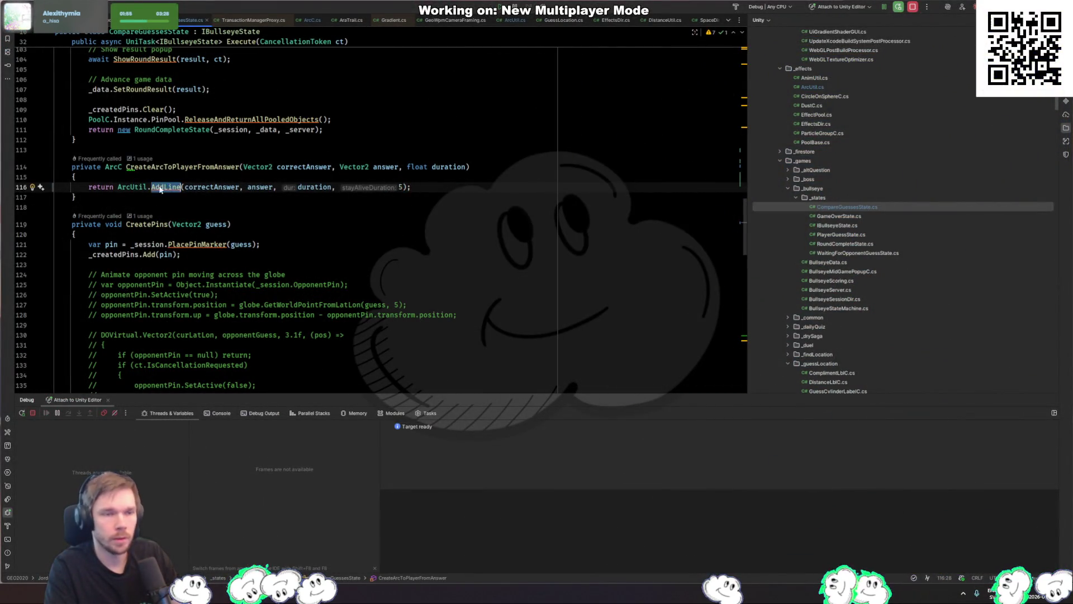
pyautogui.write('AddGu')
pyautogui.press('Return')
pyautogui.click(335, 186)
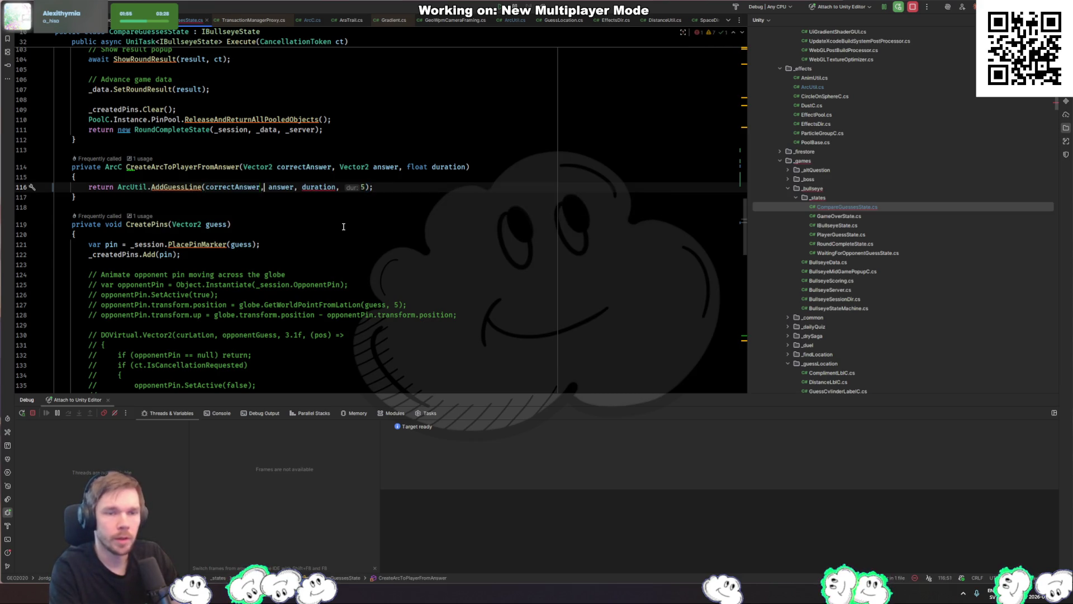
pyautogui.hotkey('ctrl', 'BackSpace')
pyautogui.press('BackSpace')
pyautogui.press('BackSpace')
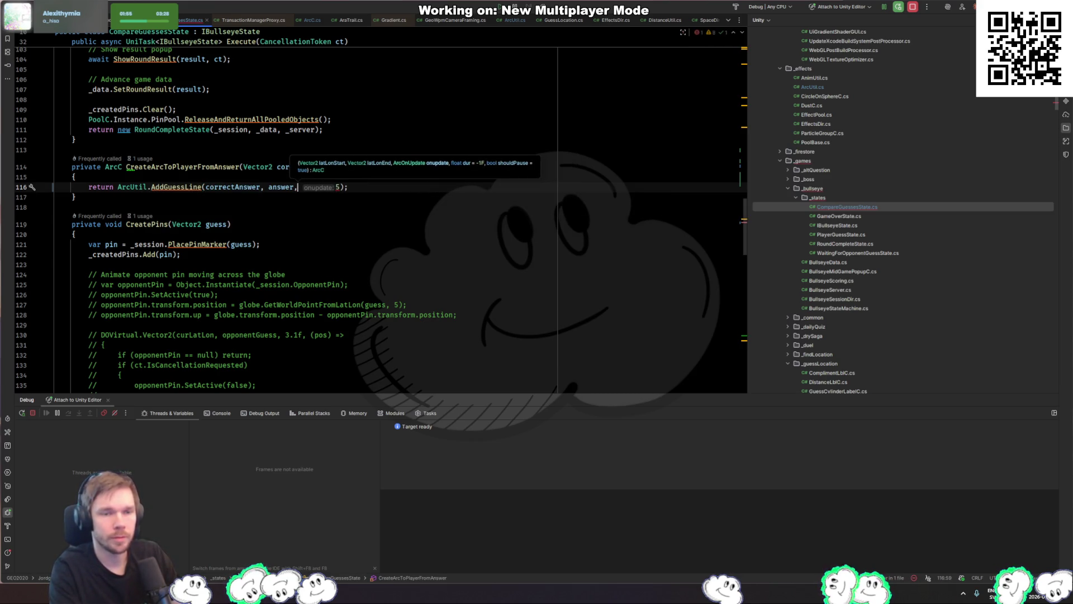
pyautogui.press('BackSpace')
pyautogui.write('null,')
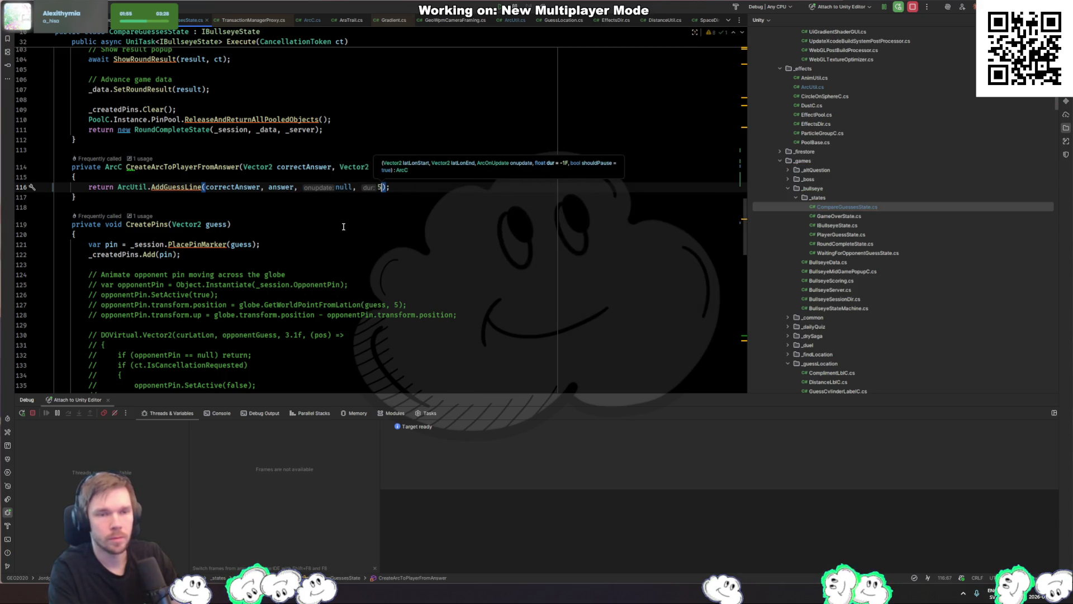
# Pass duration instead of the fixed 5 as the last argument, then open AddGuessLine's definition
pyautogui.scroll(3, 384, 273)
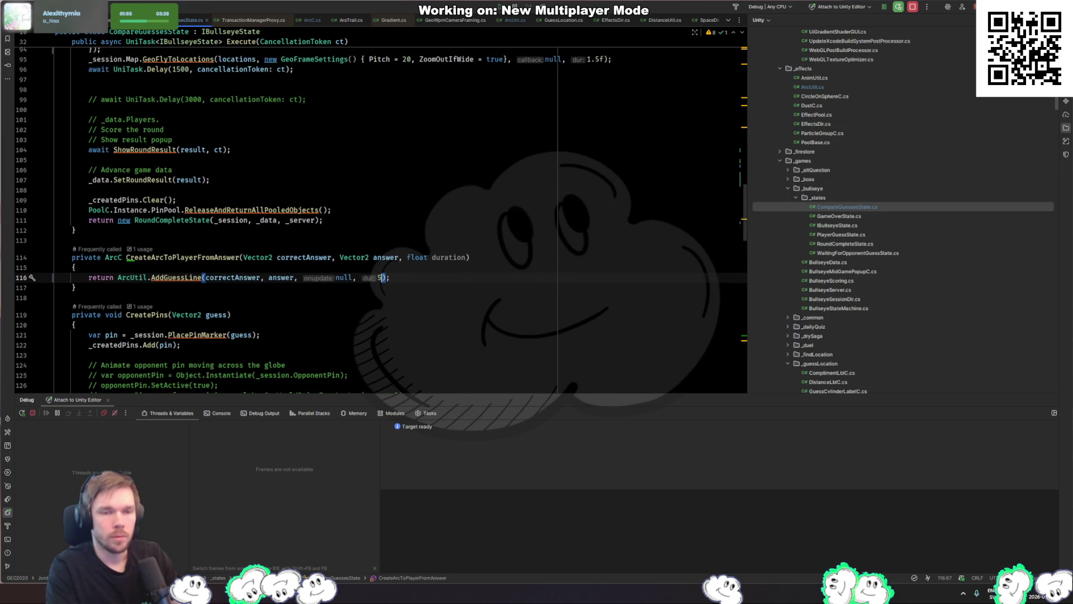
pyautogui.press('BackSpace')
pyautogui.write('dur')
pyautogui.press('Return')
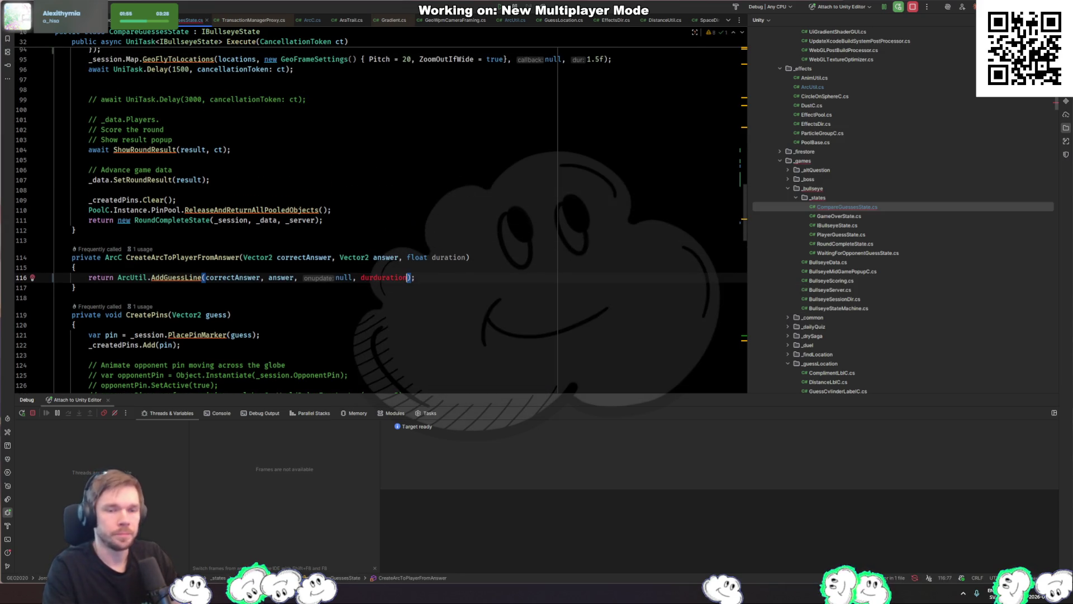
pyautogui.hotkey('ctrl', 'BackSpace')
pyautogui.write('dur')
pyautogui.press('Return')
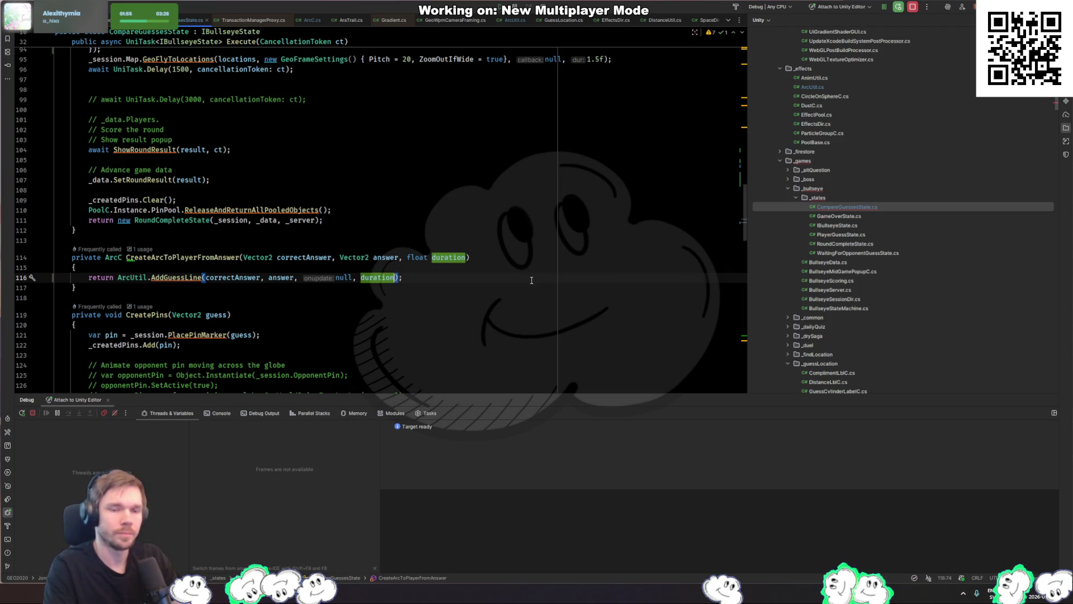
pyautogui.hotkey('alt', 'Tab')
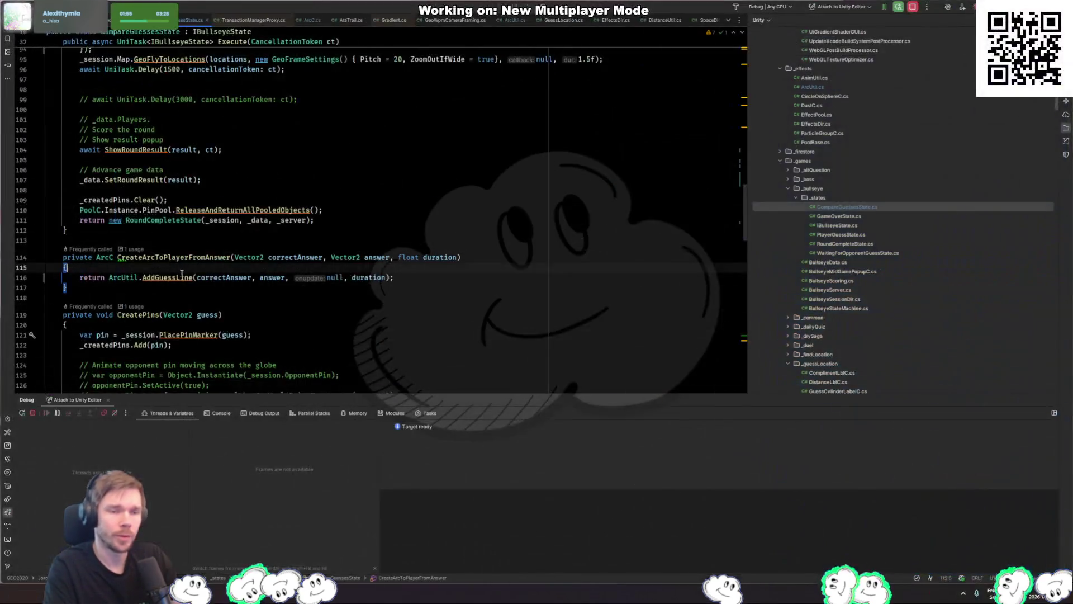
pyautogui.keyDown('ctrl'); pyautogui.click(167, 278); pyautogui.keyUp('ctrl')
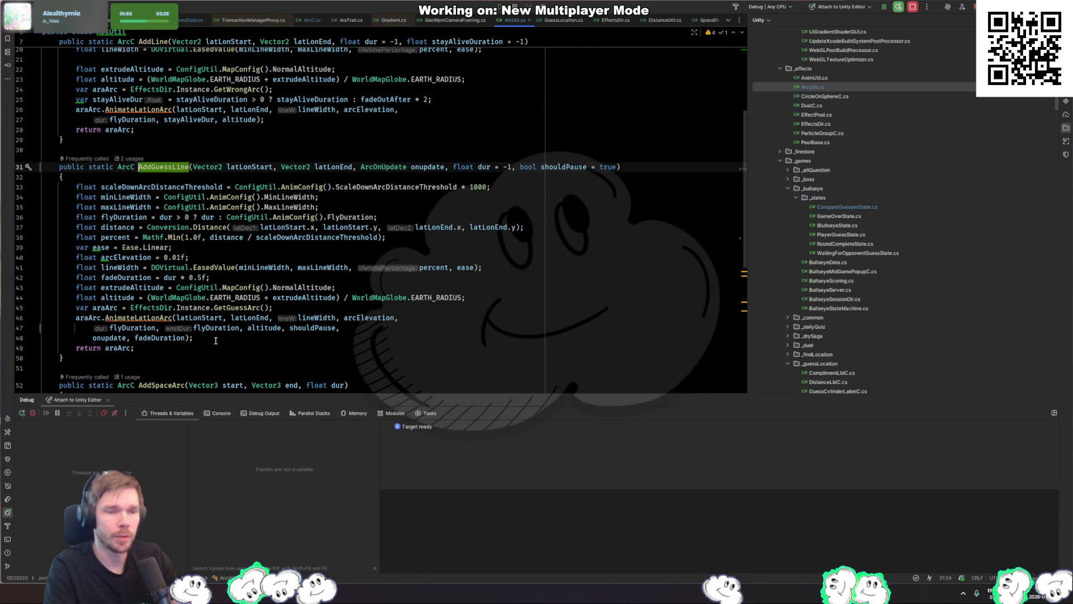
pyautogui.keyDown('ctrl'); pyautogui.click(168, 318); pyautogui.keyUp('ctrl')
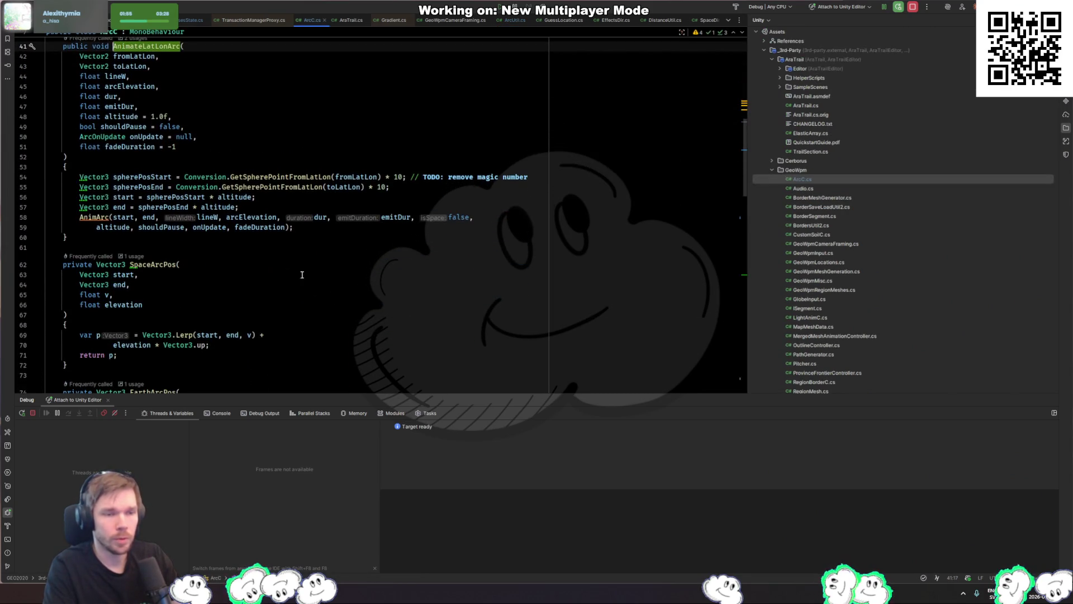
pyautogui.click(99, 218)
pyautogui.press('Down')
pyautogui.press('Down')
pyautogui.press('Down')
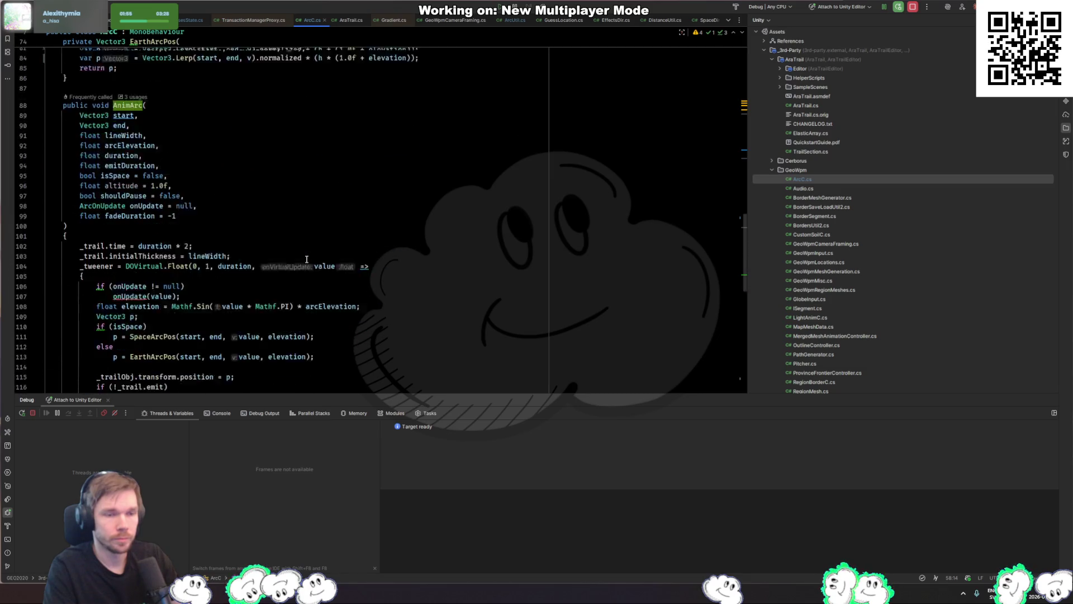
pyautogui.click(208, 128)
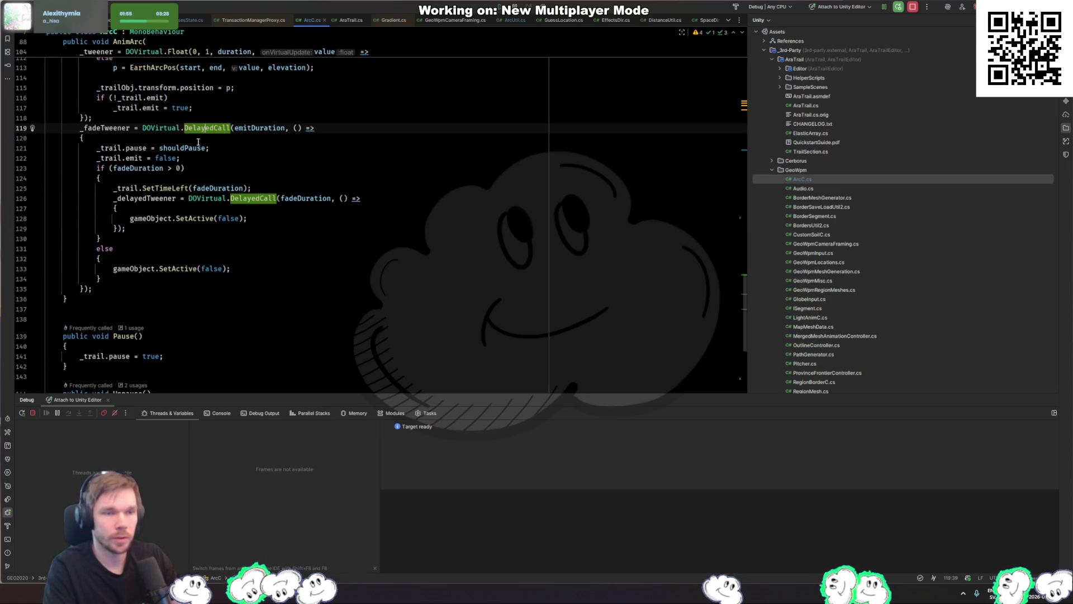
pyautogui.click(277, 160)
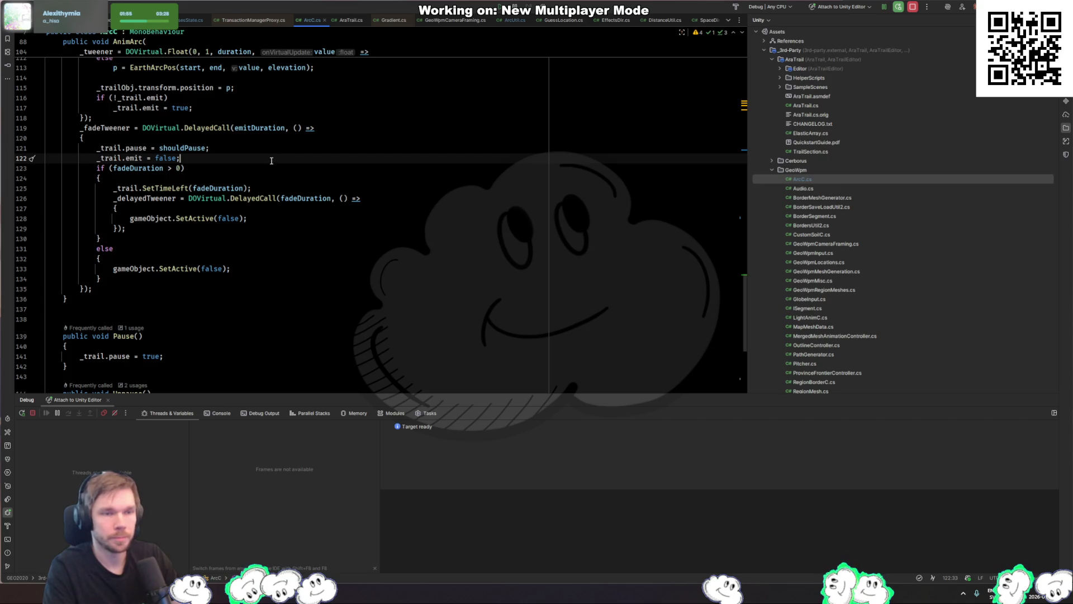
pyautogui.click(117, 128)
pyautogui.scroll(8, 295, 208)
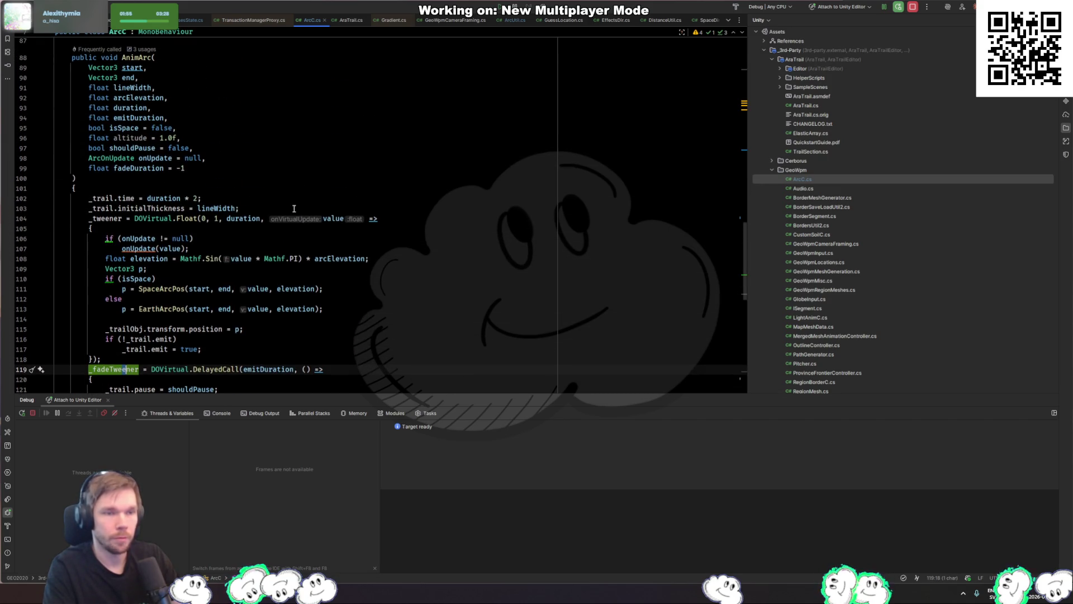
pyautogui.click(268, 370)
pyautogui.scroll(5, 202, 244)
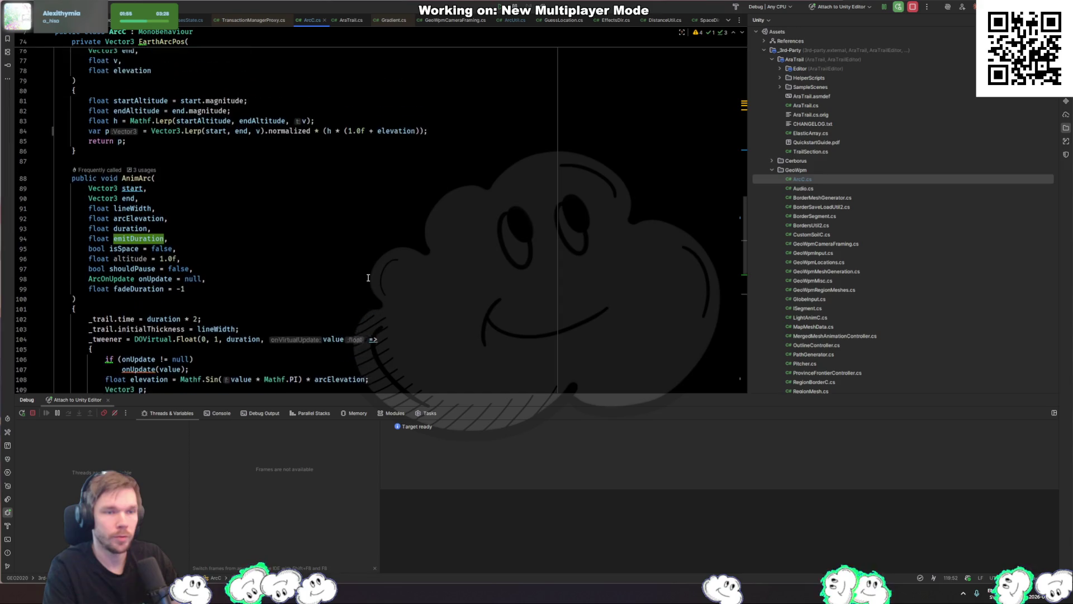
pyautogui.click(138, 208)
pyautogui.keyDown('ctrl'); pyautogui.click(140, 209); pyautogui.keyUp('ctrl')
pyautogui.press('Return')
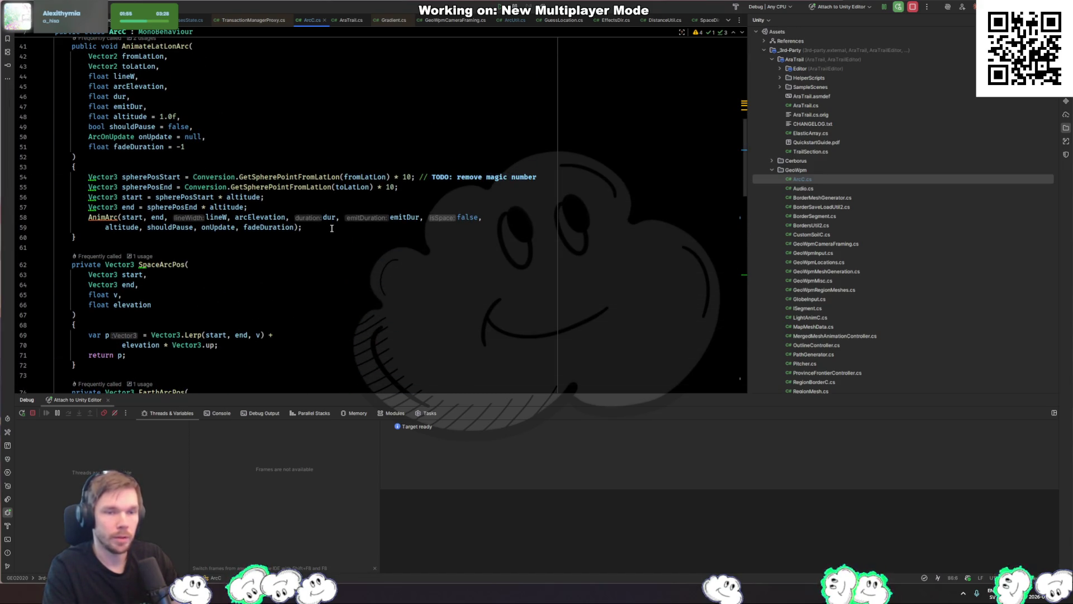
pyautogui.click(403, 217)
pyautogui.scroll(3, 179, 142)
pyautogui.keyDown('ctrl'); pyautogui.click(178, 141); pyautogui.keyUp('ctrl')
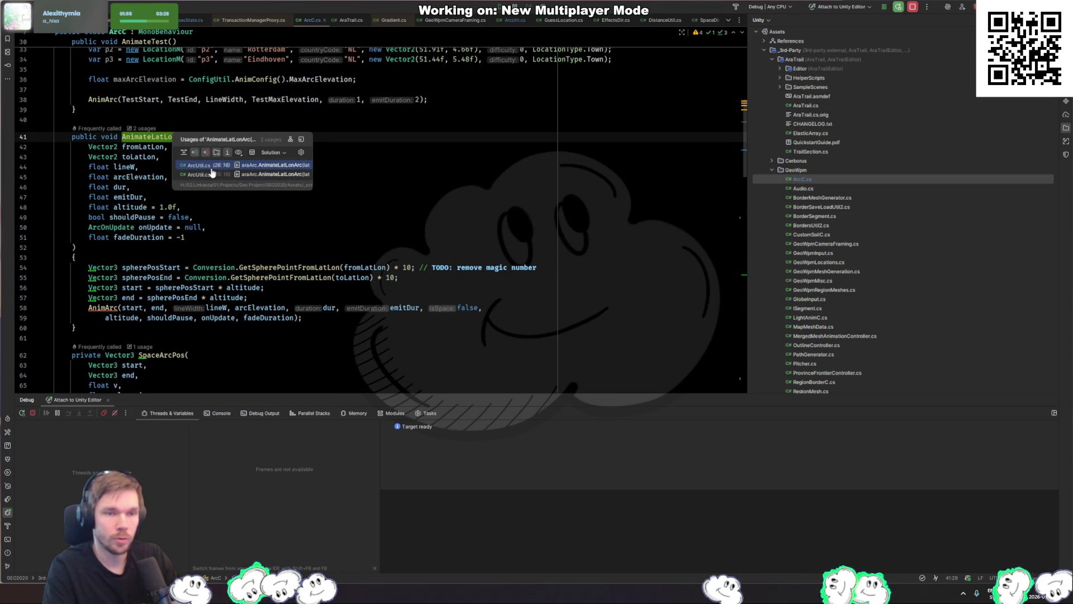
pyautogui.press('Escape')
pyautogui.moveTo(212, 173); pyautogui.dragTo(434, 192)
pyautogui.scroll(6, 179, 247)
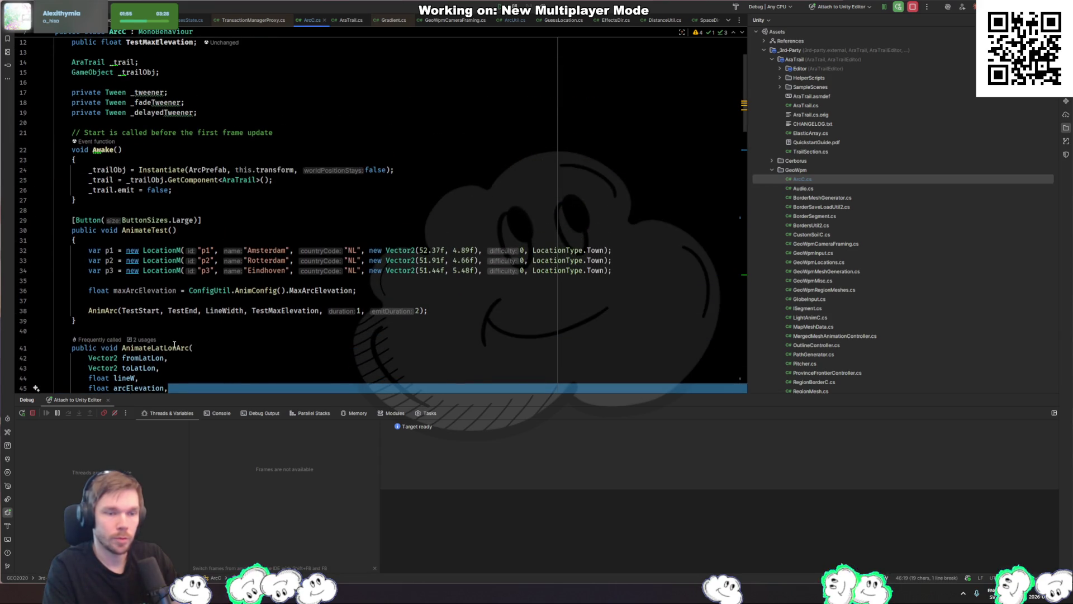
pyautogui.keyDown('ctrl'); pyautogui.click(157, 358); pyautogui.keyUp('ctrl')
pyautogui.scroll(7, 198, 210)
pyautogui.scroll(1, 198, 210)
pyautogui.keyDown('ctrl'); pyautogui.click(179, 150); pyautogui.keyUp('ctrl')
pyautogui.click(284, 183)
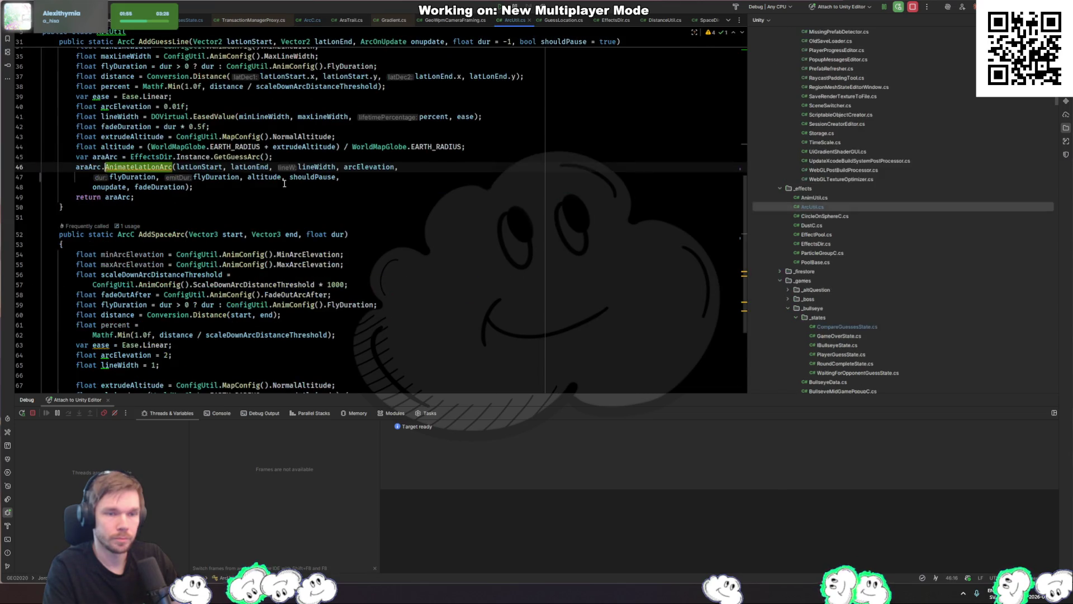
pyautogui.scroll(4, 337, 216)
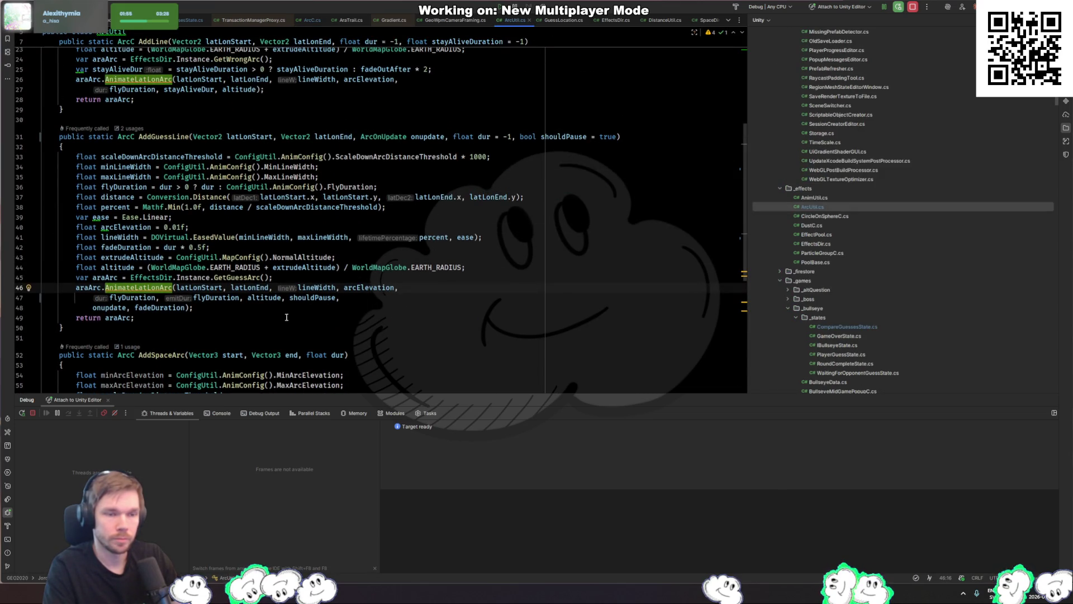
pyautogui.click(226, 297)
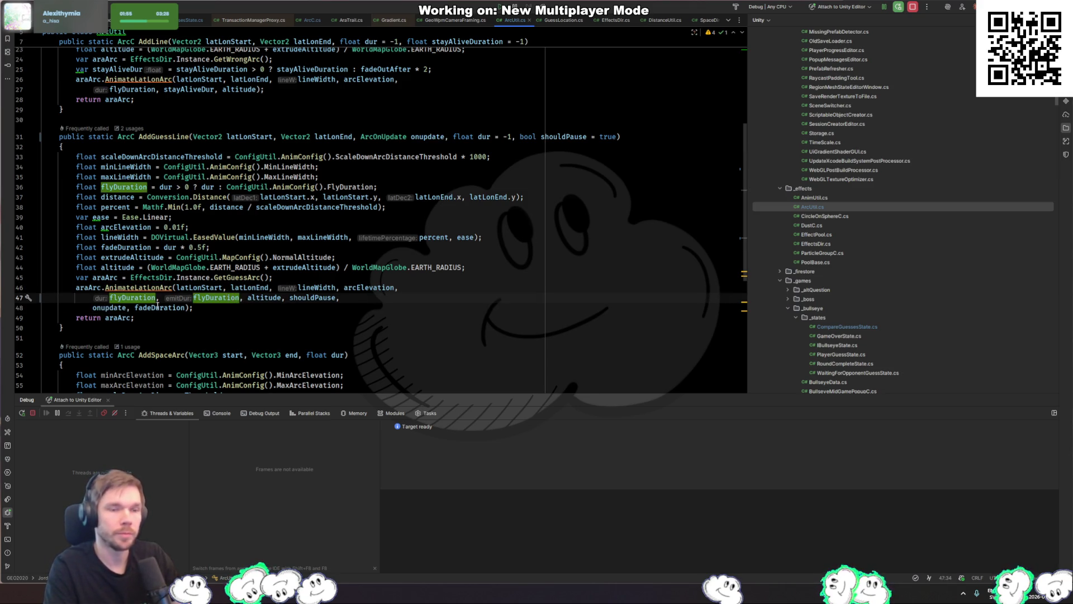
pyautogui.hotkey('alt', 'Tab')
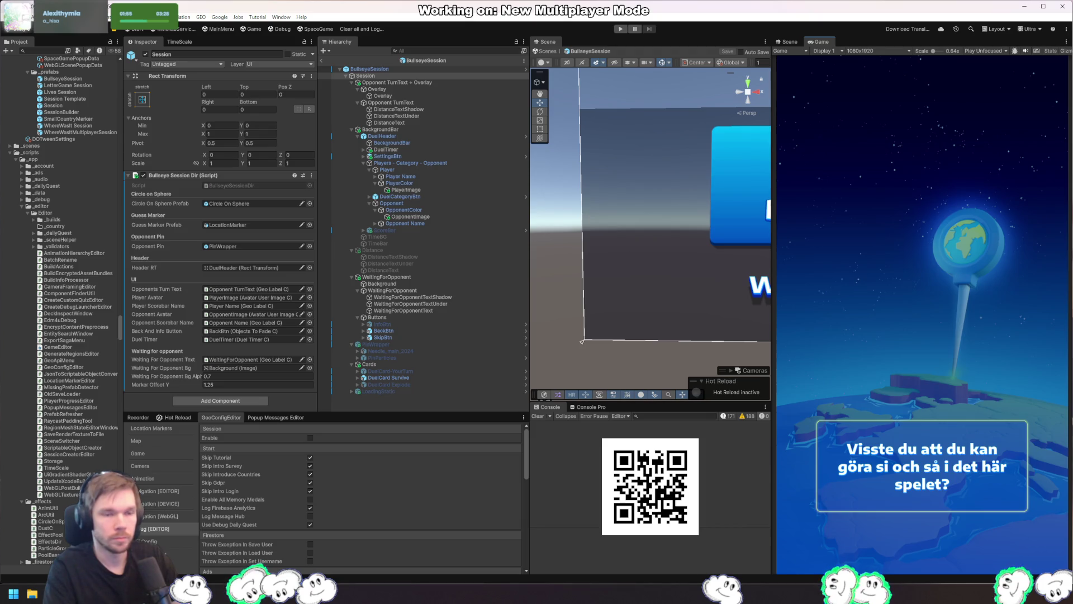
pyautogui.hotkey('alt', 'Tab')
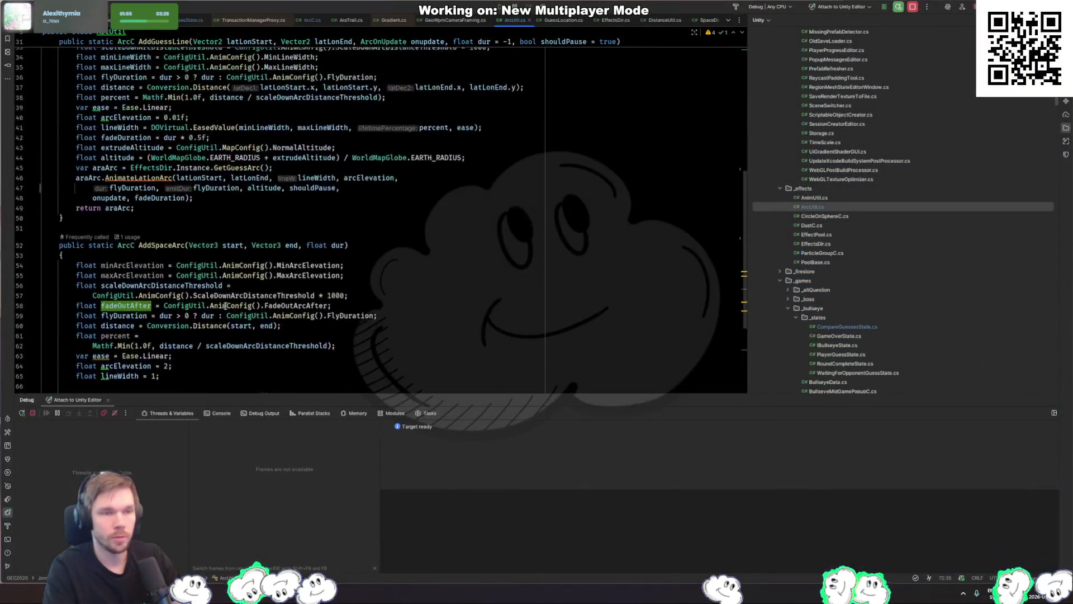
pyautogui.hotkey('alt', 'Tab')
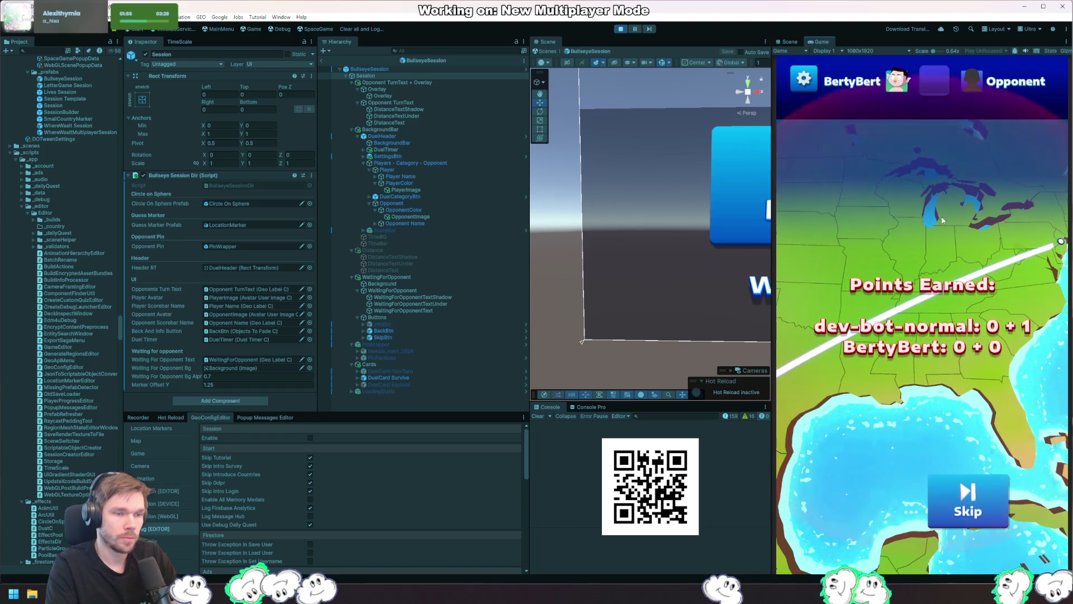
pyautogui.click(621, 31)
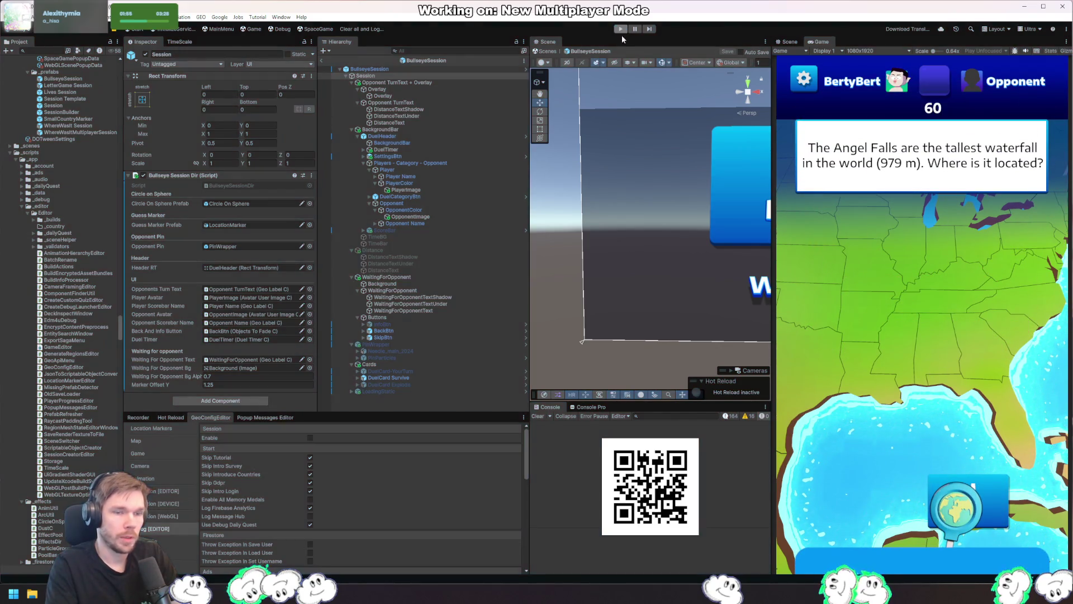
pyautogui.hotkey('alt', 'Tab')
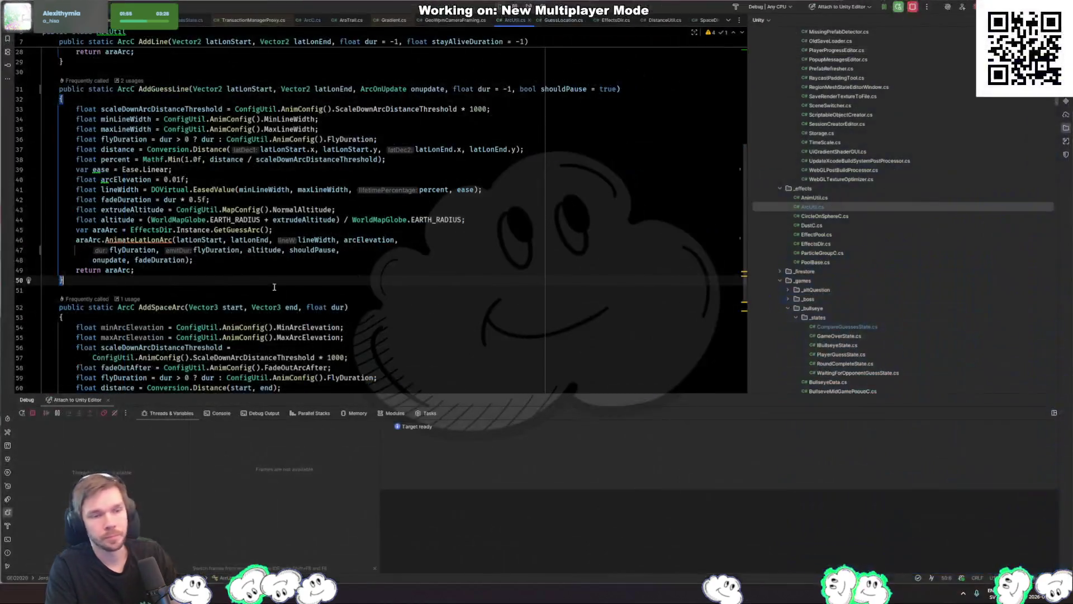
# Duplicate the AddGuessLine method and rename the copy AddBullseyeLine
pyautogui.press('Up')
pyautogui.press('End')
pyautogui.click(102, 284)
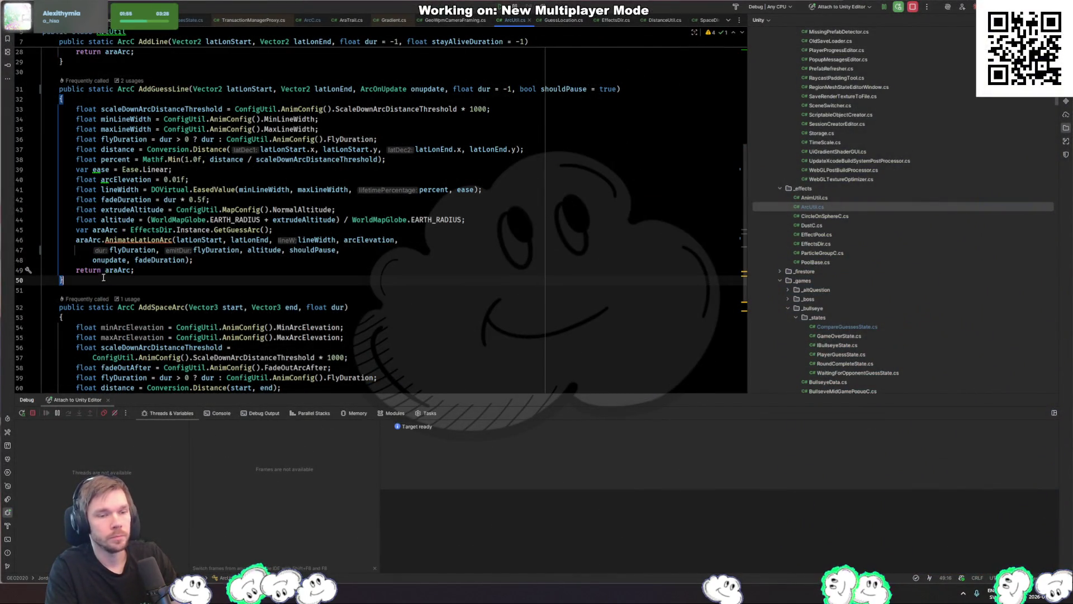
pyautogui.keyDown('shift'); pyautogui.click(184, 68); pyautogui.keyUp('shift')
pyautogui.hotkey('ctrl', 'd')
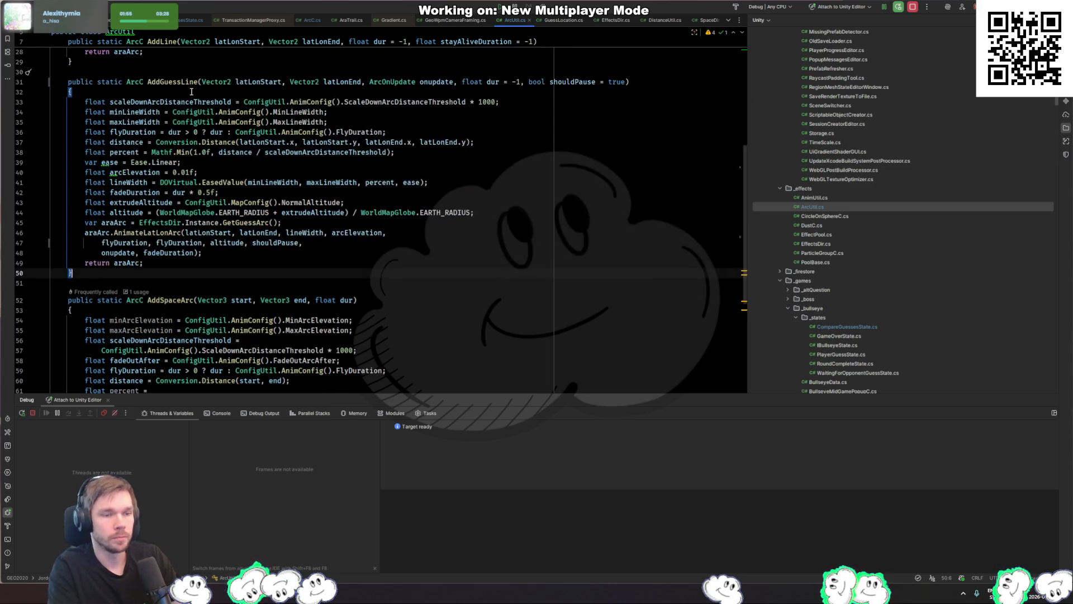
pyautogui.scroll(-4, 192, 93)
pyautogui.doubleClick(167, 186)
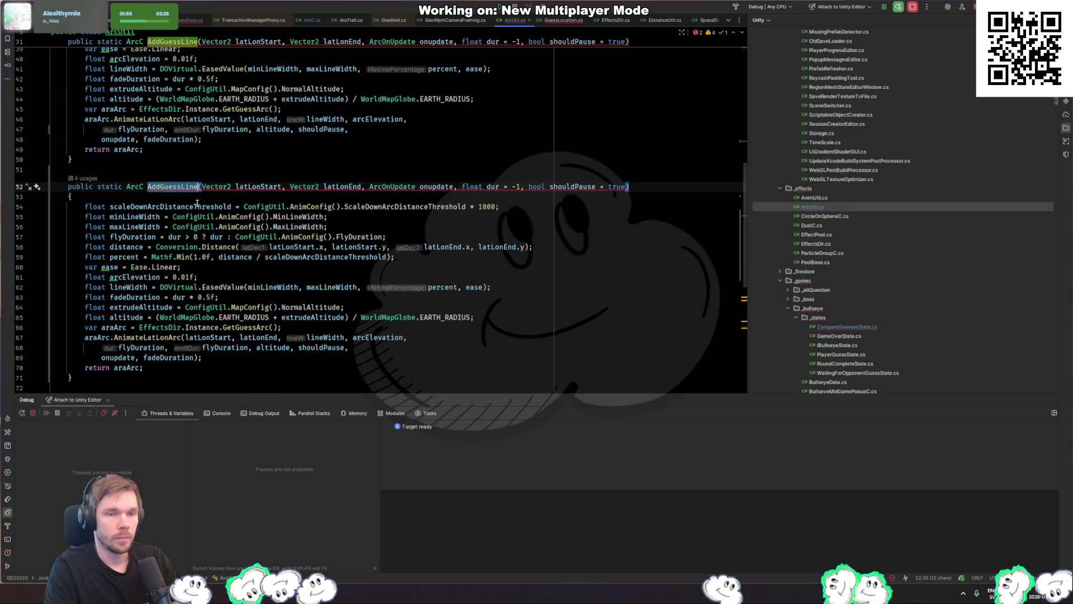
pyautogui.write('AddBullseyeLine')
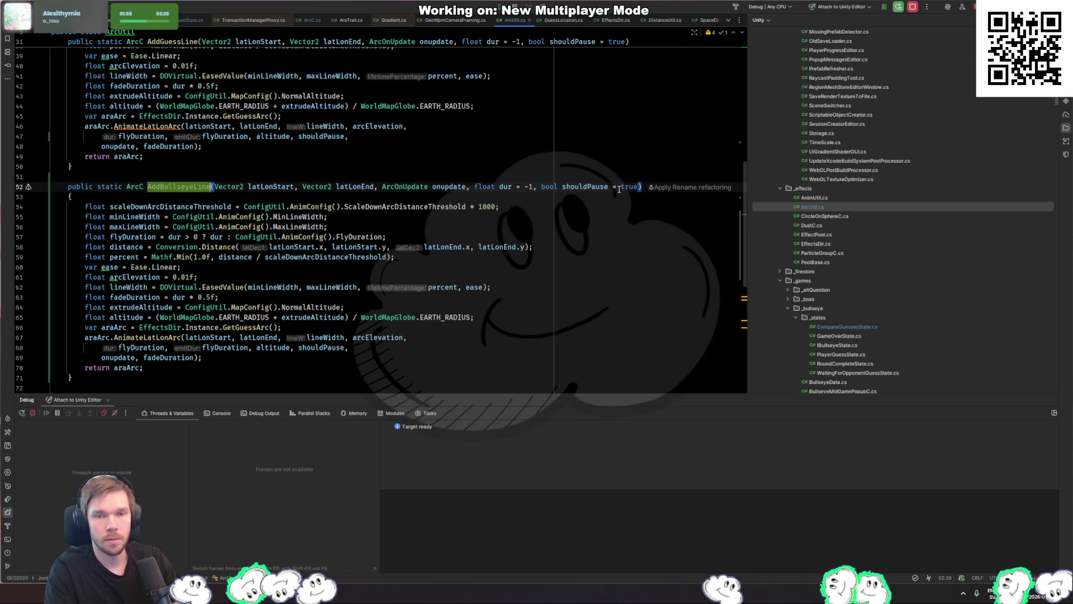
# Drop the copy's shouldPause parameter, pass false instead, and open AnimateLatLonArc's declaration
pyautogui.moveTo(621, 188); pyautogui.dragTo(641, 188)
pyautogui.press('BackSpace')
pyautogui.press('BackSpace')
pyautogui.press('BackSpace')
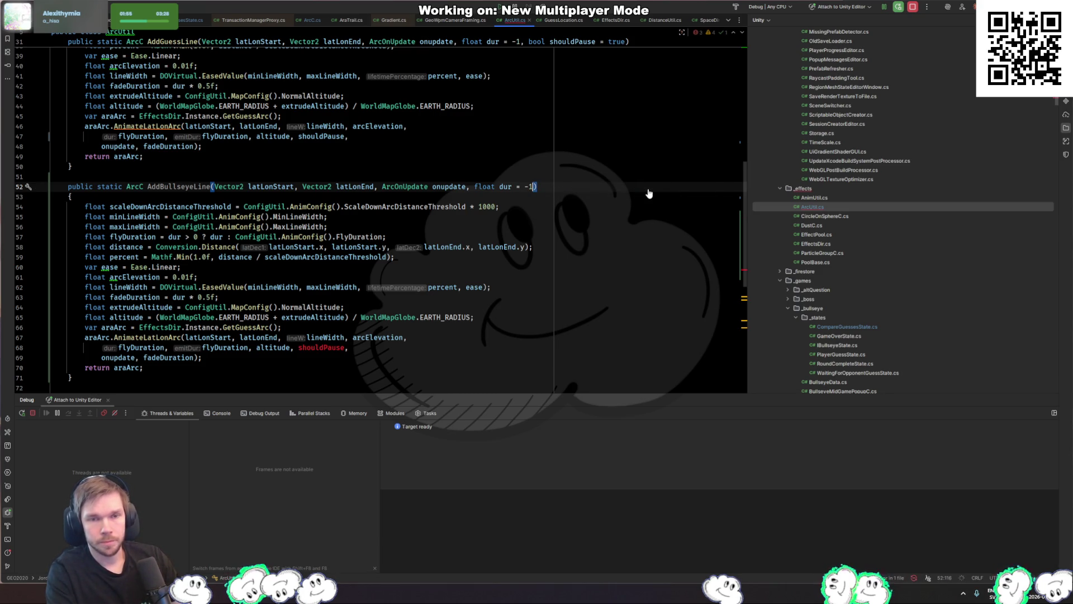
pyautogui.press('Down')
pyautogui.press('Down')
pyautogui.press('Down')
pyautogui.press('Up')
pyautogui.hotkey('ctrl', 'shift', 'Left')
pyautogui.write('false')
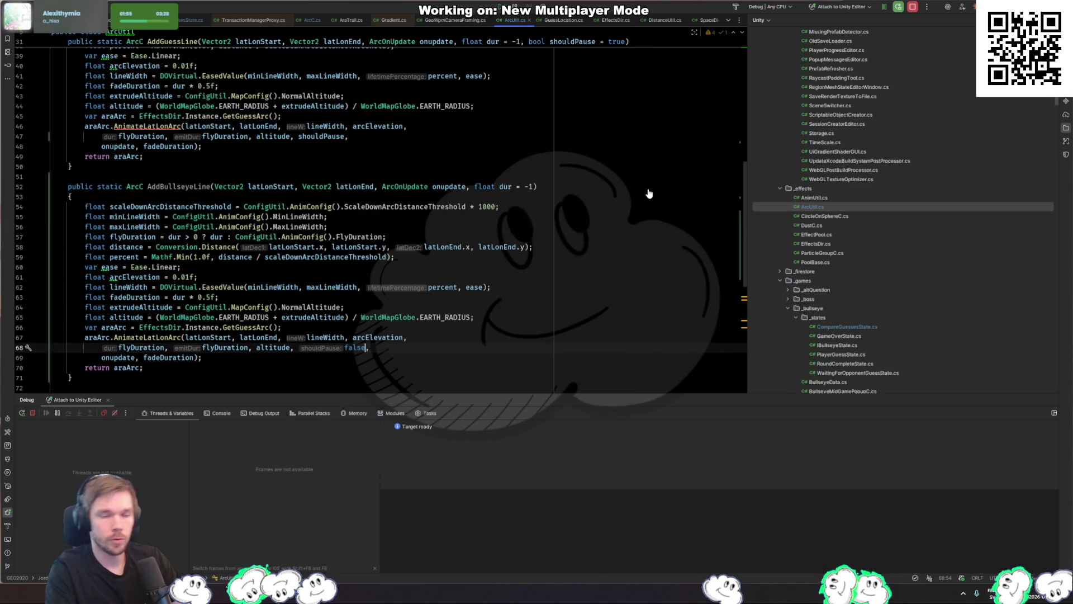
pyautogui.keyDown('ctrl'); pyautogui.click(146, 338); pyautogui.keyUp('ctrl')
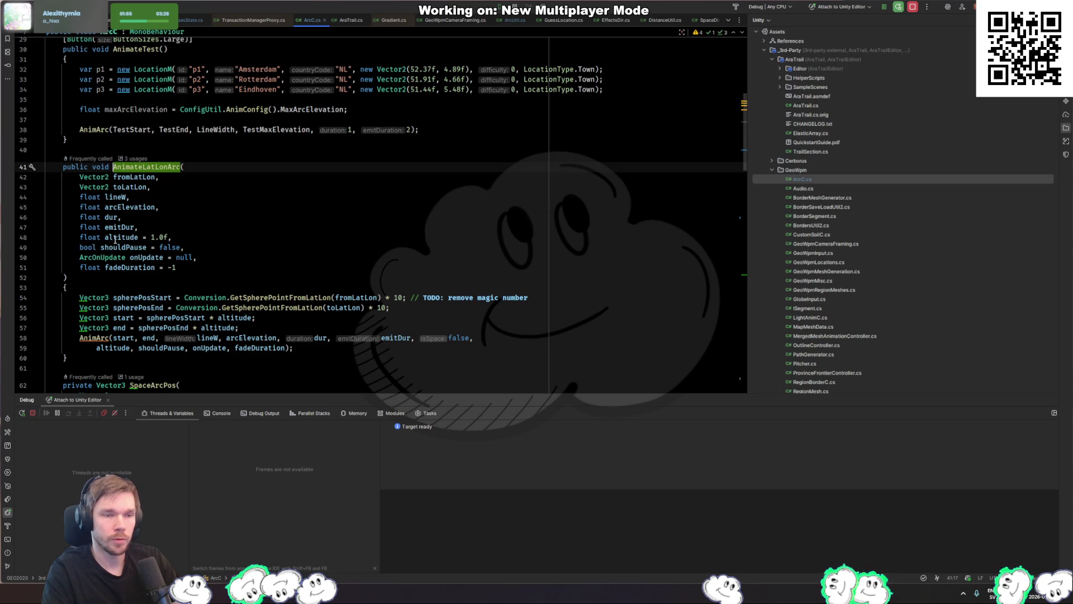
# Check how shouldPause and AnimArc are used in ArcC.cs, then navigate back to AddBullseyeLine
pyautogui.click(125, 247)
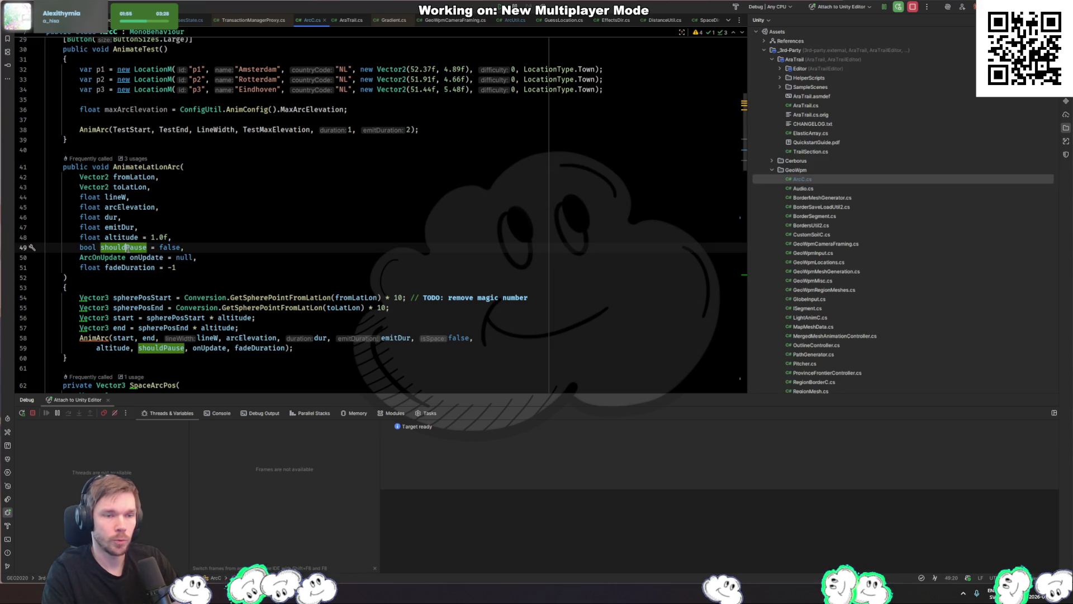
pyautogui.keyDown('ctrl'); pyautogui.click(94, 338); pyautogui.keyUp('ctrl')
pyautogui.scroll(-7, 182, 323)
pyautogui.scroll(7, 182, 323)
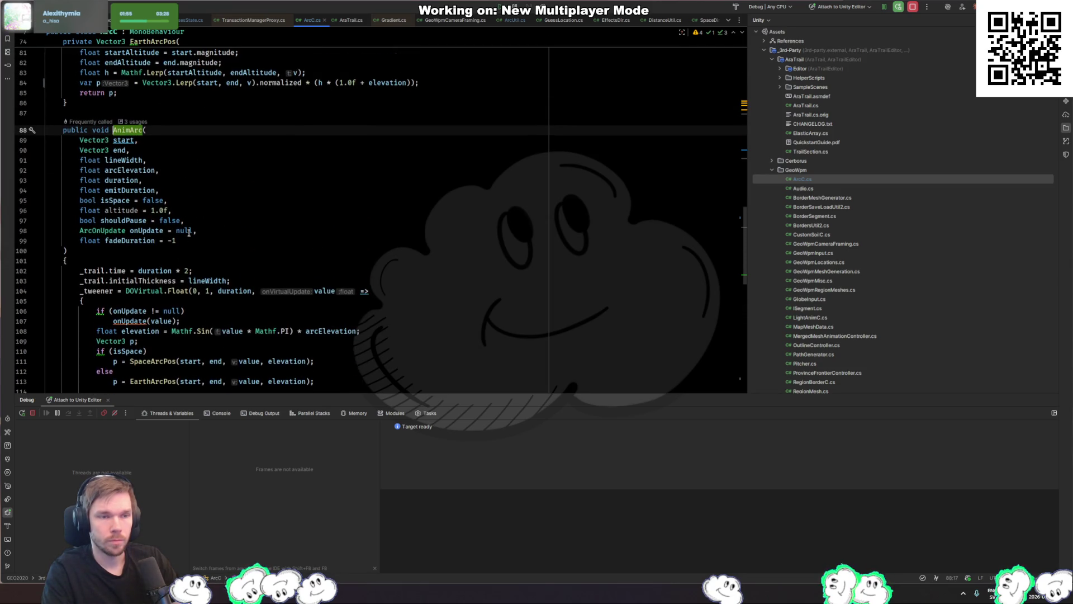
pyautogui.hotkey('ctrl', 'alt', 'Left')
pyautogui.hotkey('ctrl', 'alt', 'Left')
pyautogui.hotkey('ctrl', 'alt', 'Left')
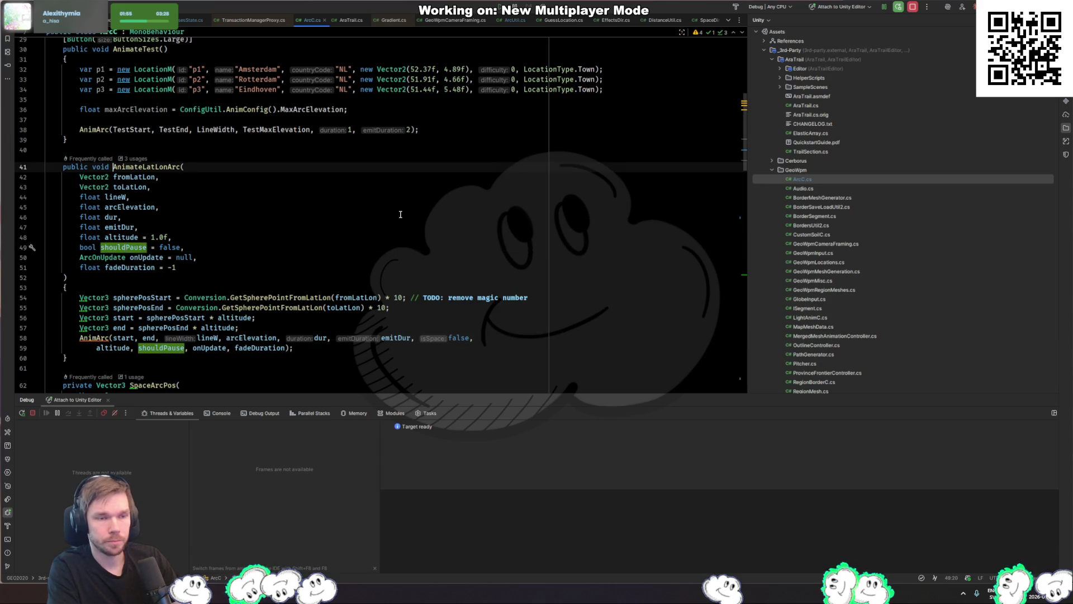
pyautogui.hotkey('ctrl', 'alt', 'Left')
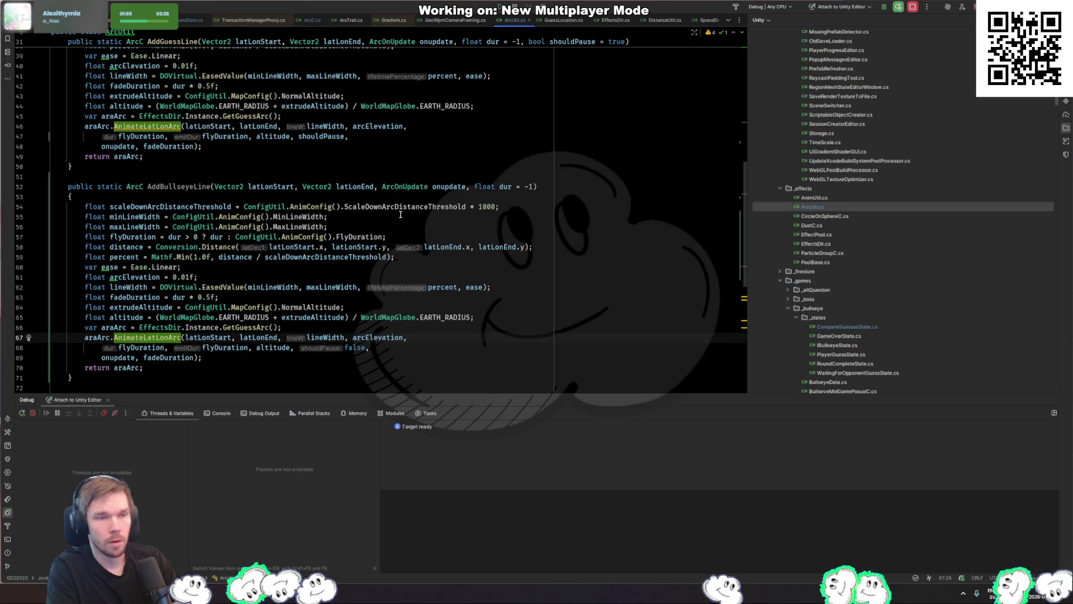
# Replace the AddGuessLine call in CompareGuessesState.cs with AddBullseyeLine
pyautogui.doubleClick(180, 186)
pyautogui.hotkey('ctrl', 'c')
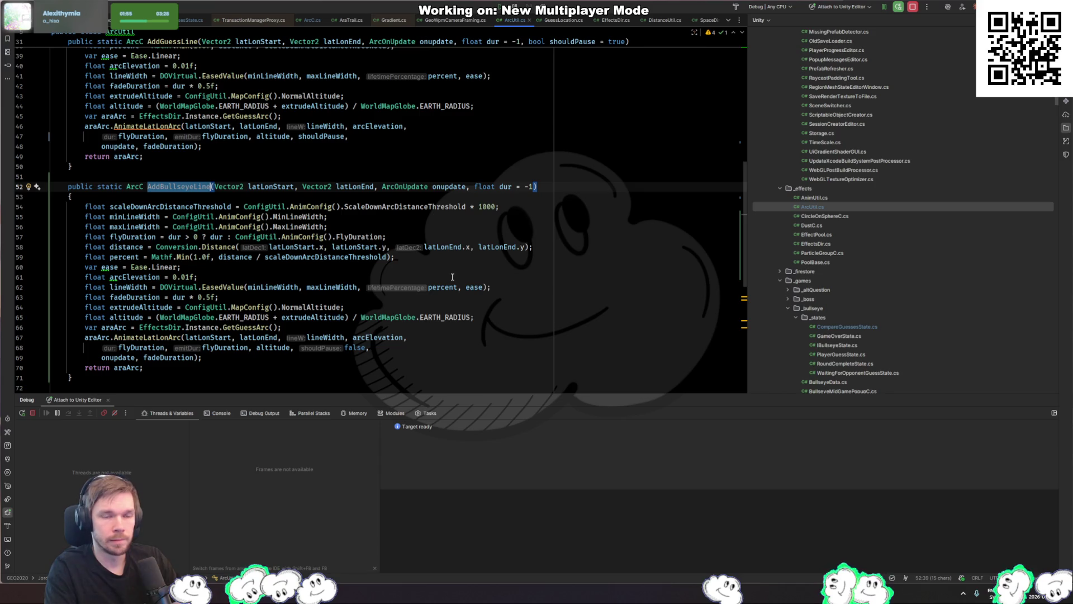
pyautogui.hotkey('ctrl', 'Tab')
pyautogui.hotkey('ctrl', 'Tab')
pyautogui.scroll(1, 193, 167)
pyautogui.hotkey('ctrl', 'Tab')
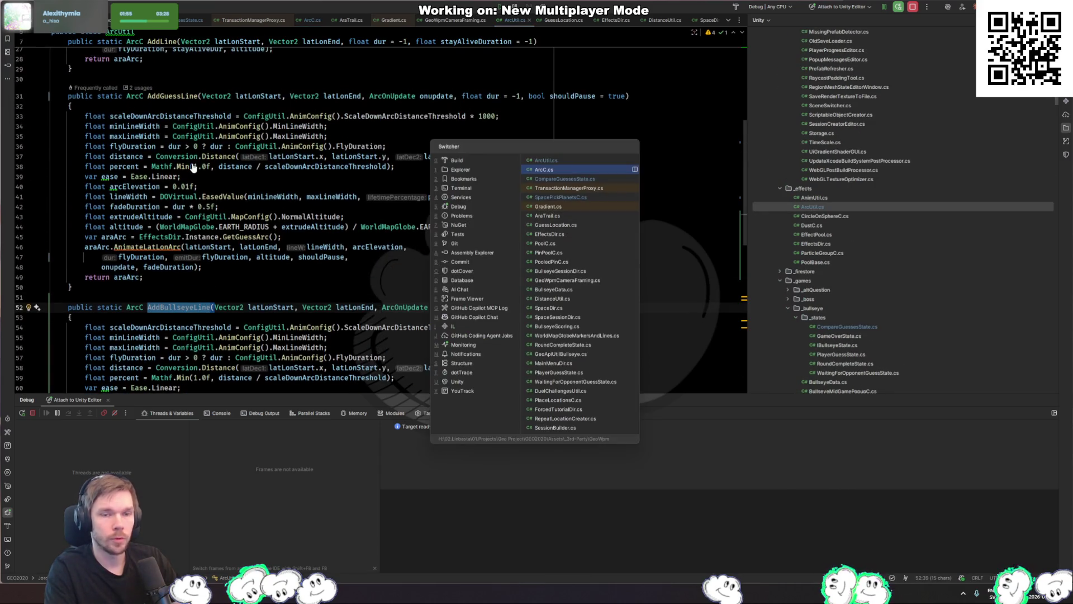
pyautogui.hotkey('ctrl', 'Tab')
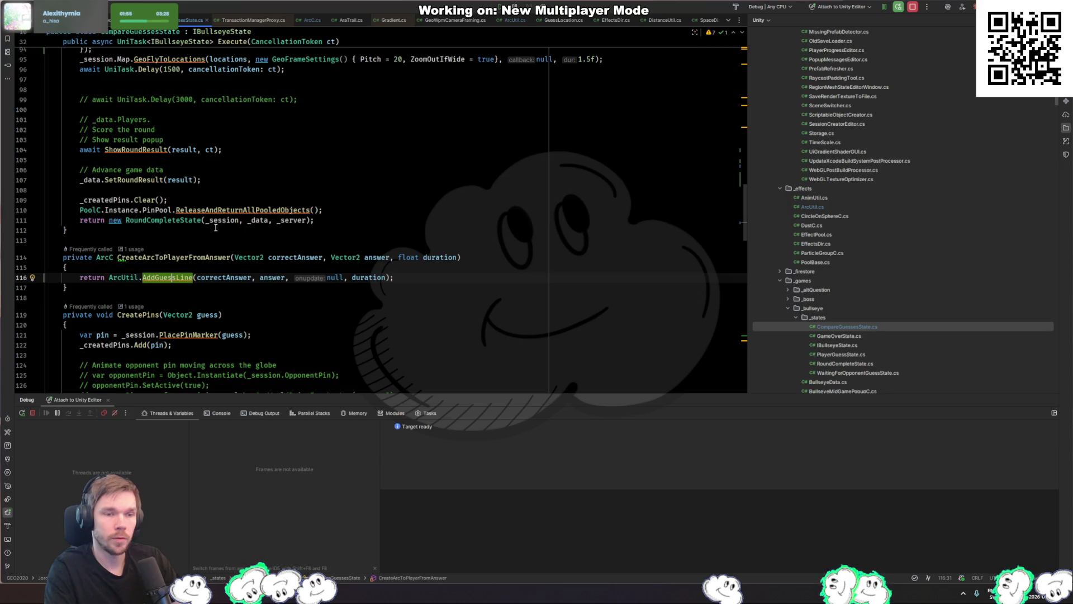
pyautogui.hotkey('ctrl', 'v')
pyautogui.scroll(-3, 268, 229)
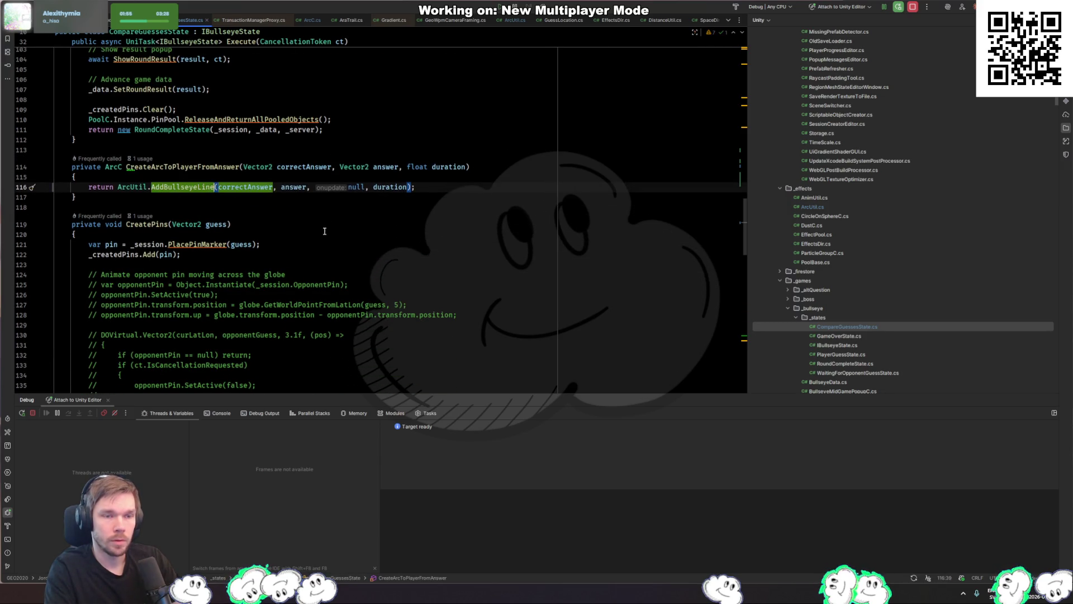
# Add a float emitDuration = -1 parameter to AddBullseyeLine and pass it as the arc's emit duration
pyautogui.press('F12')
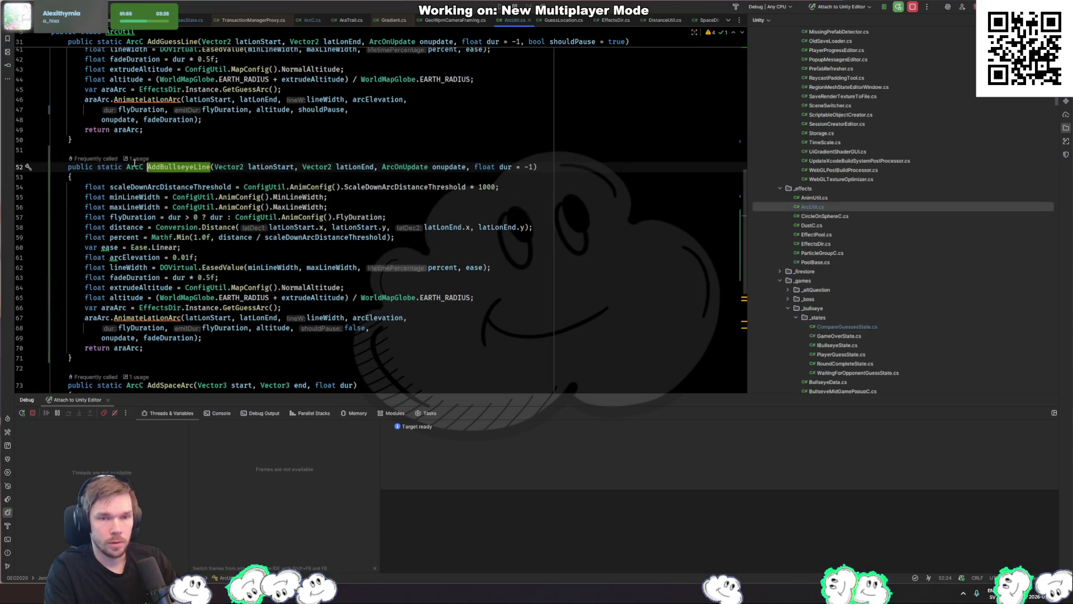
pyautogui.click(449, 167)
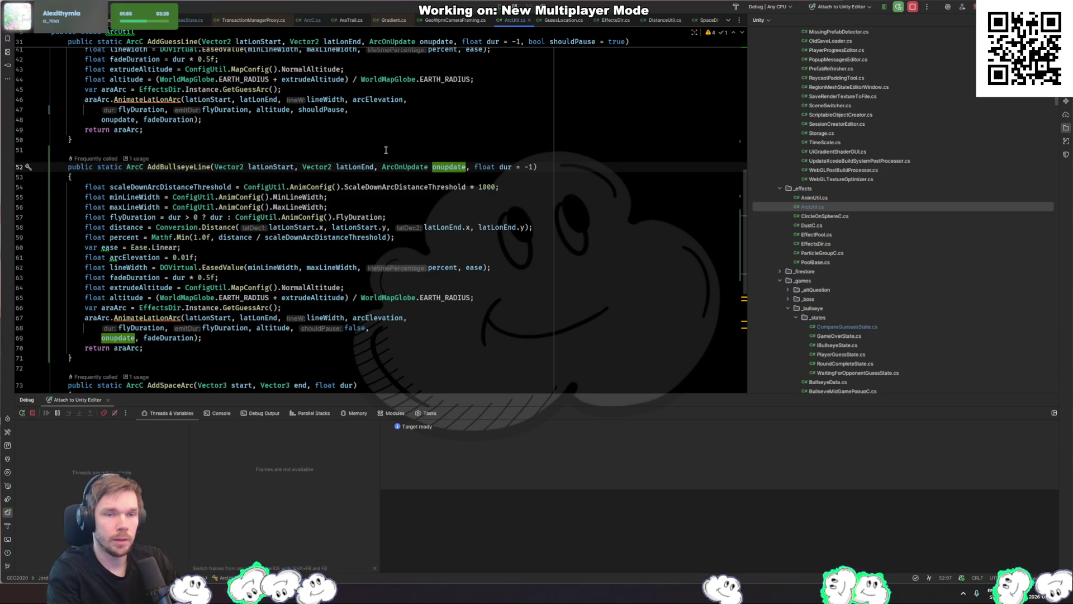
pyautogui.hotkey('ctrl', 'Right')
pyautogui.hotkey('ctrl', 'Right')
pyautogui.hotkey('ctrl', 'Right')
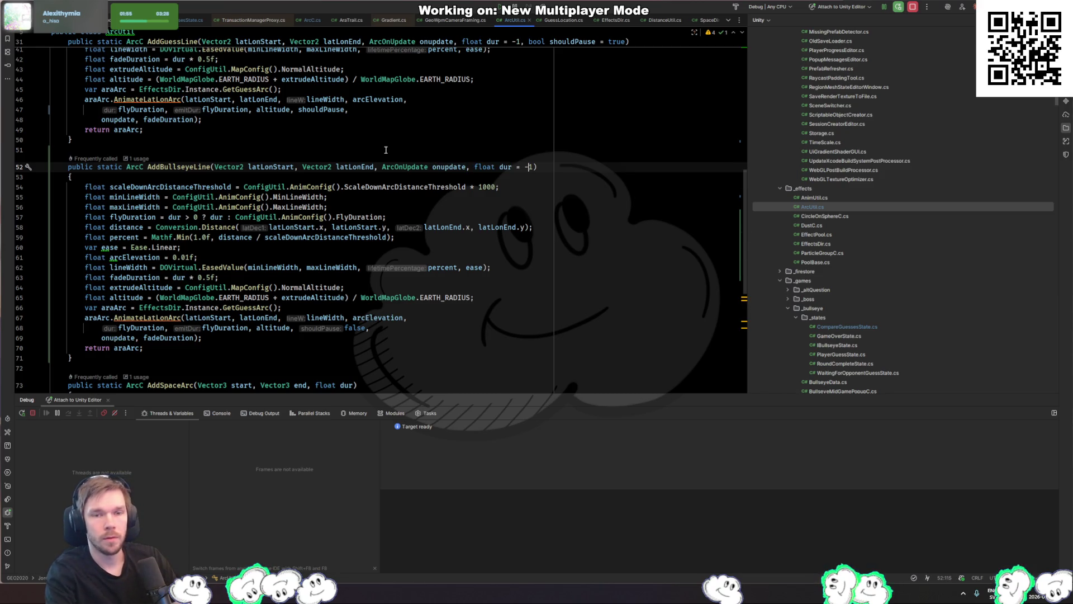
pyautogui.write(', float emitDuration = -1')
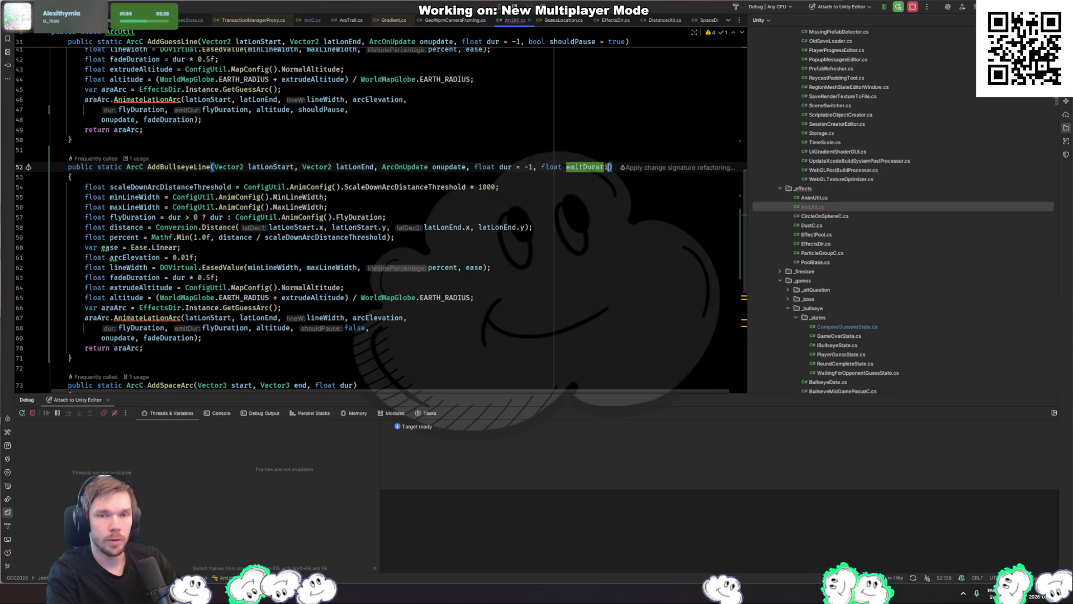
pyautogui.click(369, 328)
pyautogui.doubleClick(215, 328)
pyautogui.write('emit')
pyautogui.press('Return')
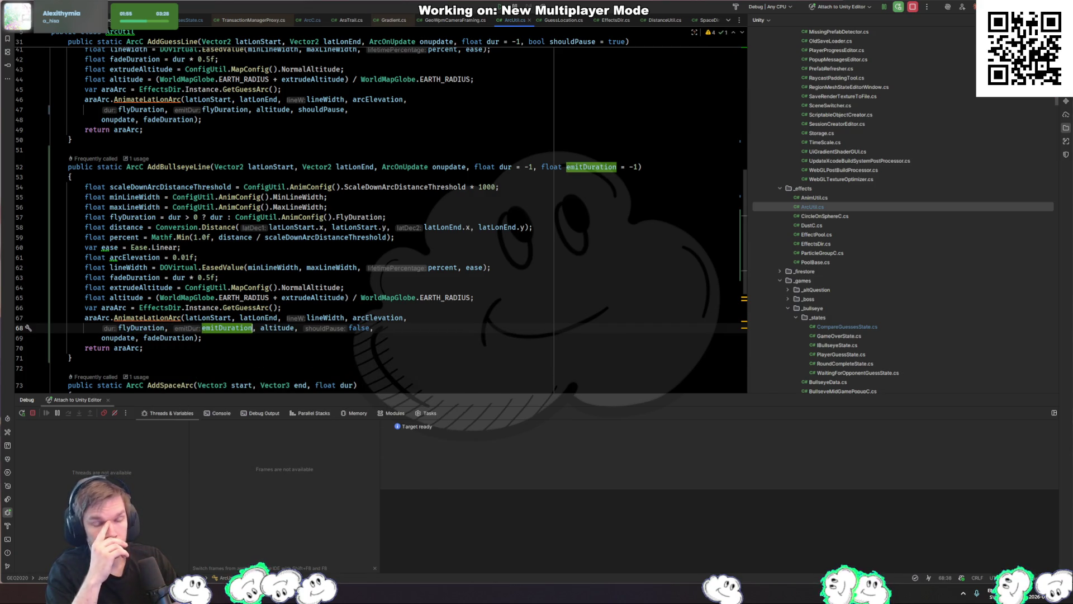
# Pass 5 as the emitDuration argument in the AddBullseyeLine call on line 116
pyautogui.hotkey('ctrl', 'alt', 'Left')
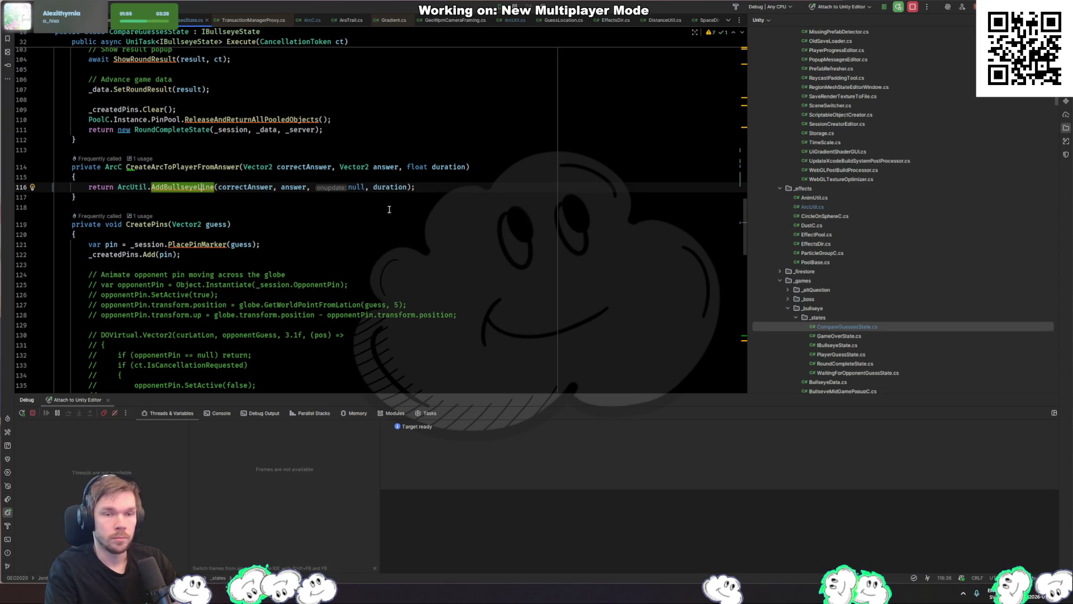
pyautogui.press('End')
pyautogui.press('Left')
pyautogui.press('Left')
pyautogui.write(', 5')
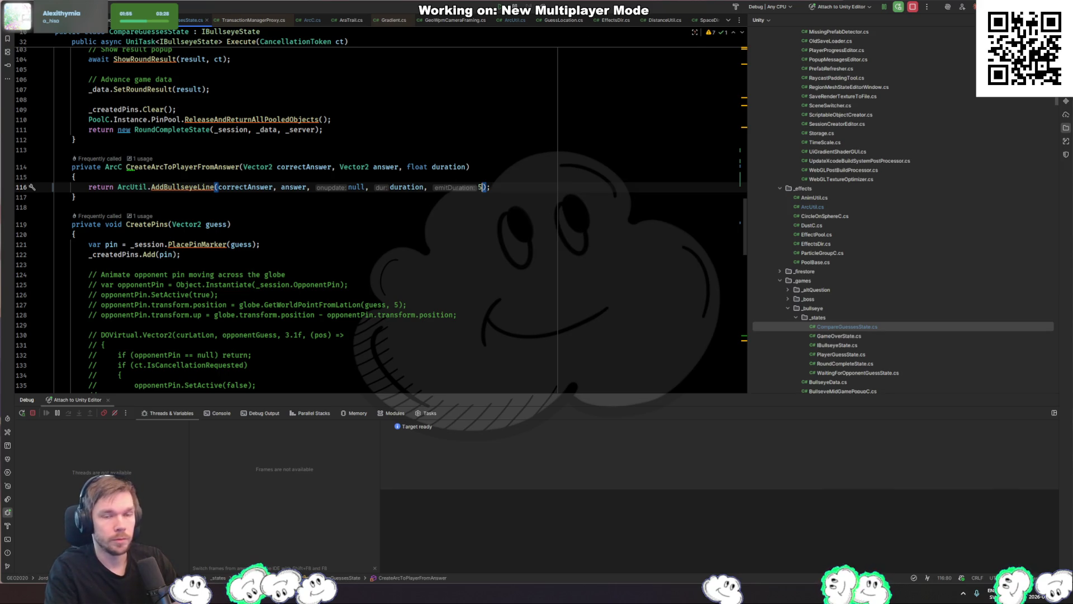
pyautogui.hotkey('ctrl', 'alt', 'Right')
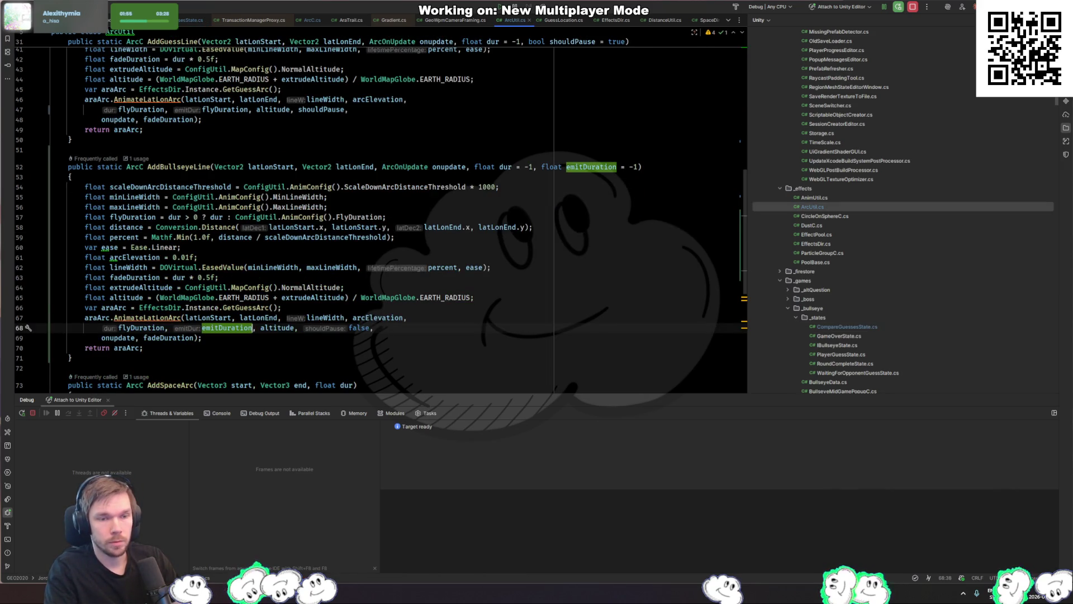
pyautogui.hotkey('alt', 'Tab')
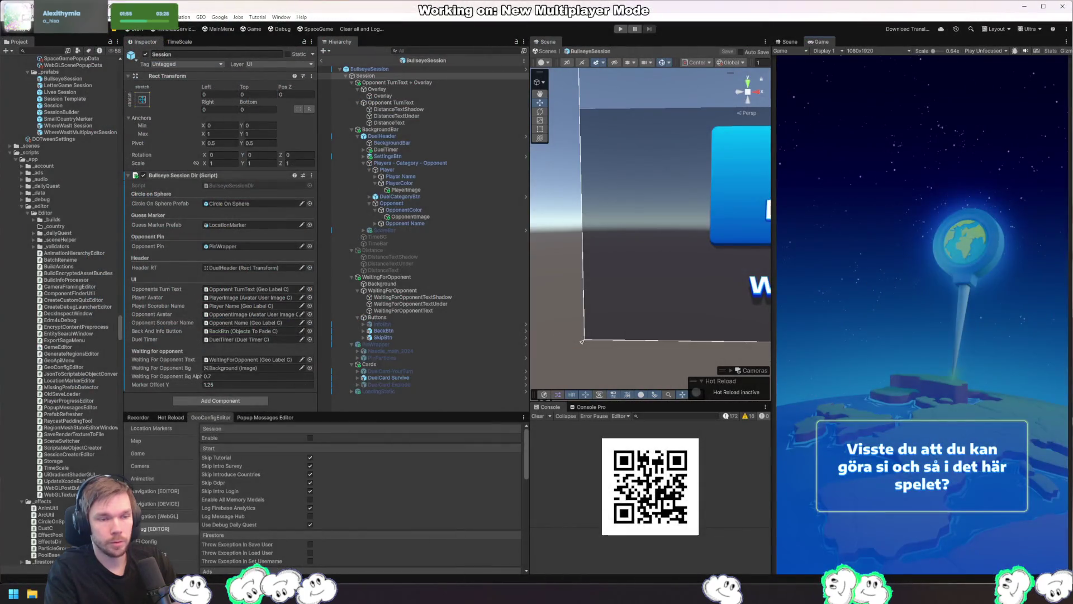
# Resume the paused debugger twice with F9 and let Unity reload the recompiled ArcUtil.cs arc code
pyautogui.hotkey('alt', 'Tab')
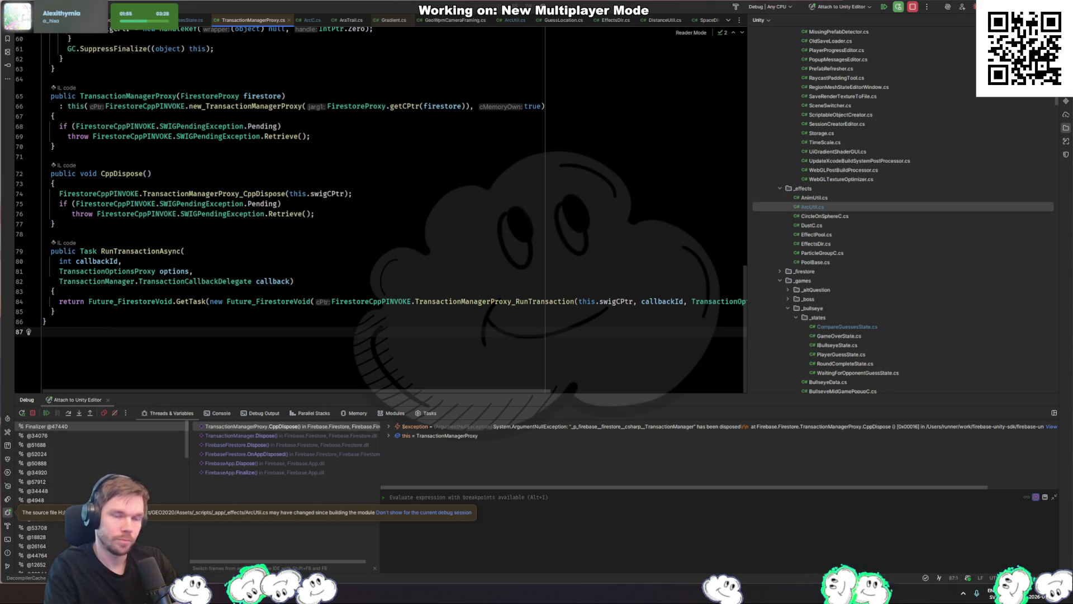
pyautogui.press('F9')
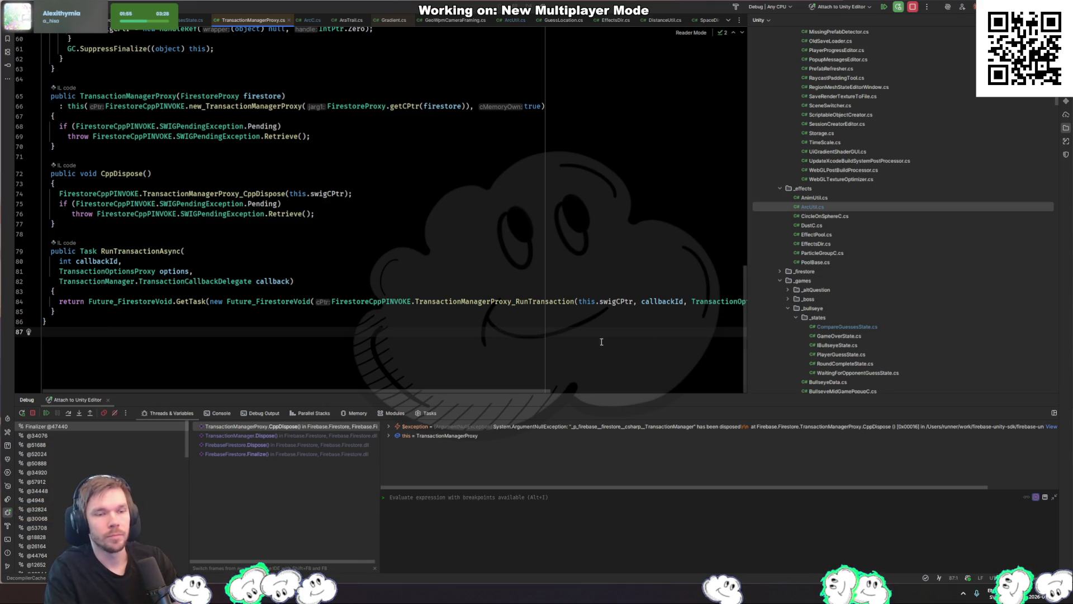
pyautogui.press('F9')
pyautogui.hotkey('alt', 'Tab')
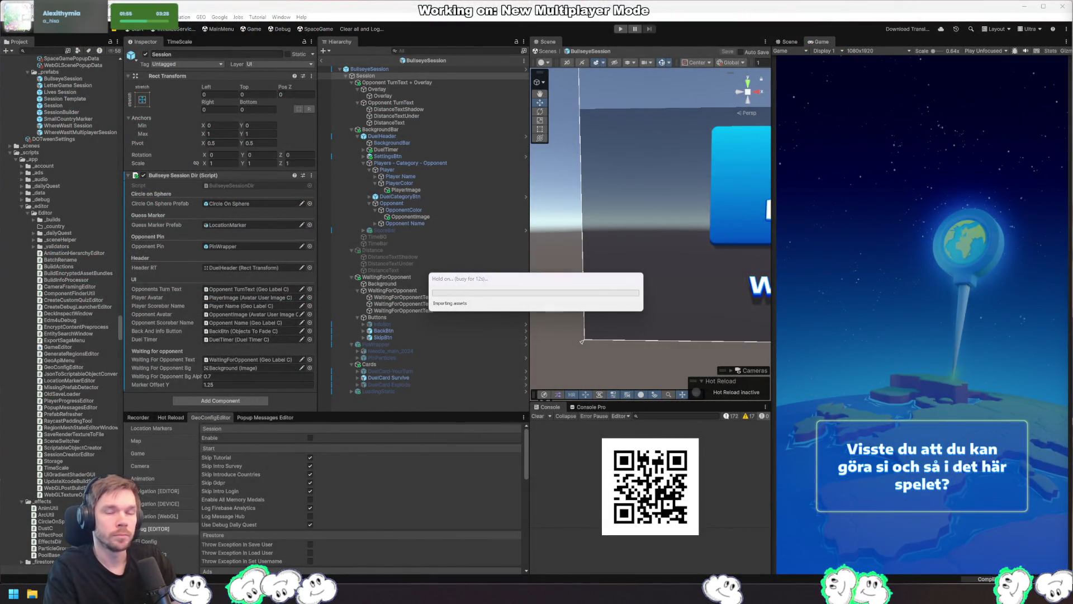
pyautogui.hotkey('alt', 'Tab')
pyautogui.hotkey('ctrl', 'Tab')
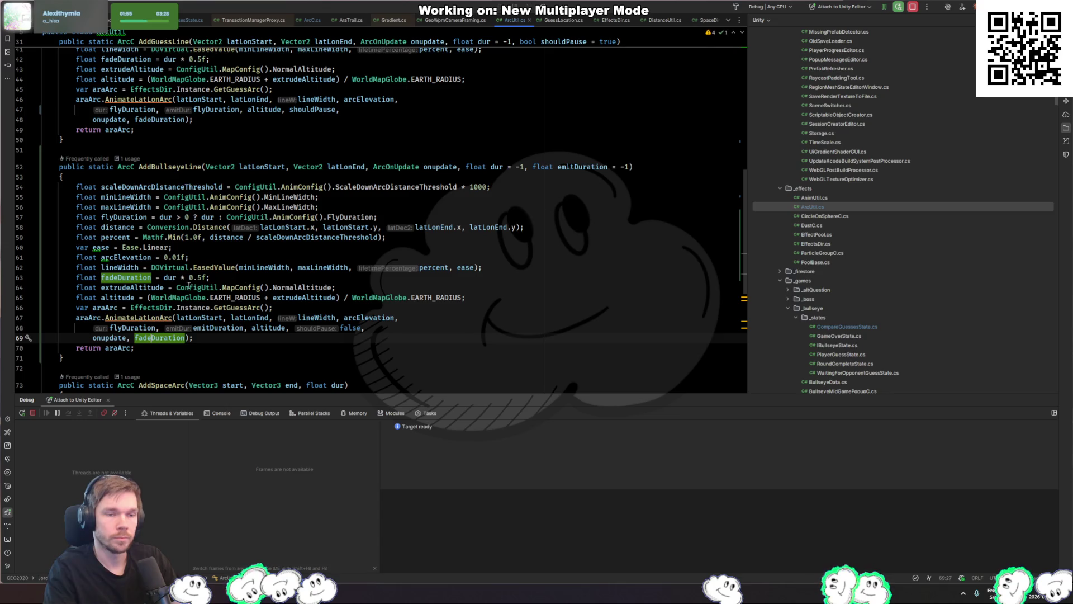
pyautogui.scroll(4, 189, 286)
pyautogui.scroll(-7, 295, 229)
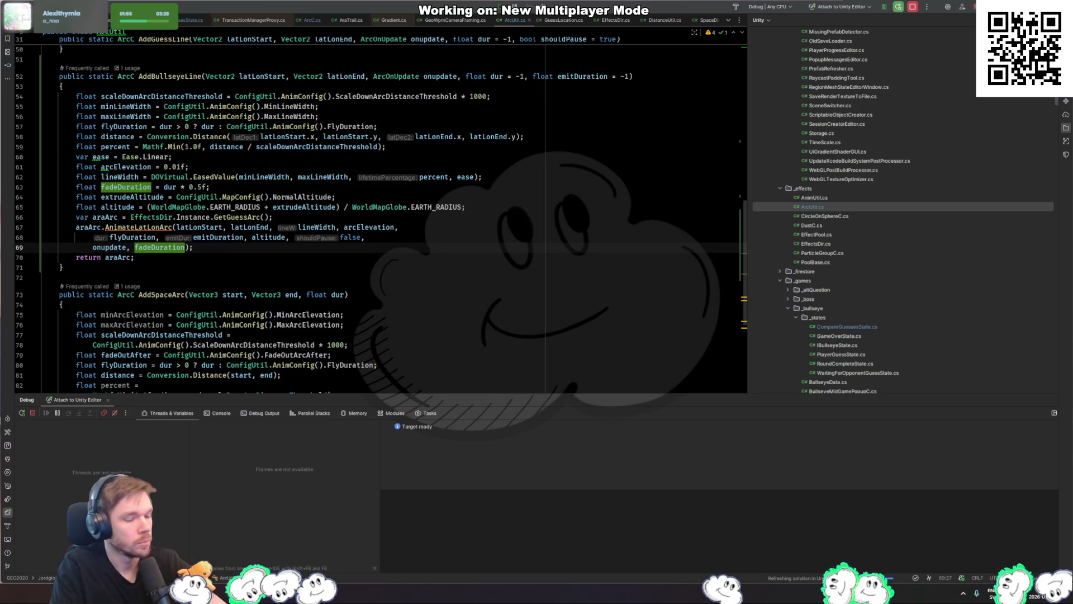
pyautogui.hotkey('alt', 'Tab')
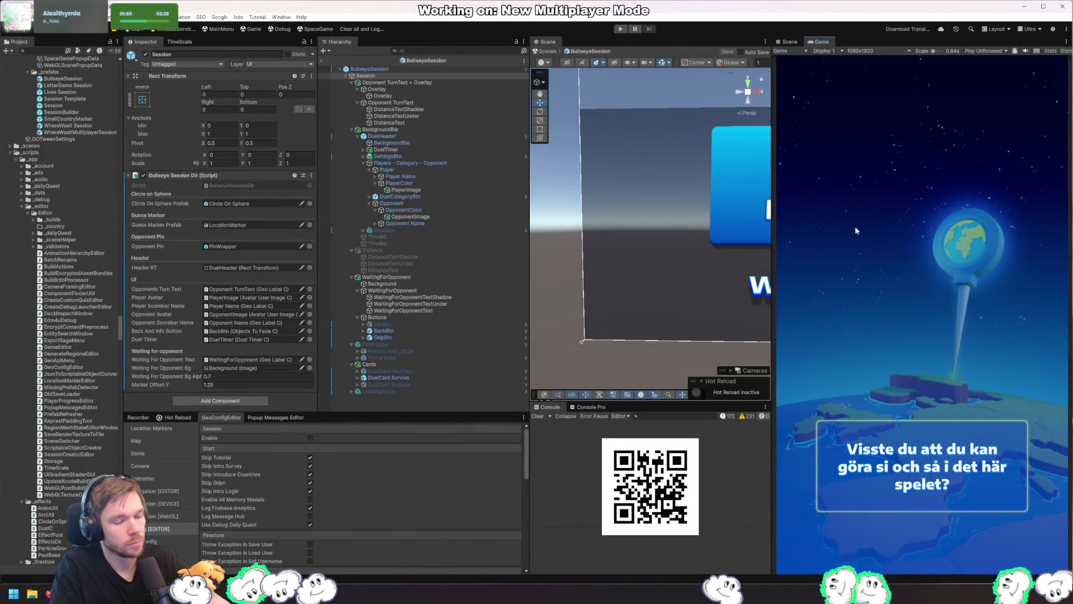
# Play-test a round on the Split International Airport question, spinning the globe to Africa and locking in a guess
pyautogui.click(623, 31)
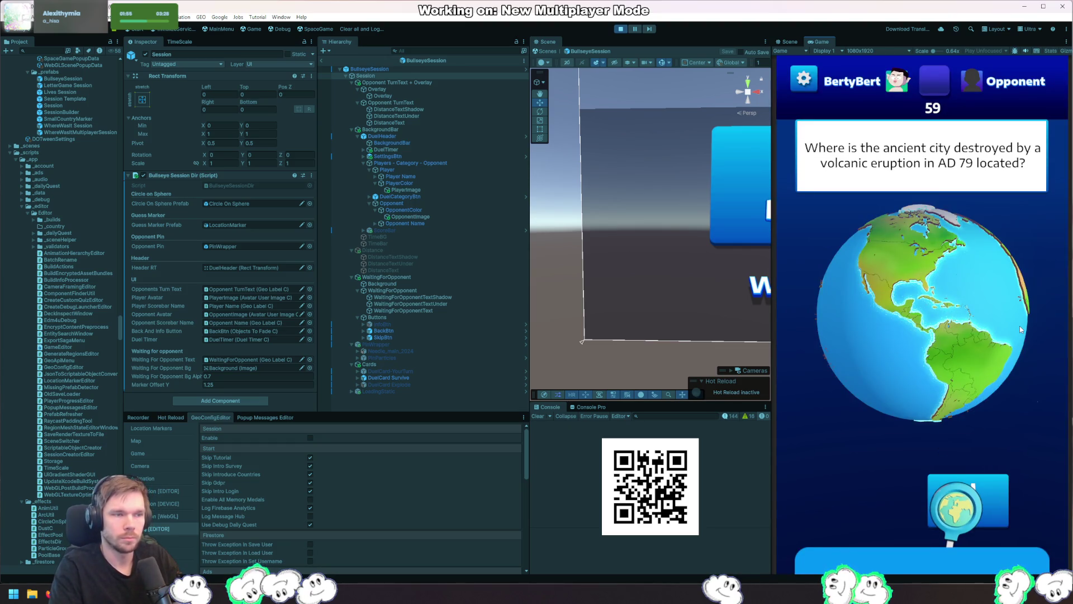
pyautogui.moveTo(994, 423); pyautogui.dragTo(943, 346)
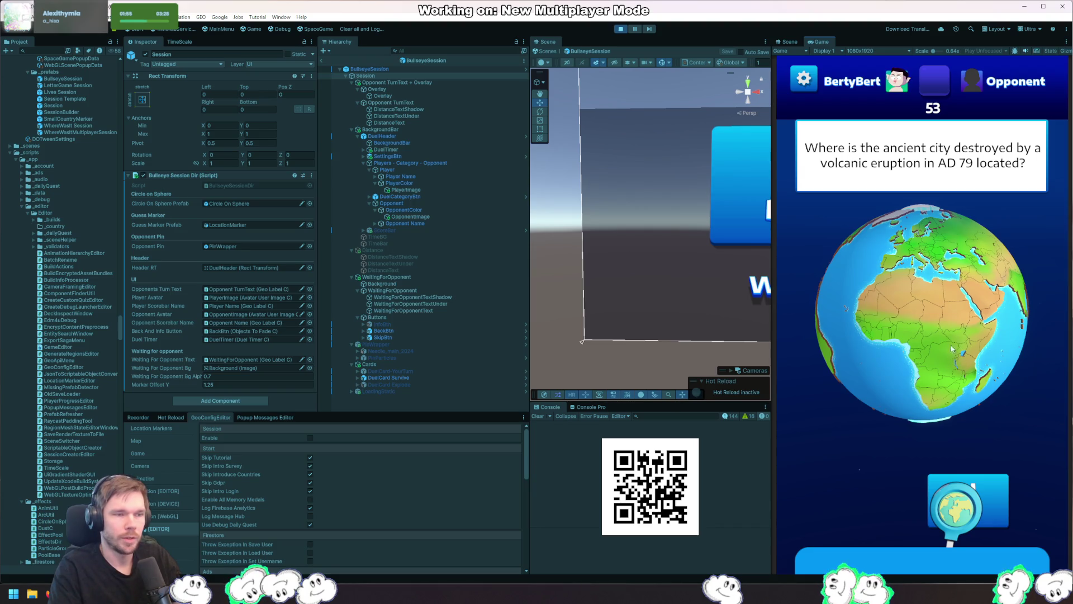
pyautogui.scroll(-3, 910, 341)
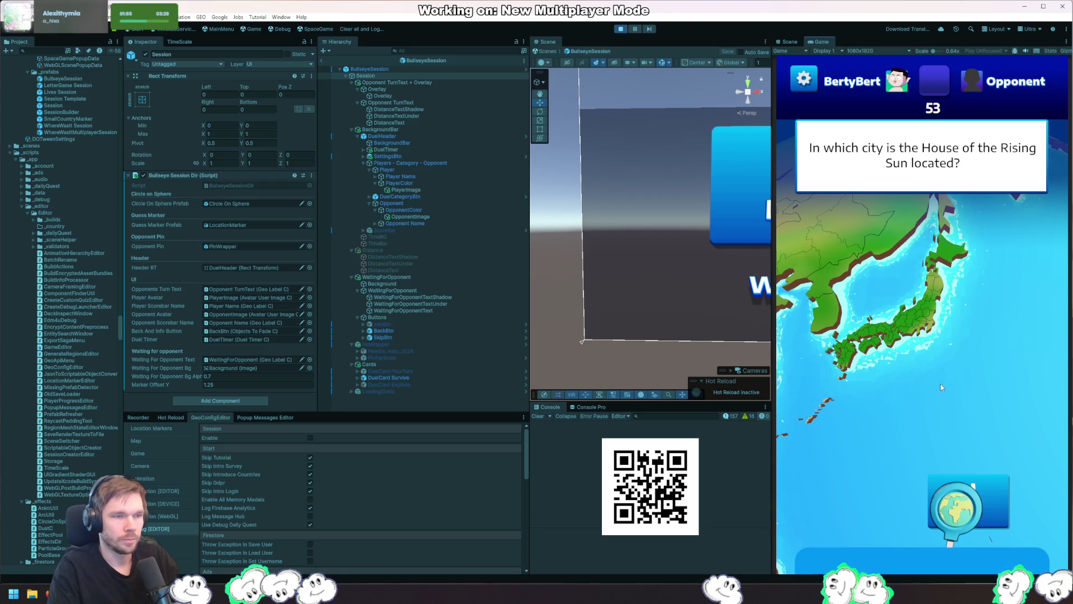
pyautogui.click(943, 487)
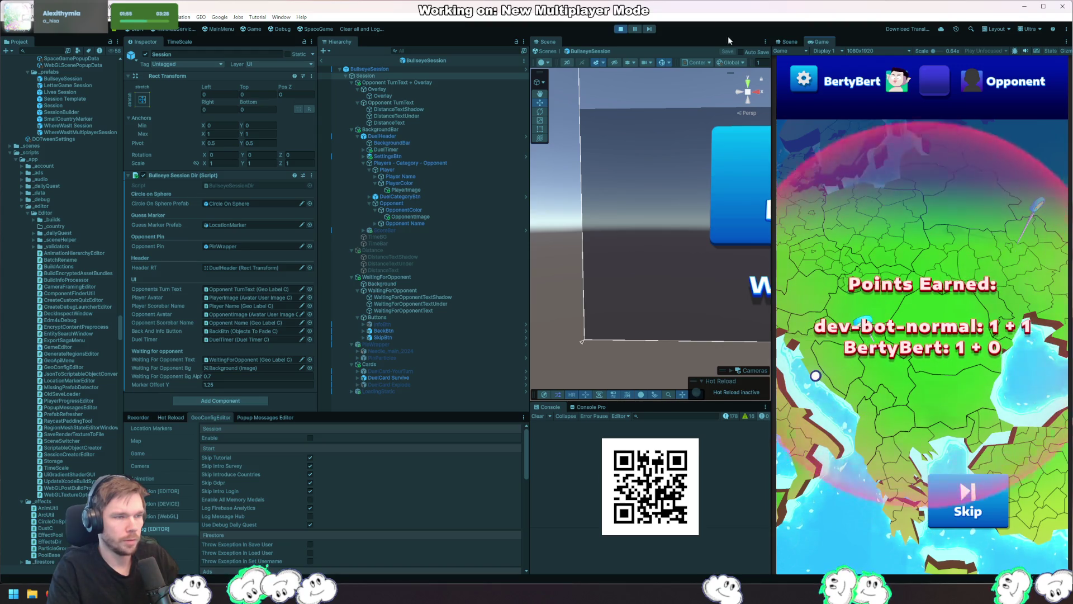
pyautogui.click(619, 29)
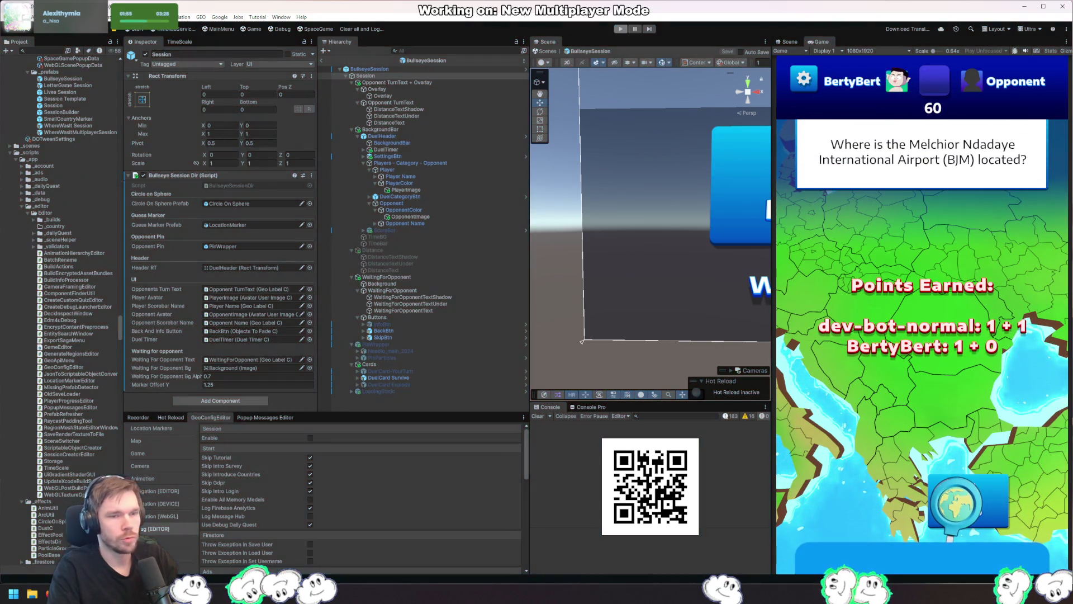
pyautogui.hotkey('alt', 'Tab')
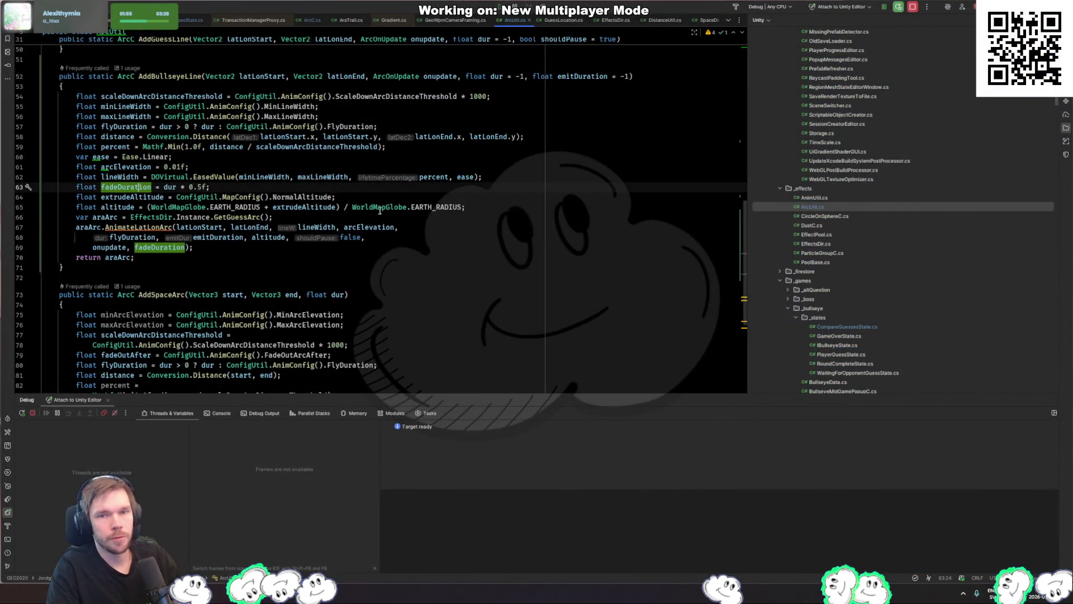
# Paste emitDuration over dur on line 63 to get 'fadeDuration = emitDuration * 0.5f'
pyautogui.doubleClick(598, 77)
pyautogui.hotkey('ctrl', 'c')
pyautogui.doubleClick(180, 187)
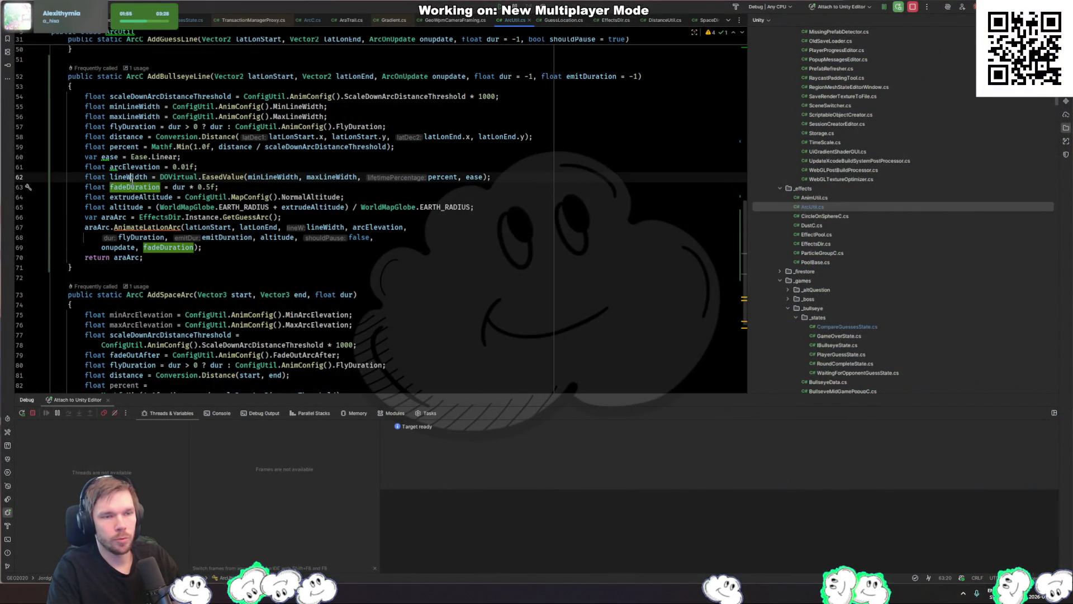
pyautogui.hotkey('ctrl', 'v')
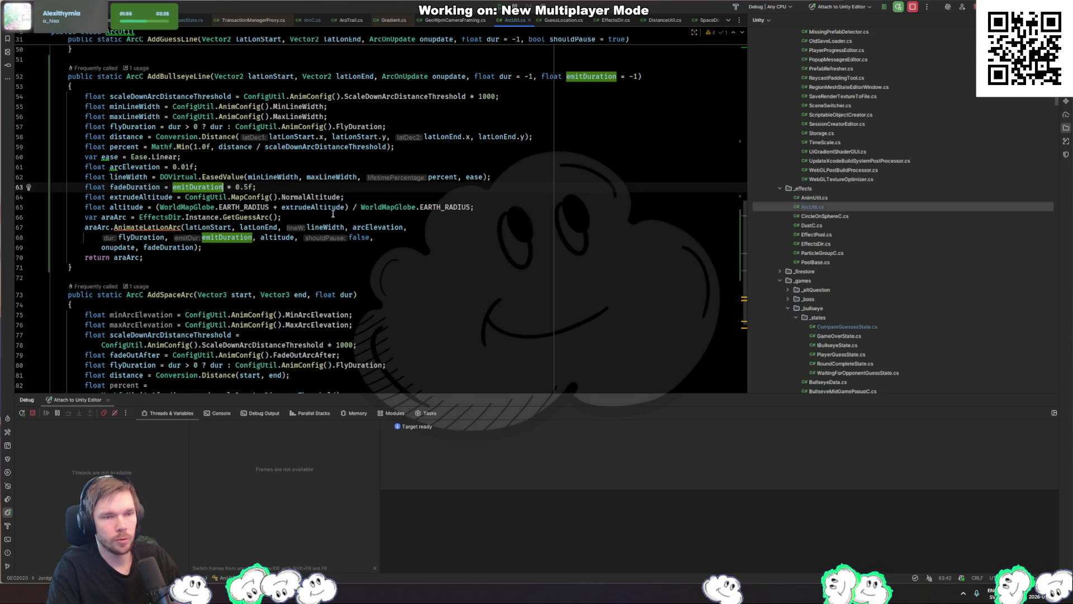
pyautogui.hotkey('alt', 'Tab')
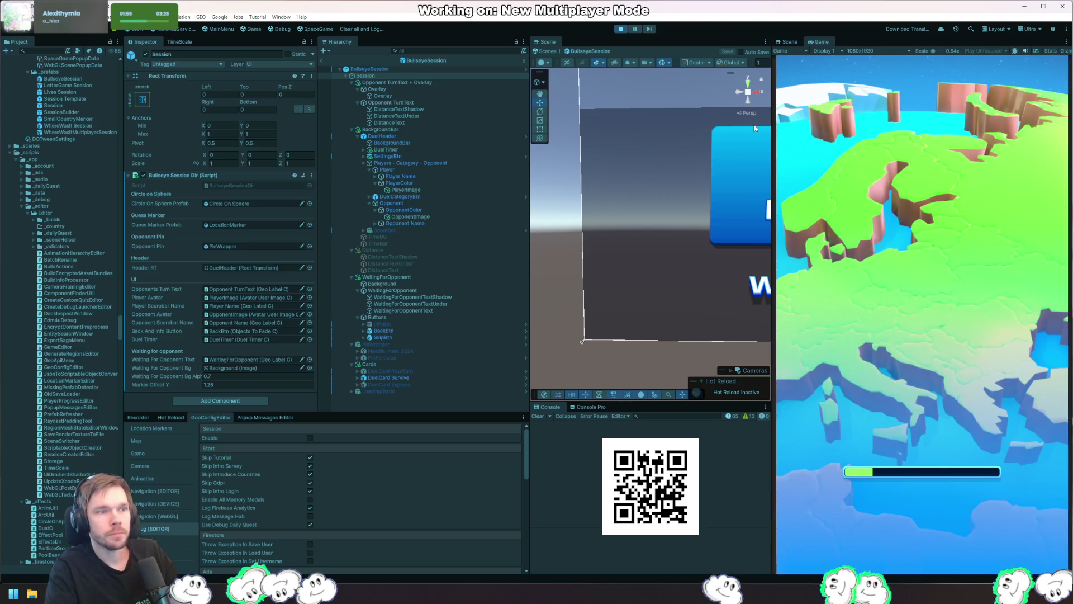
# Play a round answering the Loch Ness question to watch the arc fade, then return to CreatePins
pyautogui.click(984, 274)
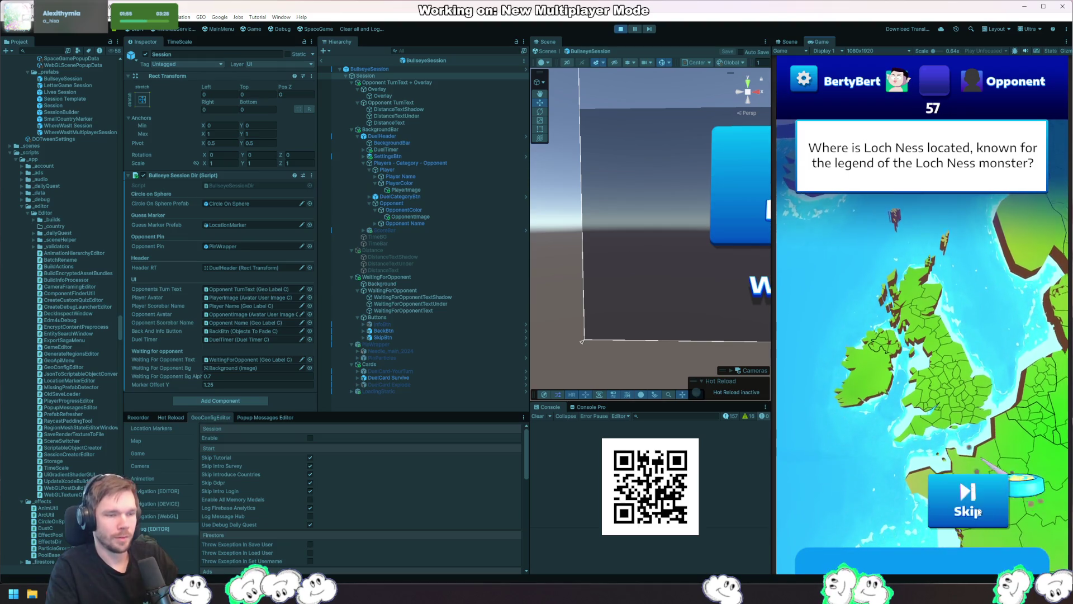
pyautogui.click(979, 511)
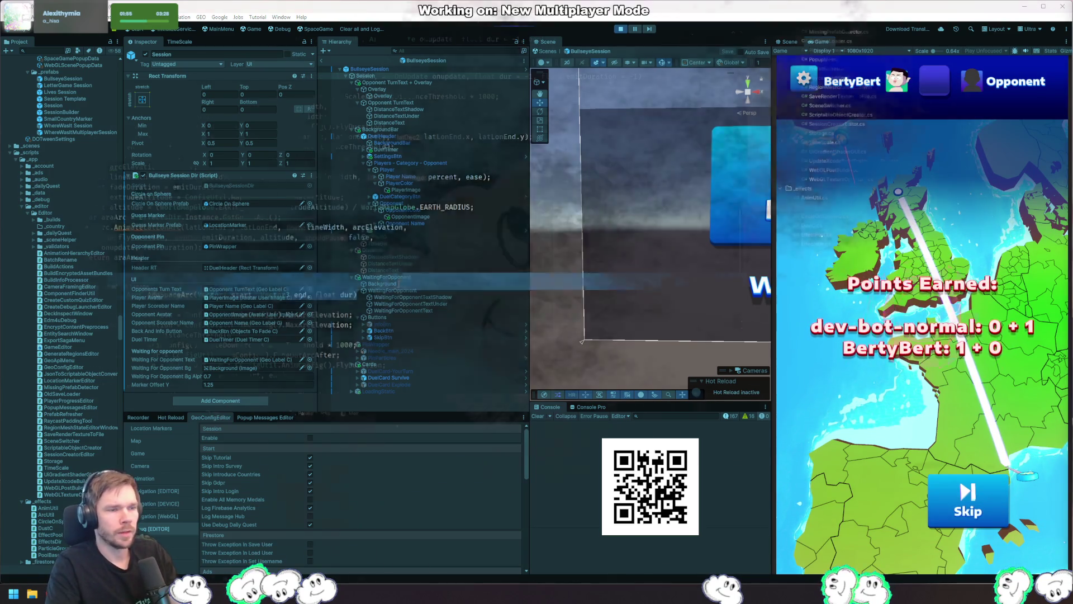
pyautogui.hotkey('alt', 'Tab')
pyautogui.click(207, 260)
# Comment out lines 86–94 of CompareGuessesState.cs with Ctrl+/ and stop the running Unity game
pyautogui.scroll(10, 242, 250)
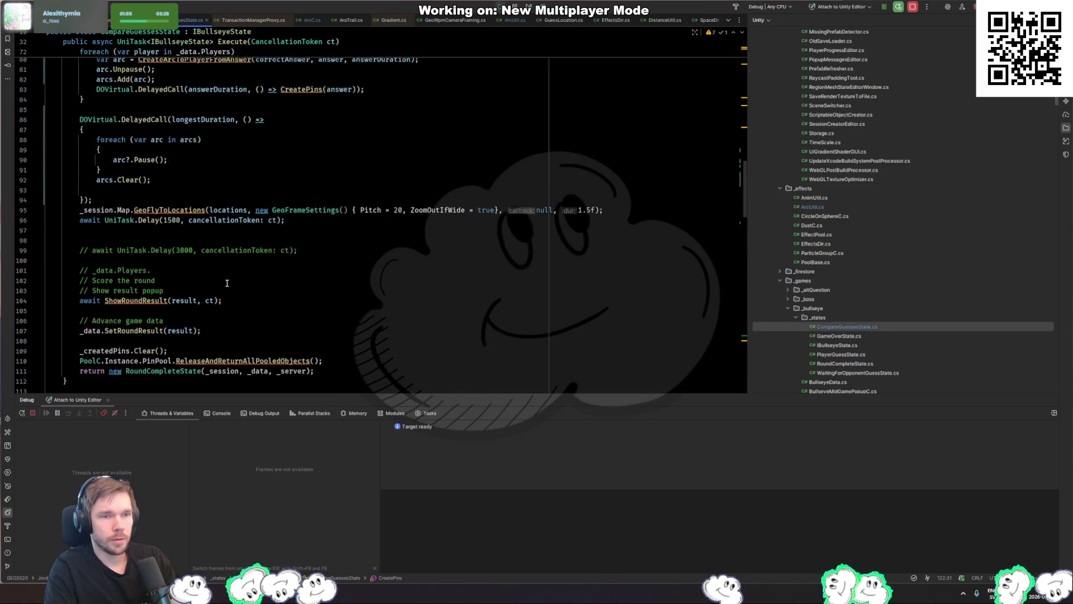
pyautogui.moveTo(134, 287); pyautogui.dragTo(197, 211)
pyautogui.hotkey('ctrl', '/')
pyautogui.hotkey('alt', 'Tab')
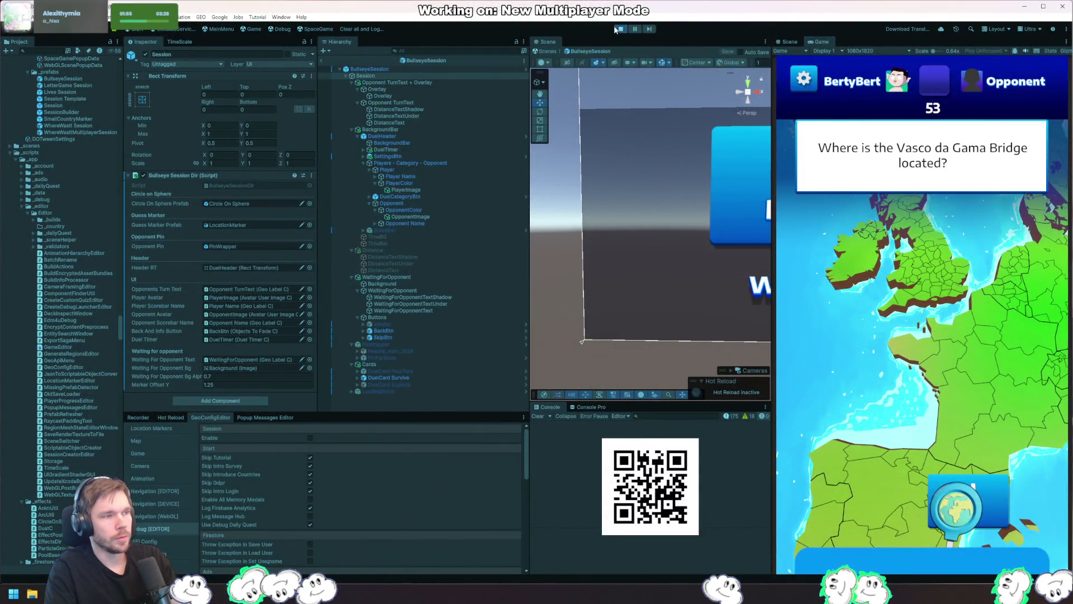
pyautogui.click(618, 29)
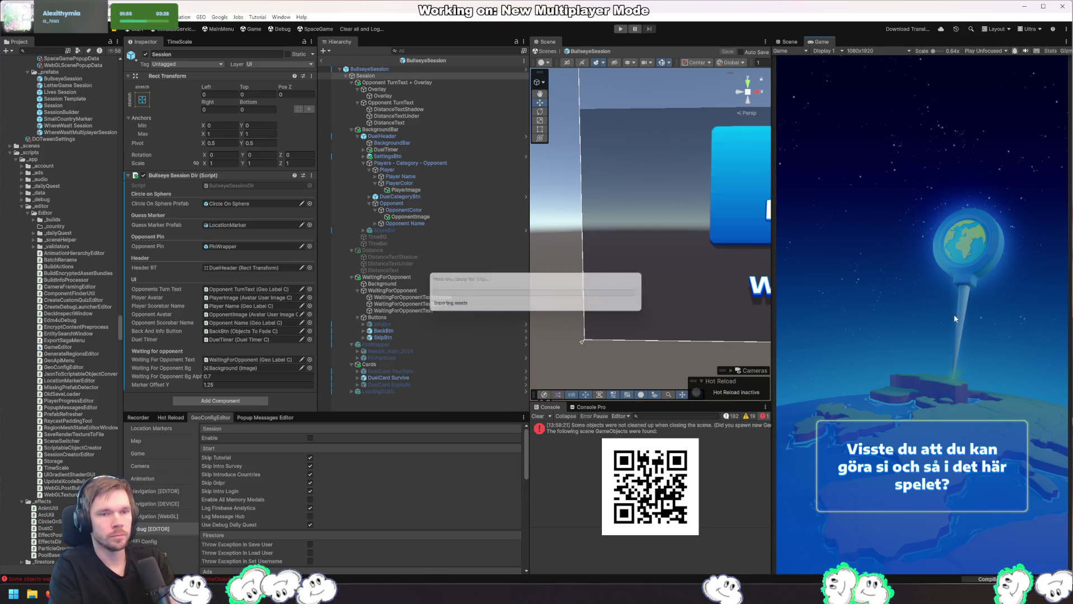
# Play a test round, spinning the globe to North America and placing a guess pin
pyautogui.click(622, 29)
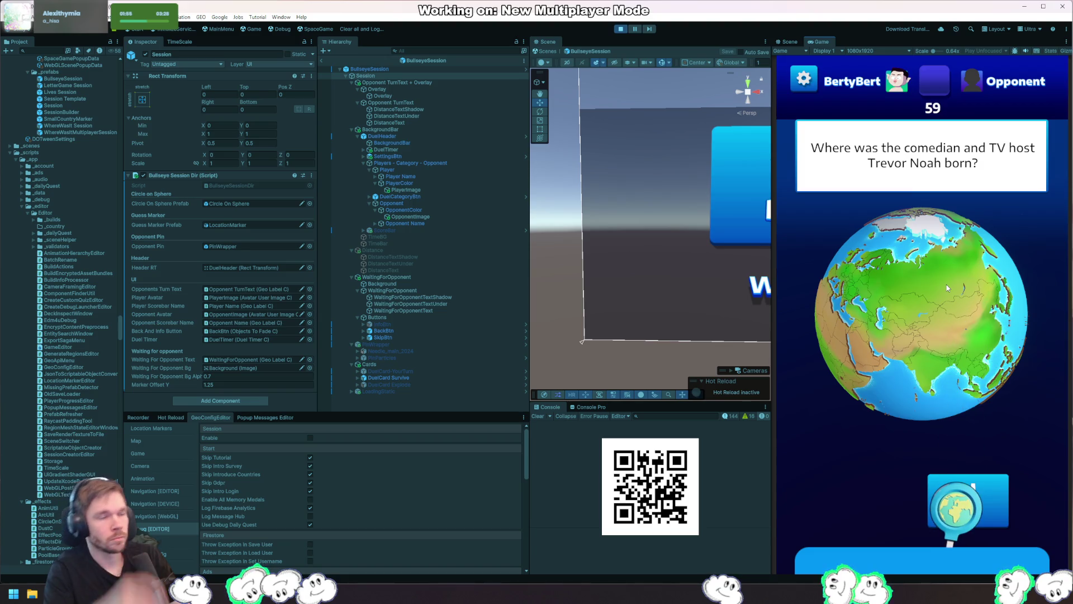
pyautogui.moveTo(987, 351); pyautogui.dragTo(937, 340)
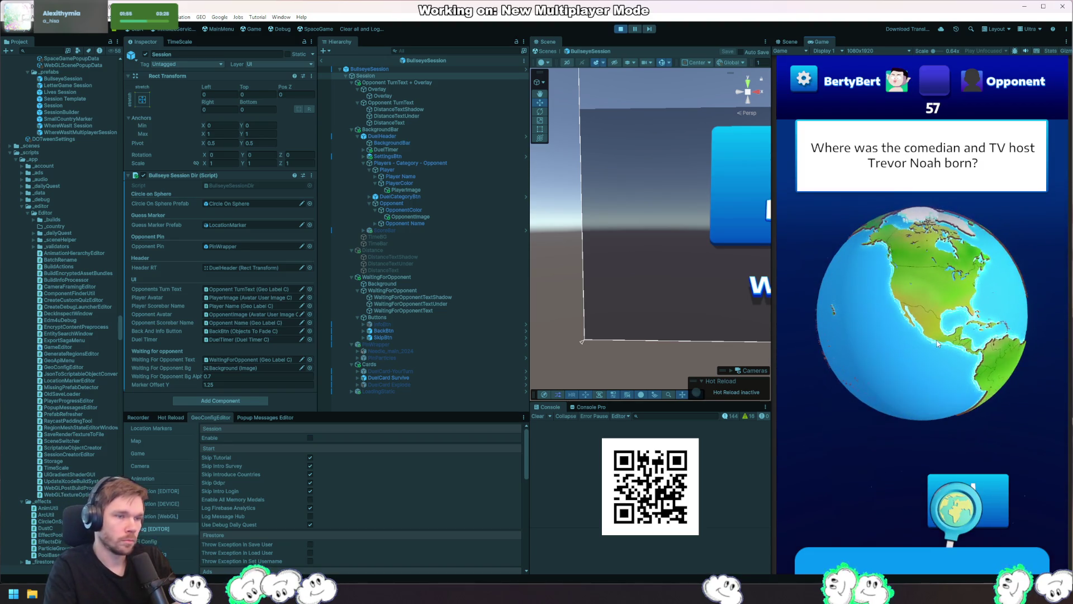
pyautogui.click(967, 476)
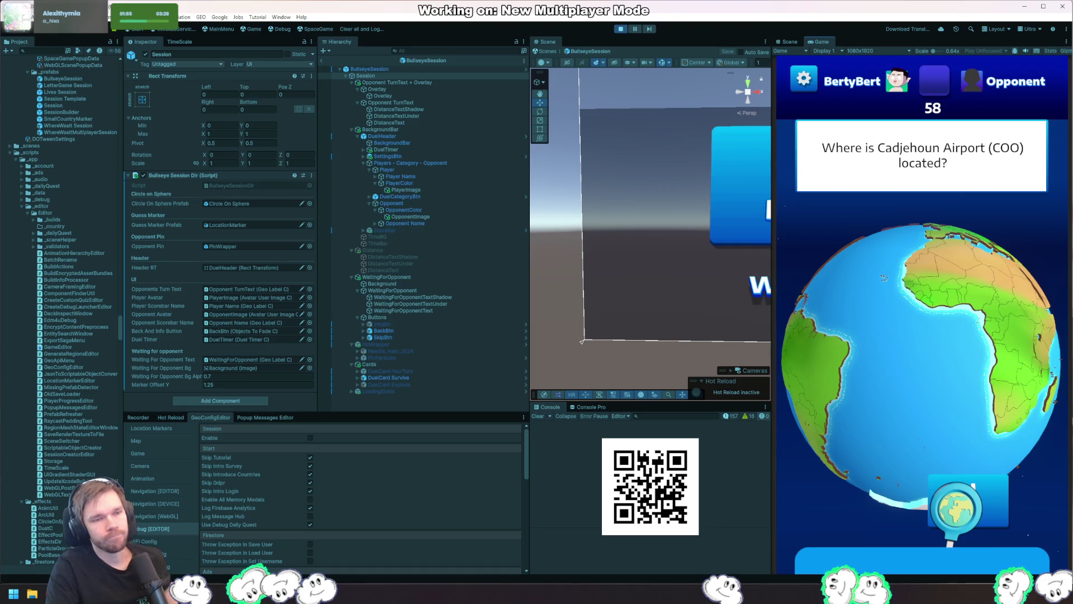
pyautogui.hotkey('alt', 'Tab')
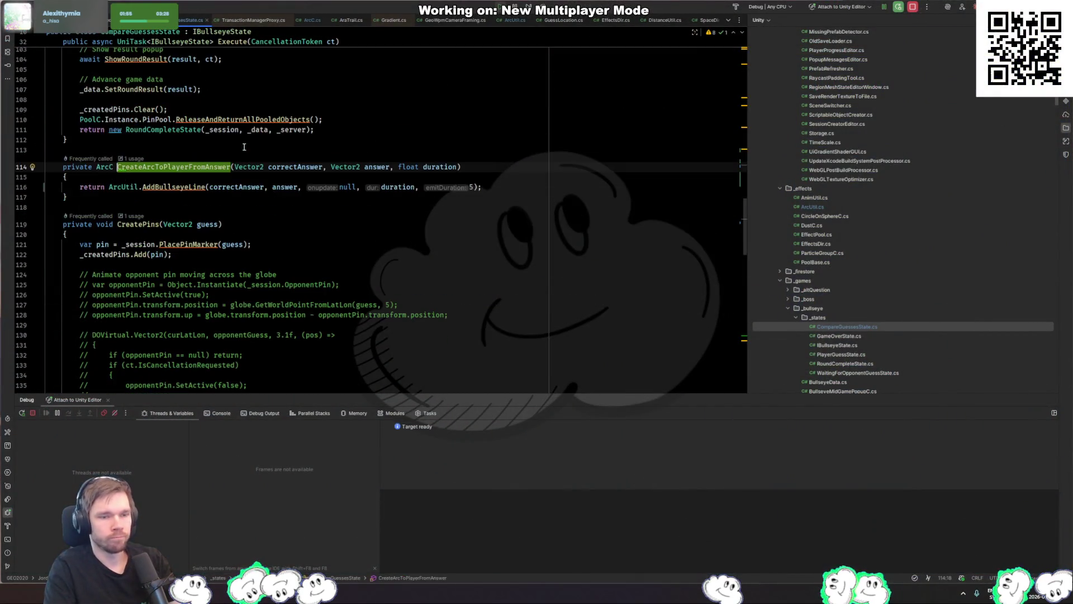
# Trace how dur, fadeDuration and emitDuration are used in AddBullseyeLine, then bring up ArcC.cs
pyautogui.keyDown('ctrl'); pyautogui.click(191, 188); pyautogui.keyUp('ctrl')
pyautogui.keyDown('ctrl'); pyautogui.click(168, 216); pyautogui.keyUp('ctrl')
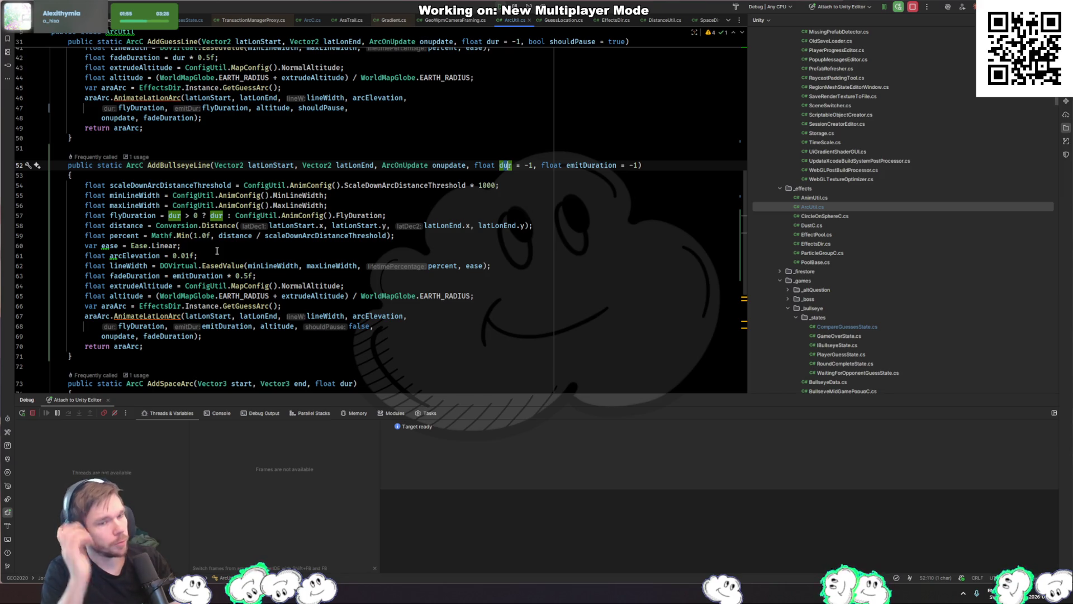
pyautogui.click(193, 336)
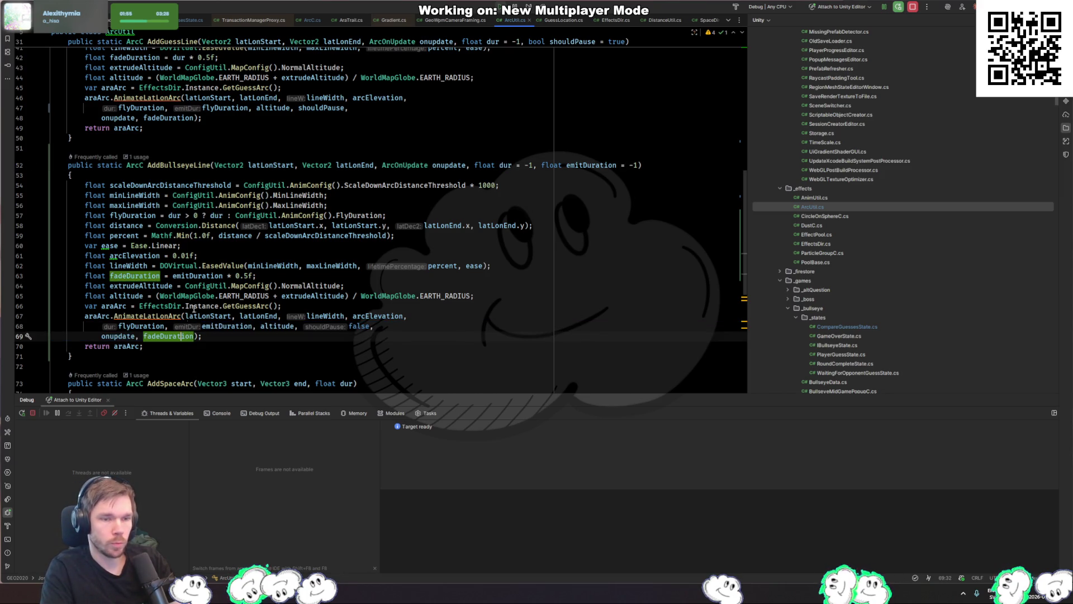
pyautogui.click(203, 276)
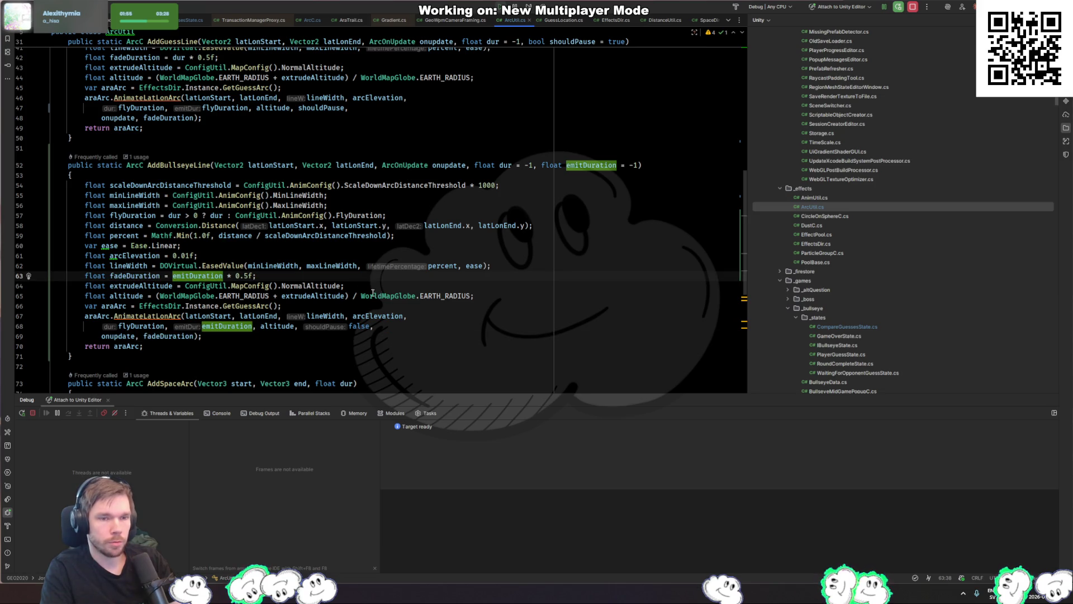
pyautogui.hotkey('ctrl', 'alt', 'Left')
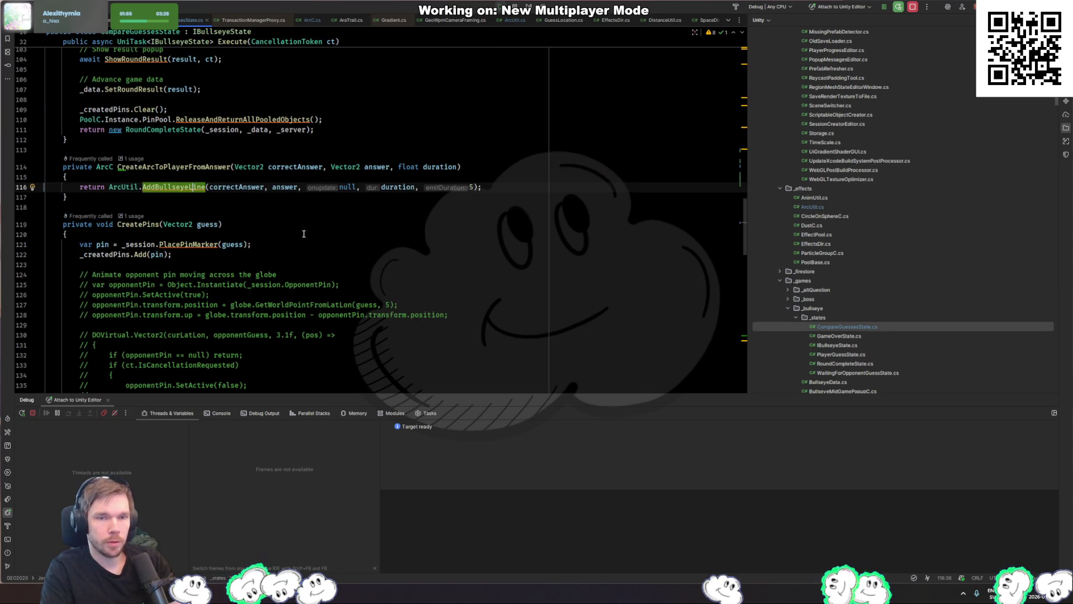
pyautogui.hotkey('ctrl', 'b')
pyautogui.hotkey('alt', 'Tab')
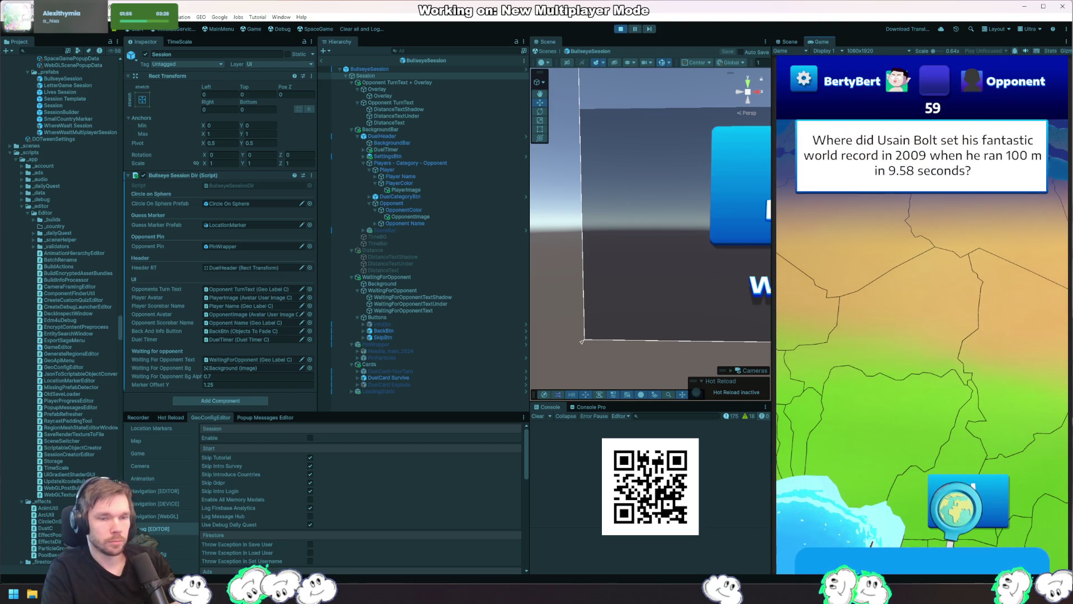
pyautogui.hotkey('alt', 'Tab')
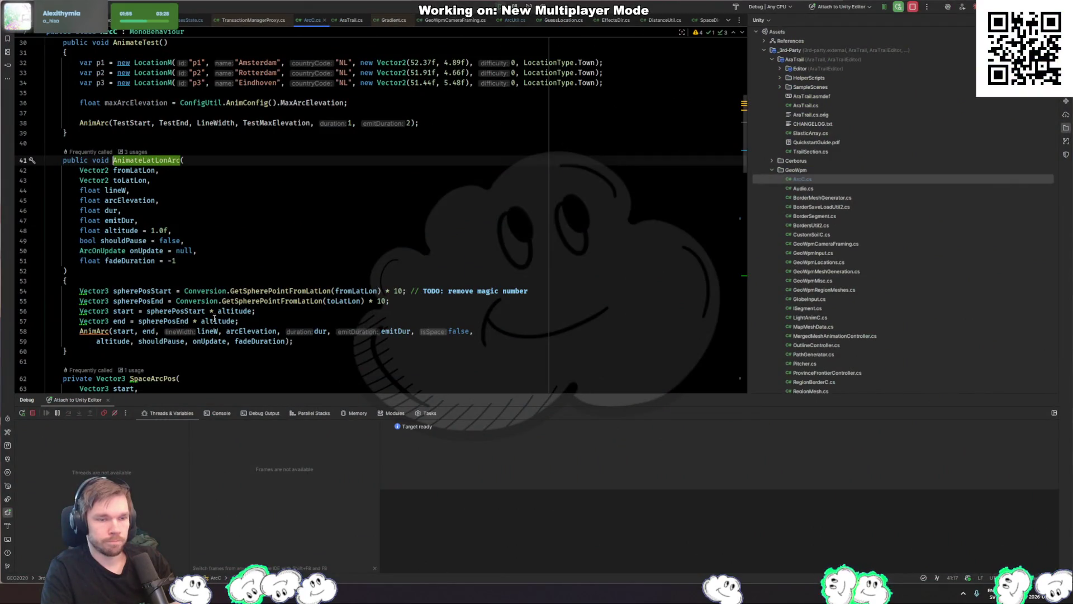
pyautogui.keyDown('ctrl'); pyautogui.click(106, 331); pyautogui.keyUp('ctrl')
pyautogui.click(135, 271)
pyautogui.scroll(-10, 390, 284)
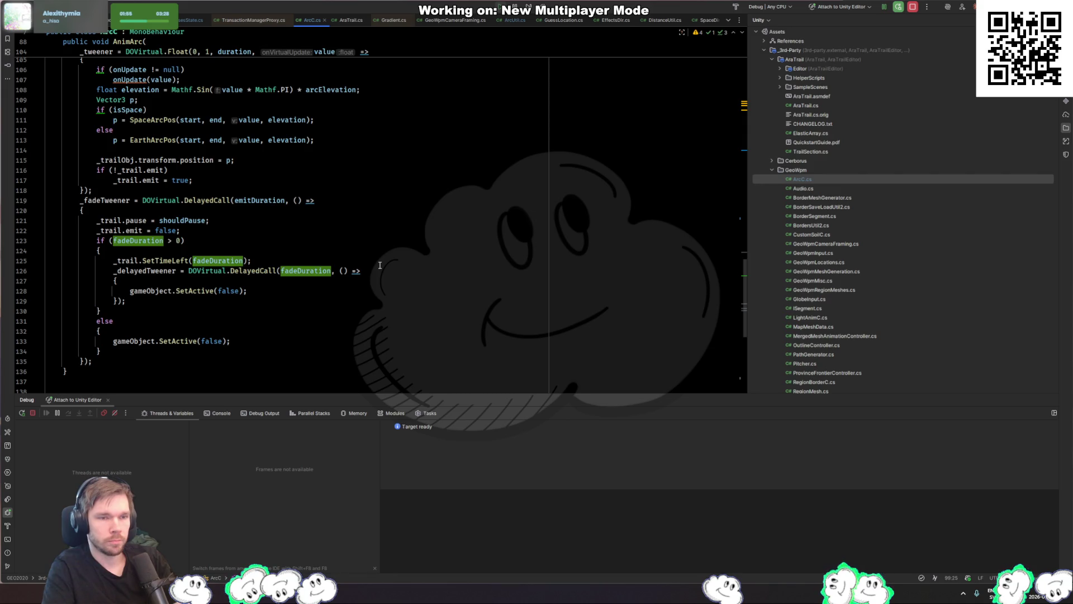
pyautogui.click(268, 200)
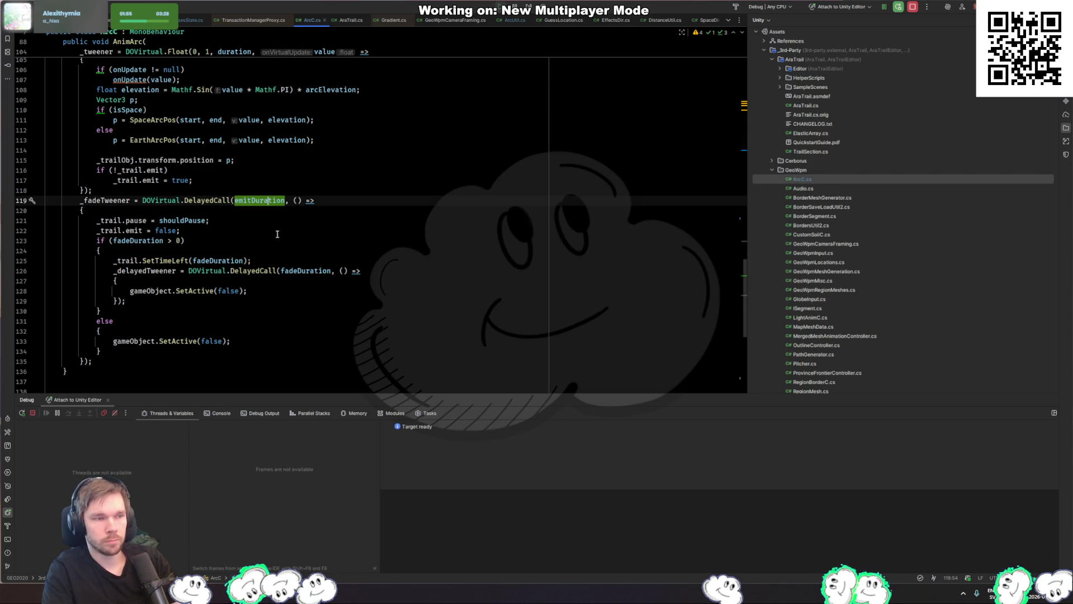
pyautogui.scroll(3, 239, 278)
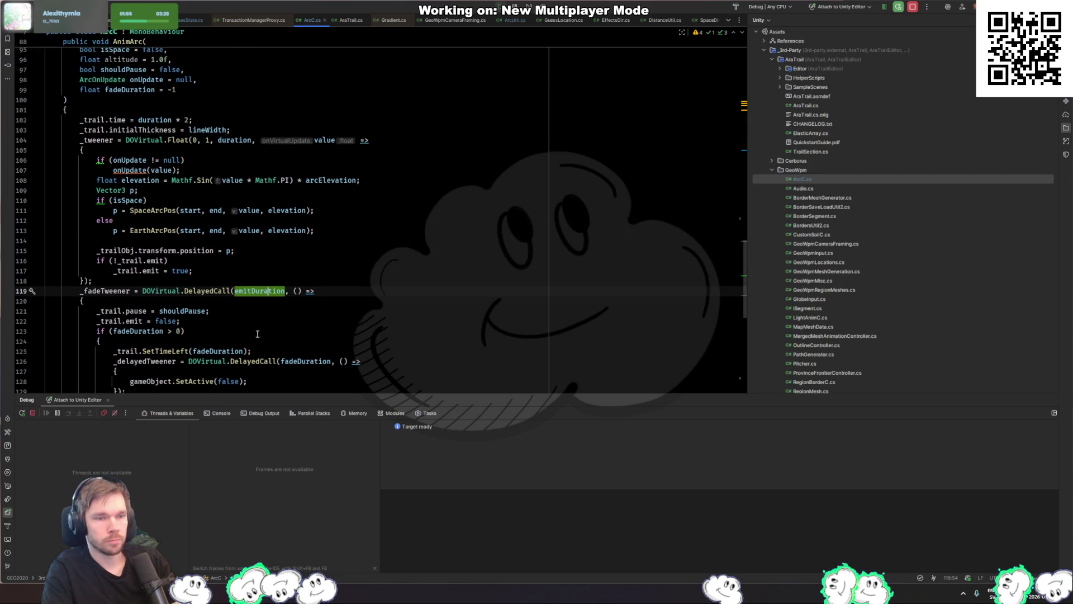
pyautogui.click(208, 271)
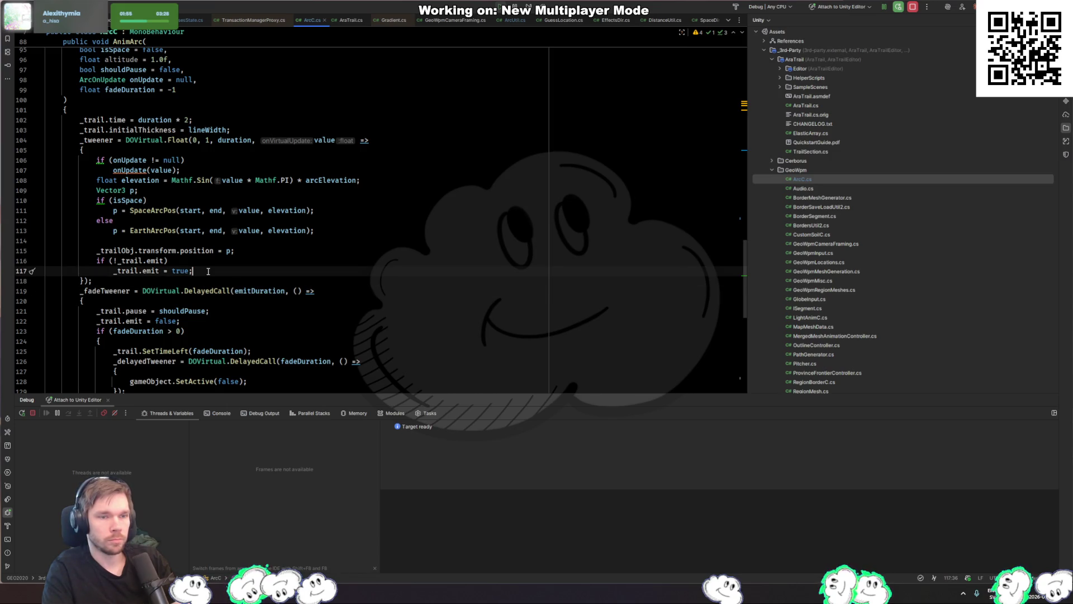
pyautogui.click(144, 171)
pyautogui.click(268, 159)
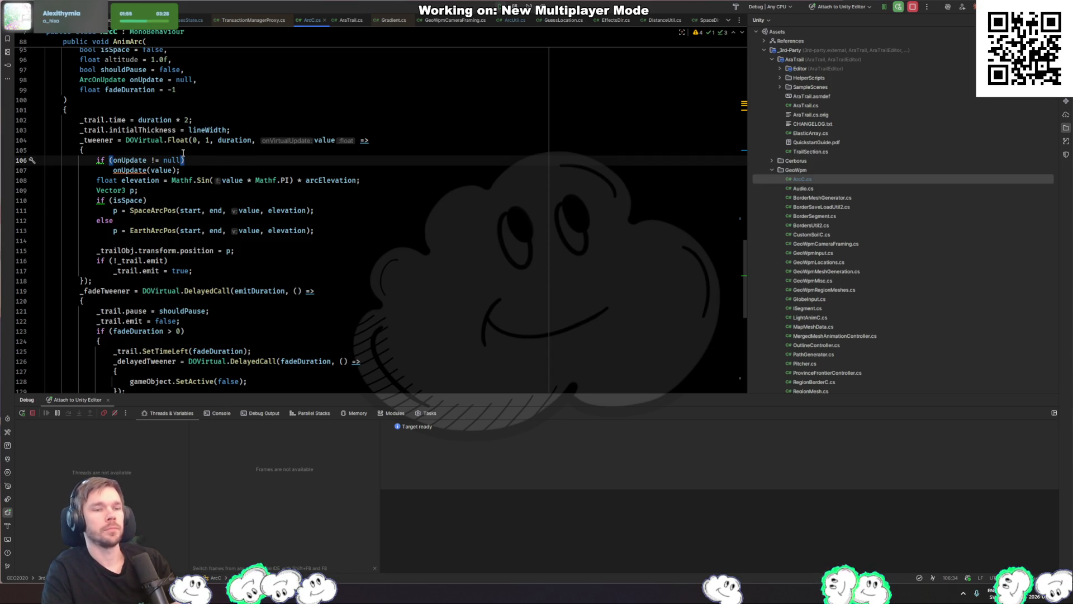
pyautogui.click(200, 139)
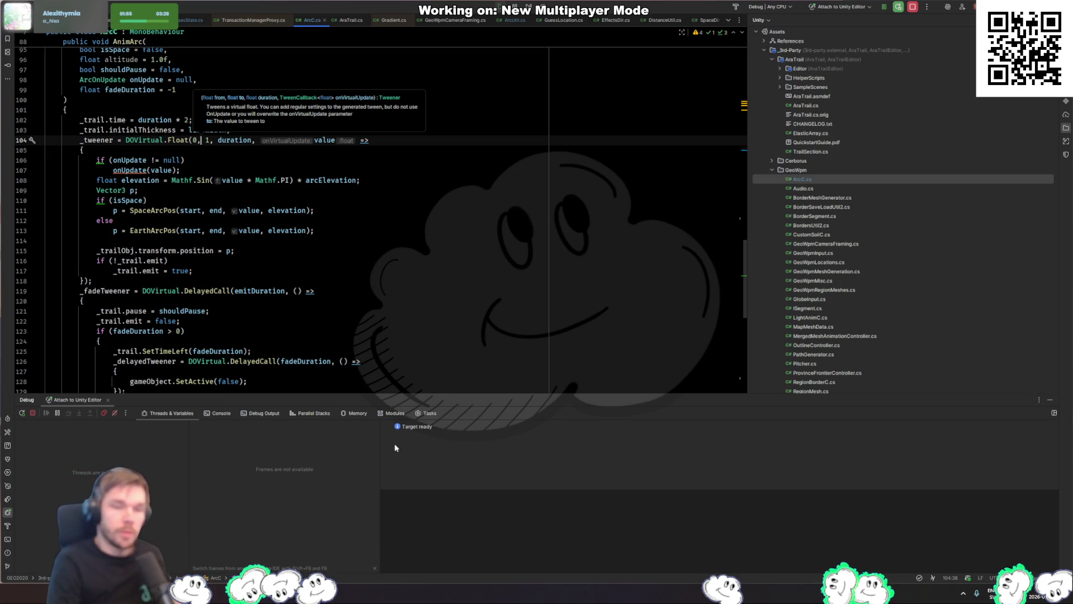
pyautogui.click(256, 290)
pyautogui.scroll(-3, 310, 285)
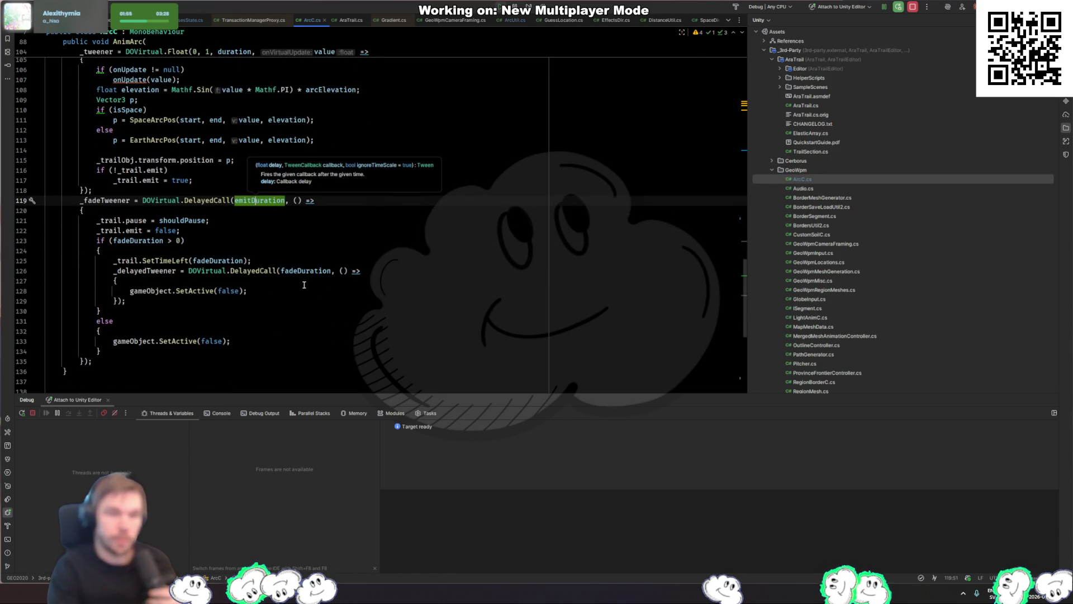
pyautogui.click(307, 271)
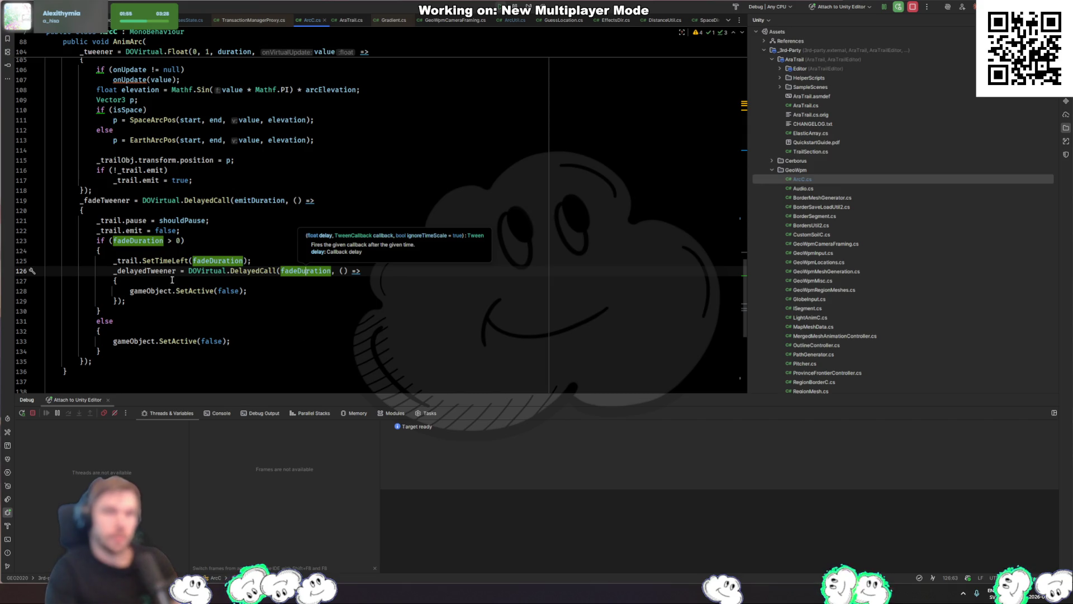
pyautogui.click(154, 241)
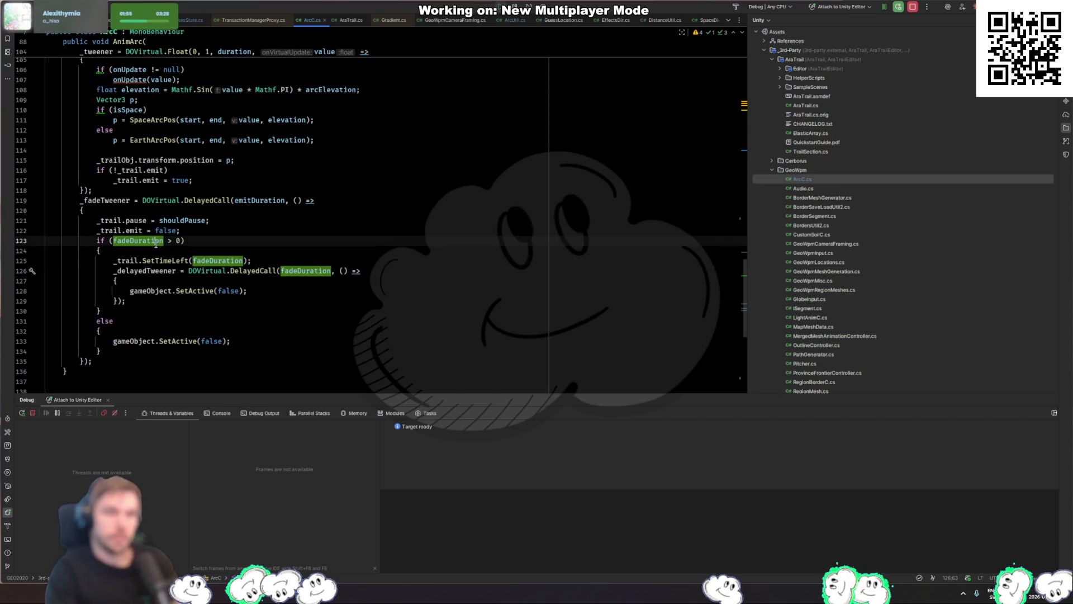
pyautogui.click(294, 259)
pyautogui.click(126, 261)
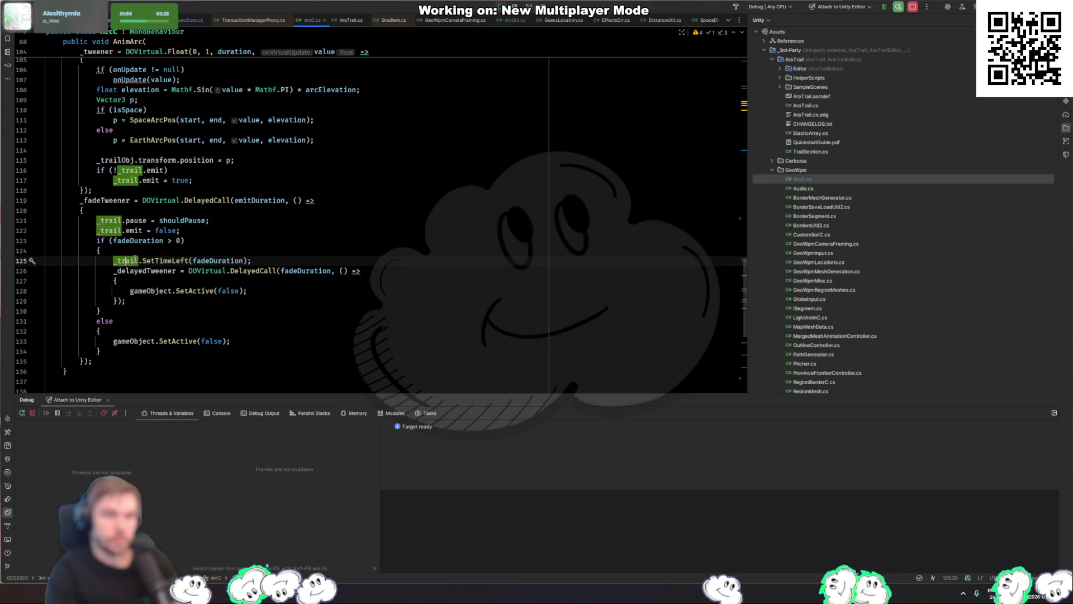
pyautogui.click(161, 261)
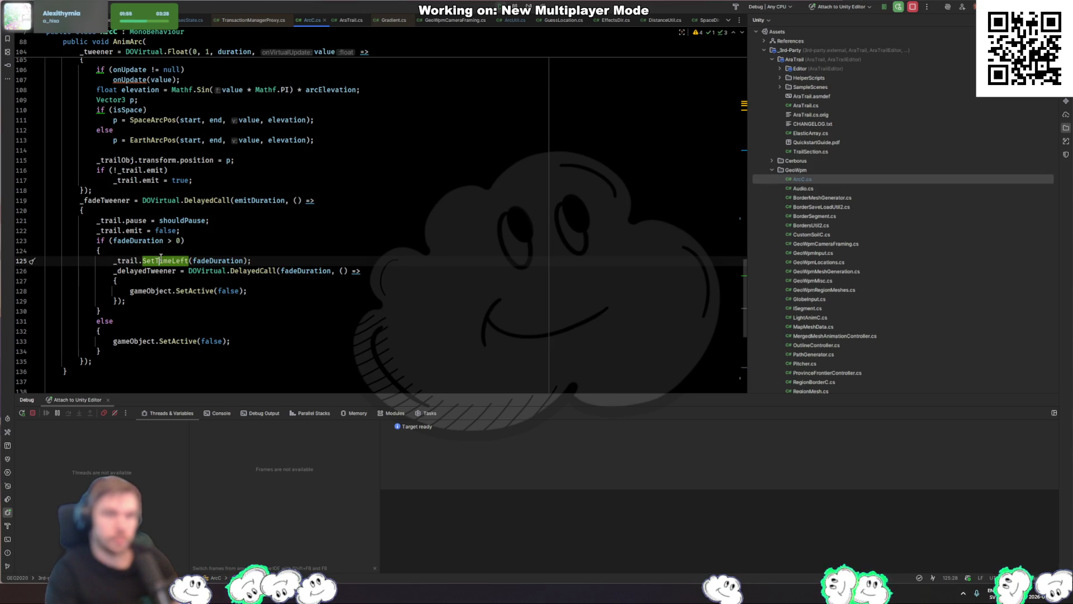
pyautogui.doubleClick(159, 261)
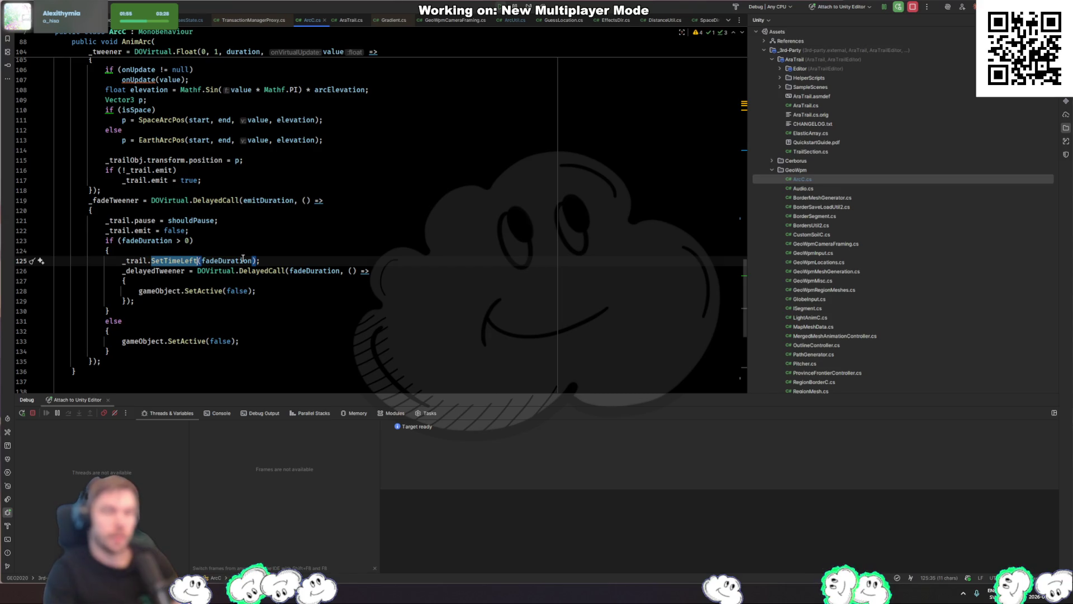
pyautogui.scroll(3, 369, 280)
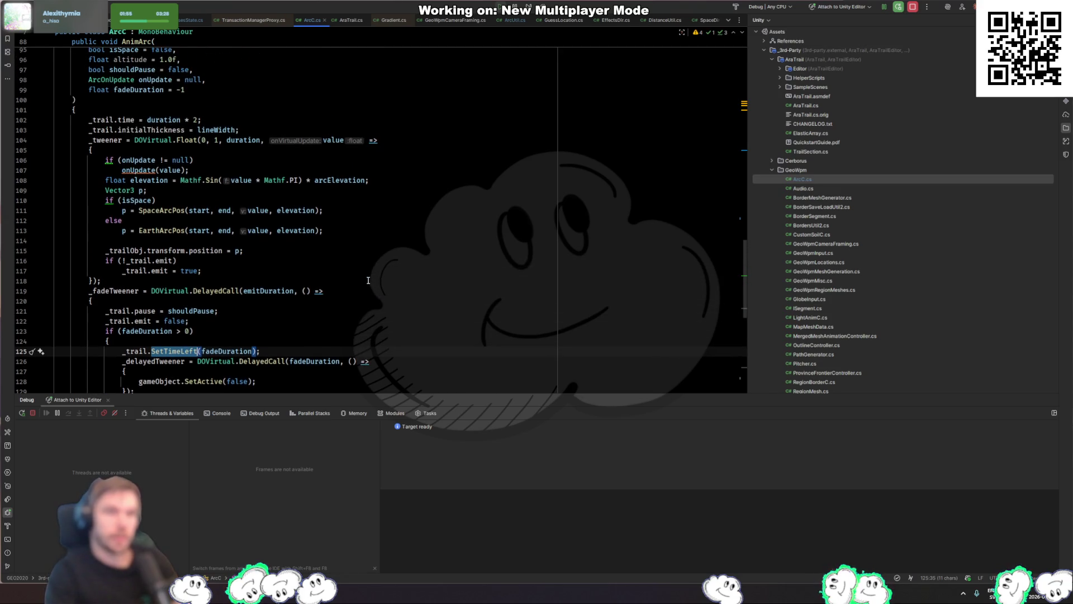
pyautogui.click(141, 351)
pyautogui.scroll(20, 291, 289)
pyautogui.scroll(12, 292, 289)
pyautogui.scroll(-14, 246, 269)
pyautogui.scroll(8, 246, 269)
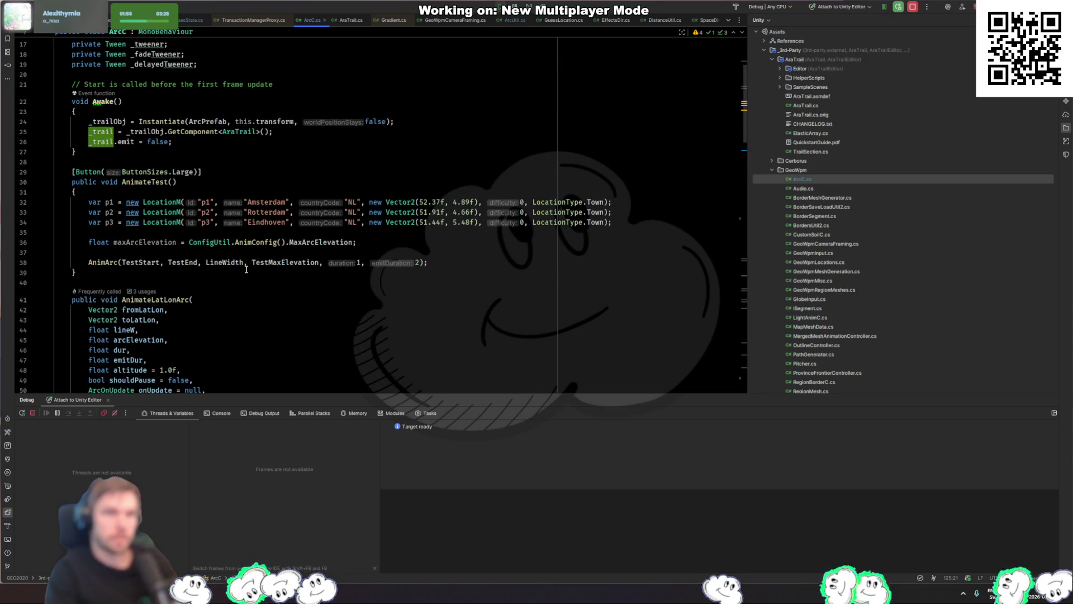
# Change AnimArc's _trail.time on line 102 from duration * 2 to emitDuration + fadeDuration
pyautogui.scroll(-17, 246, 269)
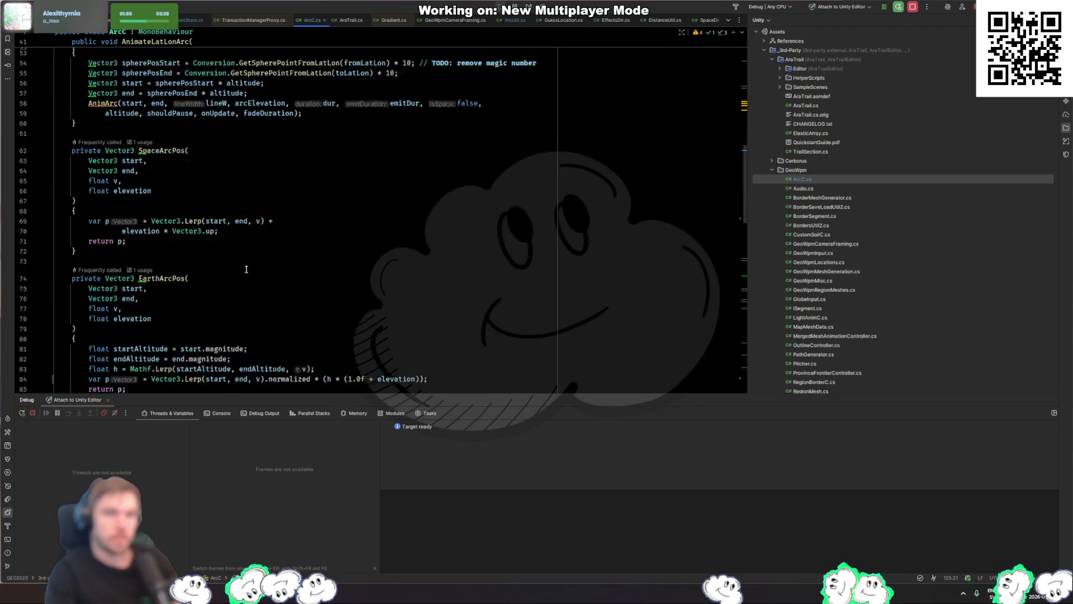
pyautogui.scroll(-9, 246, 269)
pyautogui.scroll(5, 246, 270)
pyautogui.click(206, 262)
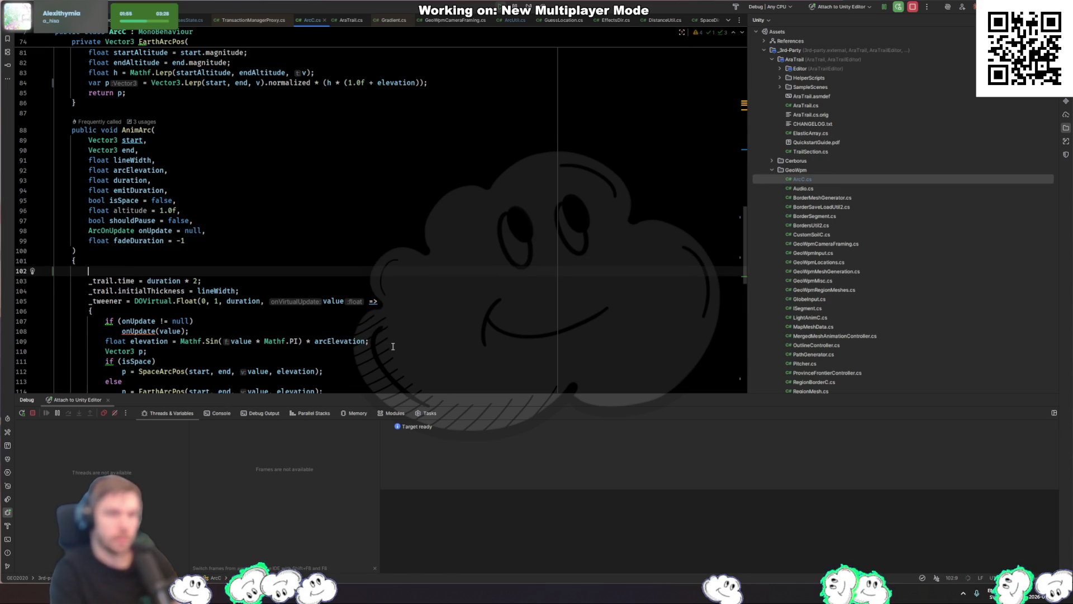
pyautogui.doubleClick(163, 271)
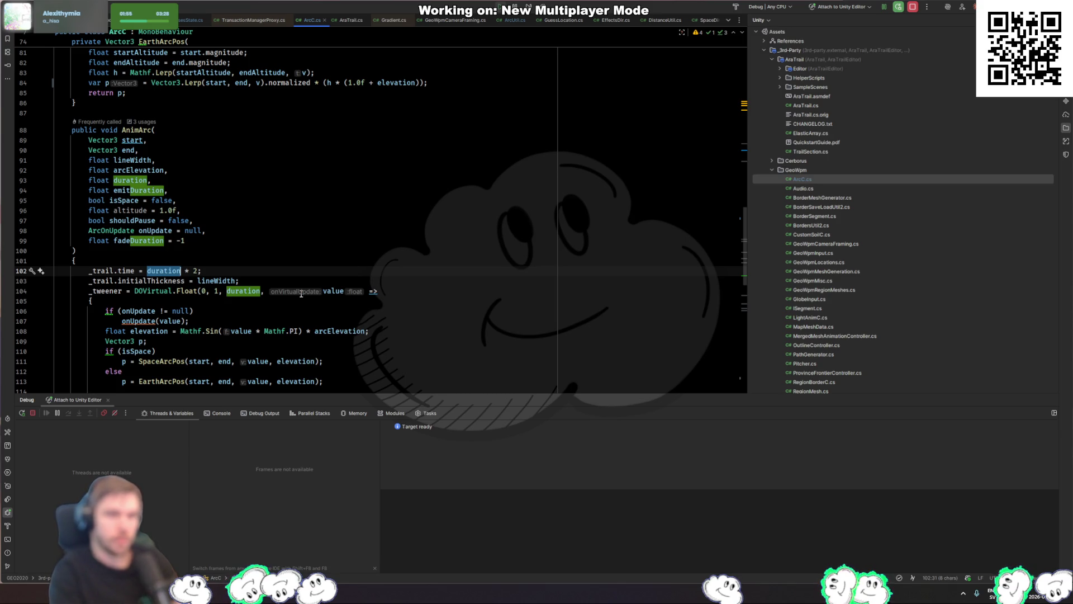
pyautogui.write('emit')
pyautogui.press('Return')
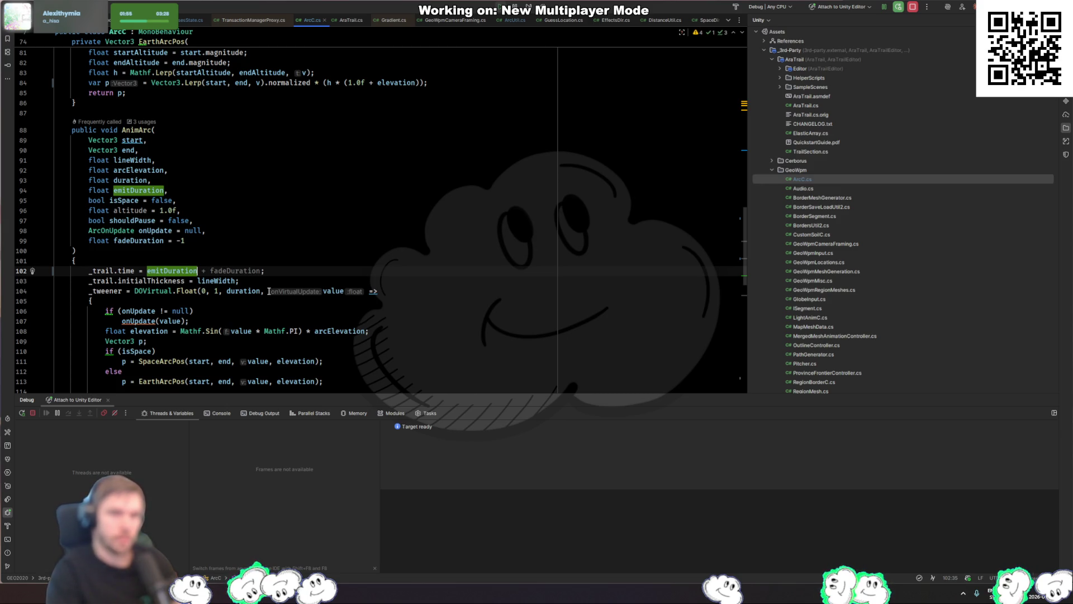
pyautogui.press('Tab')
pyautogui.scroll(-3, 264, 298)
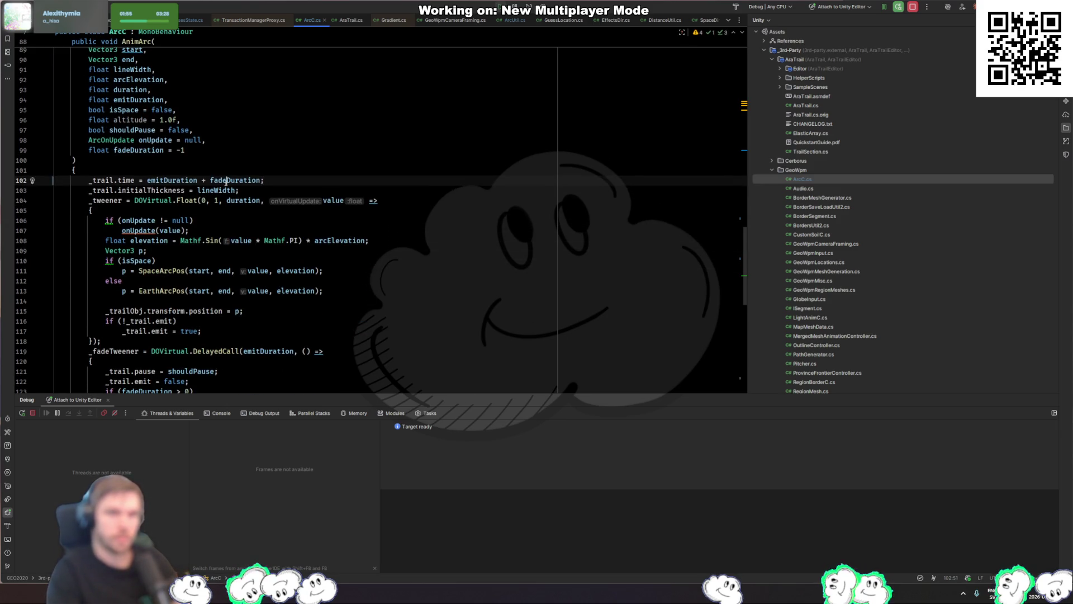
pyautogui.click(227, 180)
pyautogui.hotkey('alt', 'Tab')
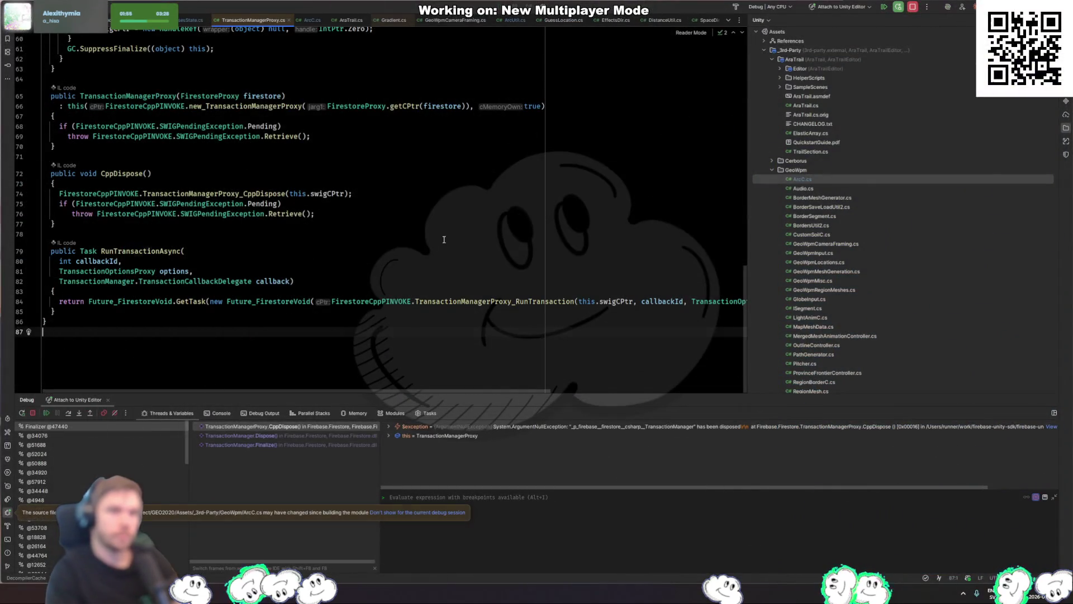
# Resume the paused debugger with F9 so Unity imports the new trail-time code
pyautogui.press('F9')
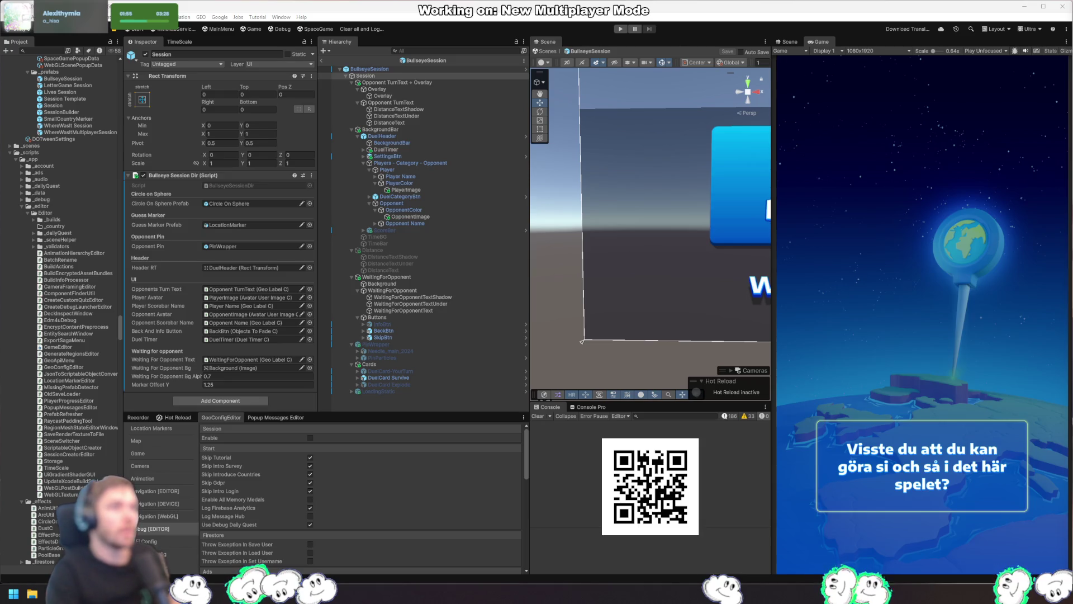
# Play the Harry Belafonte birthplace question, aiming the globe and placing a guess, until the New York result
pyautogui.click(621, 29)
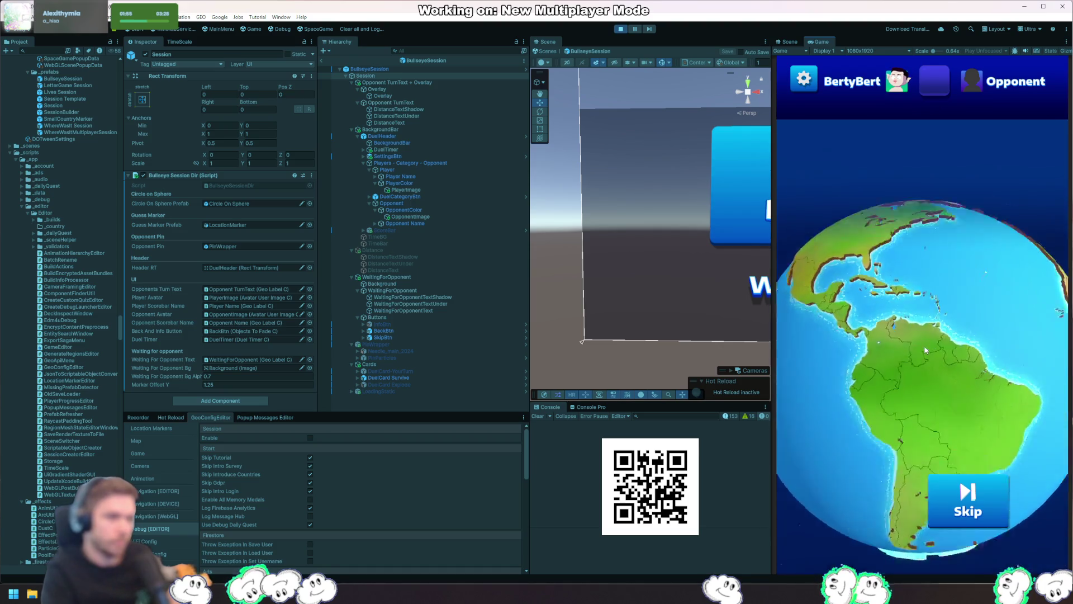
pyautogui.moveTo(922, 343)
pyautogui.mouseDown()
pyautogui.moveTo(824, 441)
pyautogui.moveTo(788, 450)
pyautogui.mouseUp()
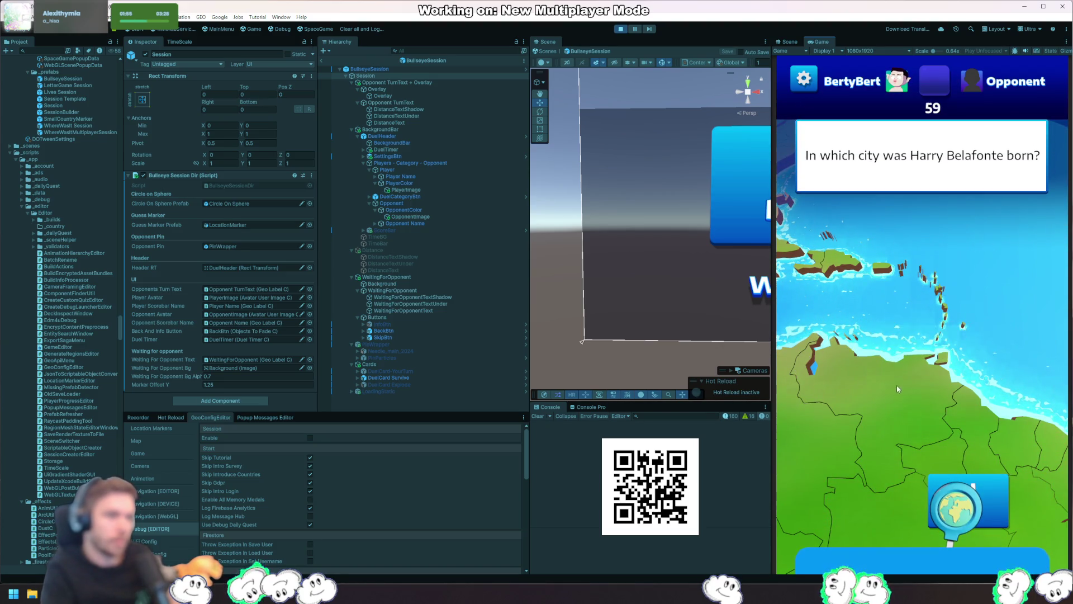
pyautogui.click(927, 351)
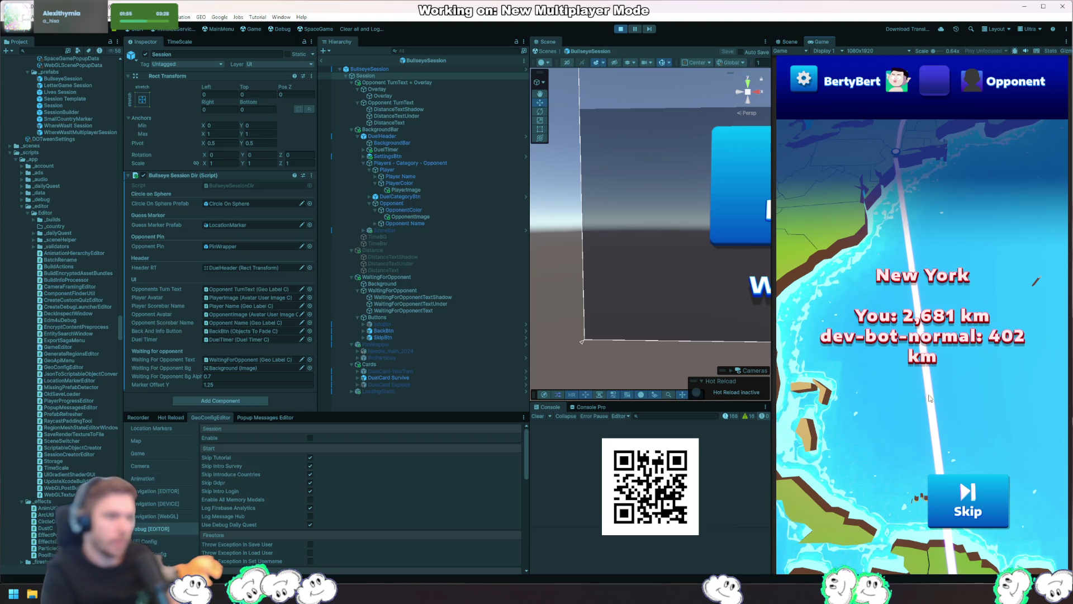
pyautogui.hotkey('alt', 'Tab')
pyautogui.hotkey('ctrl', 'Tab')
pyautogui.hotkey('ctrl', 'Tab')
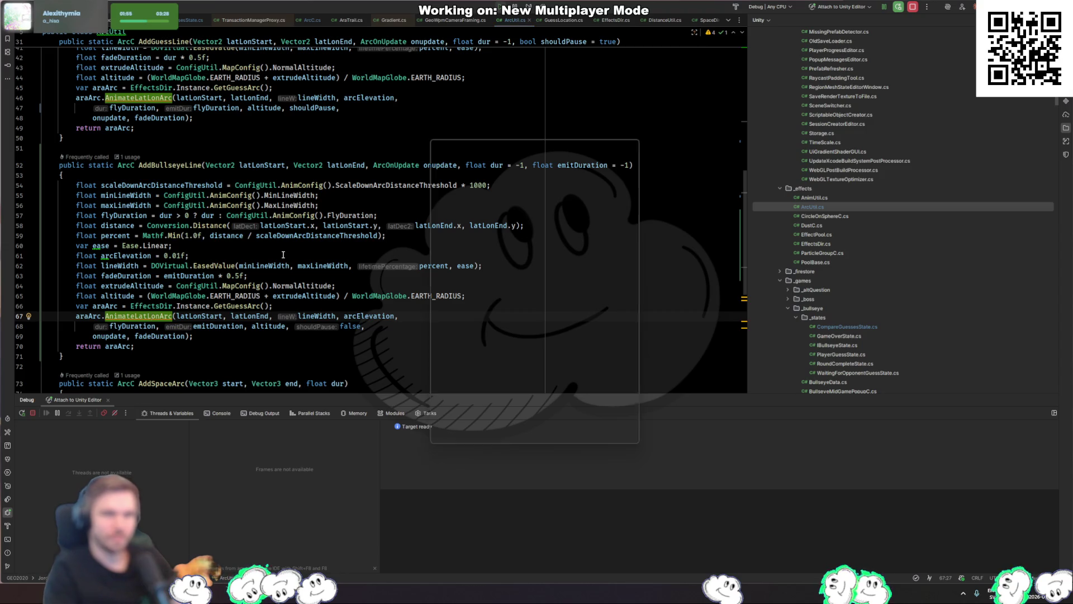
# In CompareGuessesState.cs, trace CreateArcToPlayerFromAnswer and the locations usages to reach the GeoFlyToLocations call on line 95
pyautogui.hotkey('ctrl', 'Tab')
pyautogui.press('Tab')
pyautogui.press('Tab')
pyautogui.click(196, 164)
pyautogui.keyDown('ctrl'); pyautogui.click(196, 162); pyautogui.keyUp('ctrl')
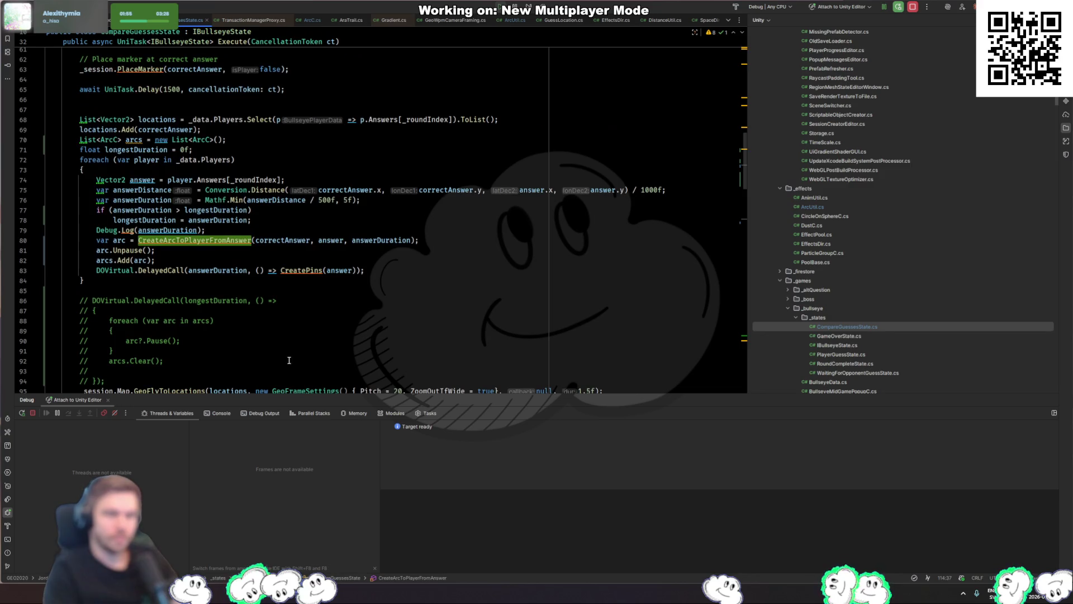
pyautogui.click(246, 291)
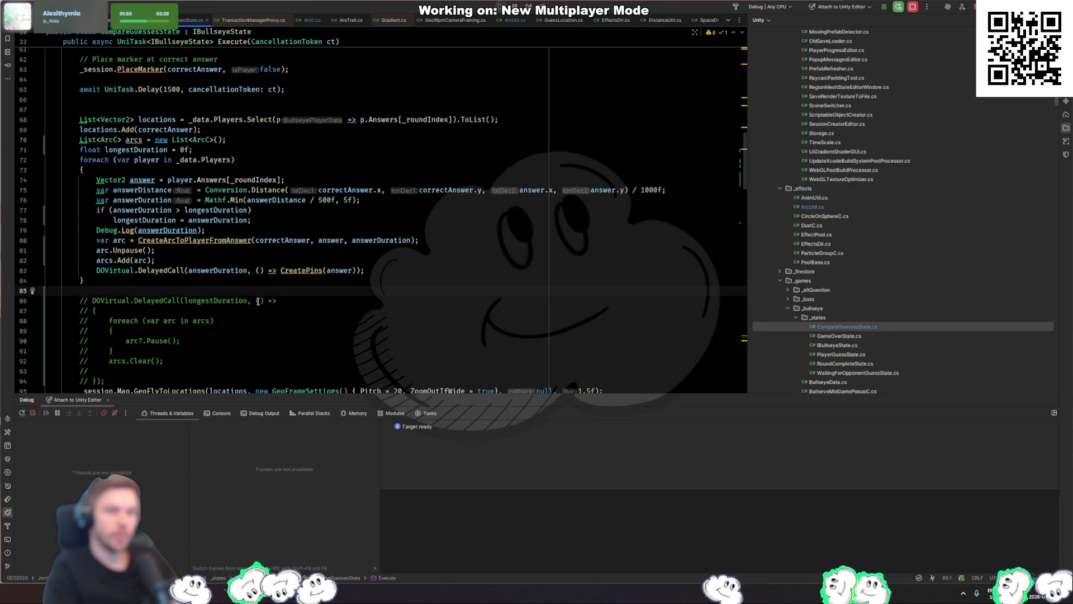
pyautogui.keyDown('ctrl'); pyautogui.click(227, 241); pyautogui.keyUp('ctrl')
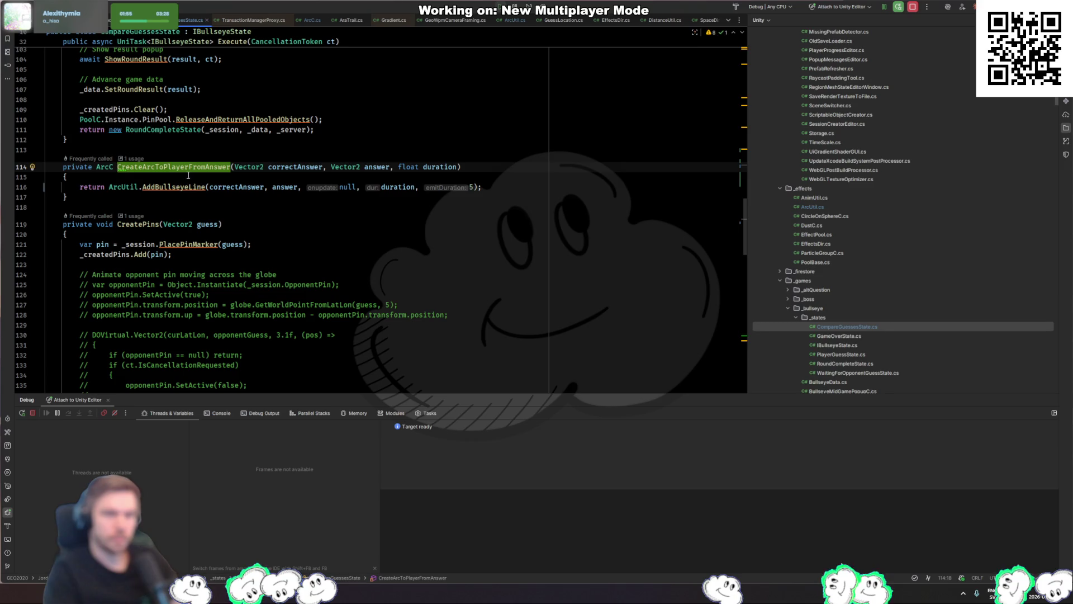
pyautogui.keyDown('ctrl'); pyautogui.click(187, 188); pyautogui.keyUp('ctrl')
pyautogui.hotkey('ctrl', 'alt', 'Left')
pyautogui.hotkey('ctrl', 'alt', 'Left')
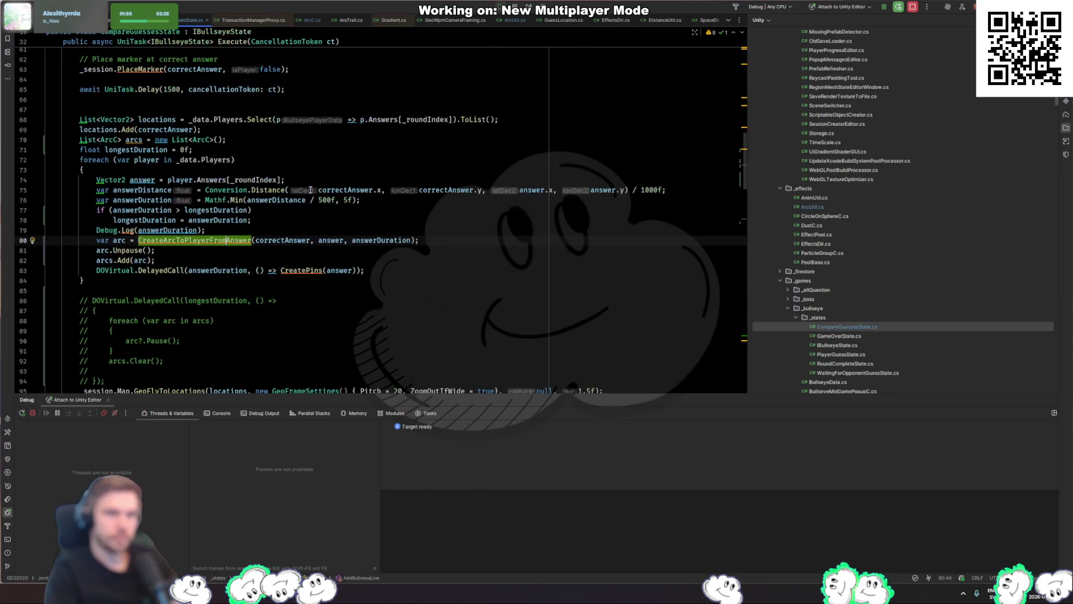
pyautogui.hotkey('ctrl', 'alt', 'Left')
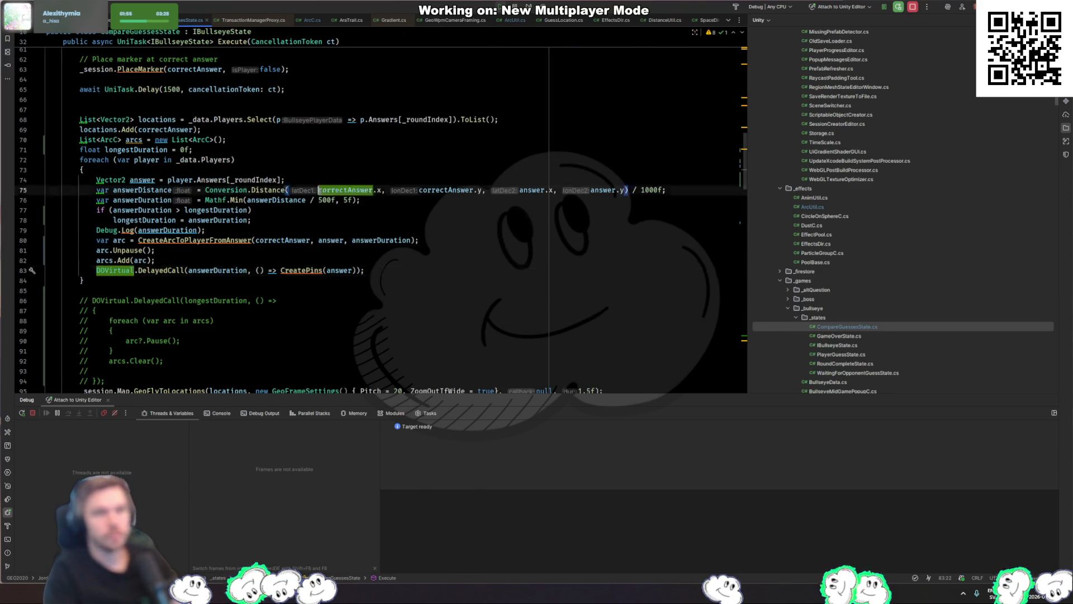
pyautogui.click(104, 131)
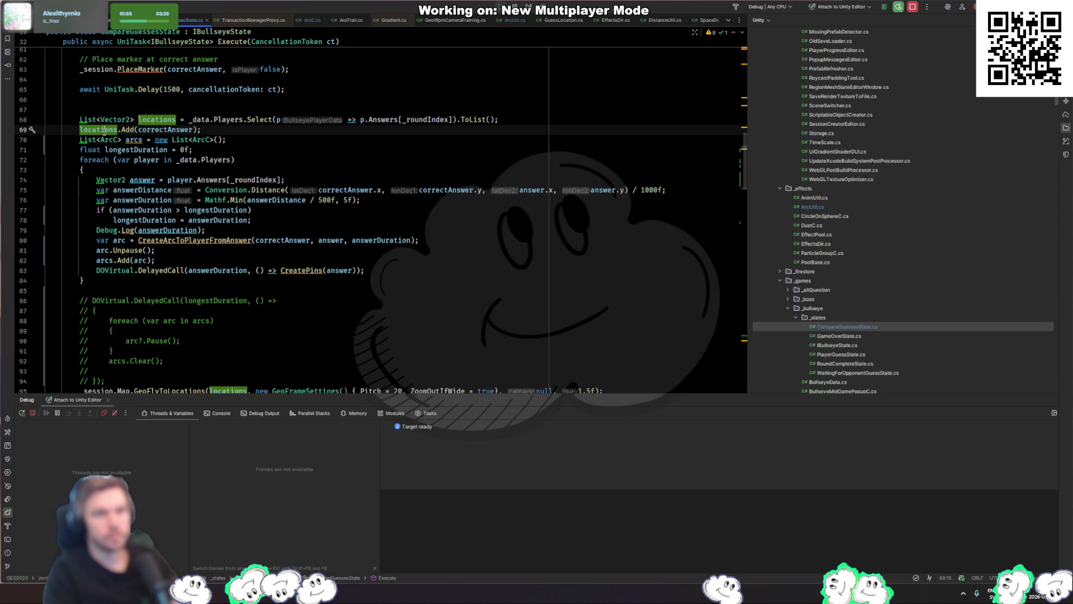
pyautogui.scroll(-4, 104, 131)
pyautogui.click(184, 270)
# Add ZoomLevelIfWide = 50 to the GeoFlyToLocations GeoFrameSettings initializer
pyautogui.doubleClick(189, 271)
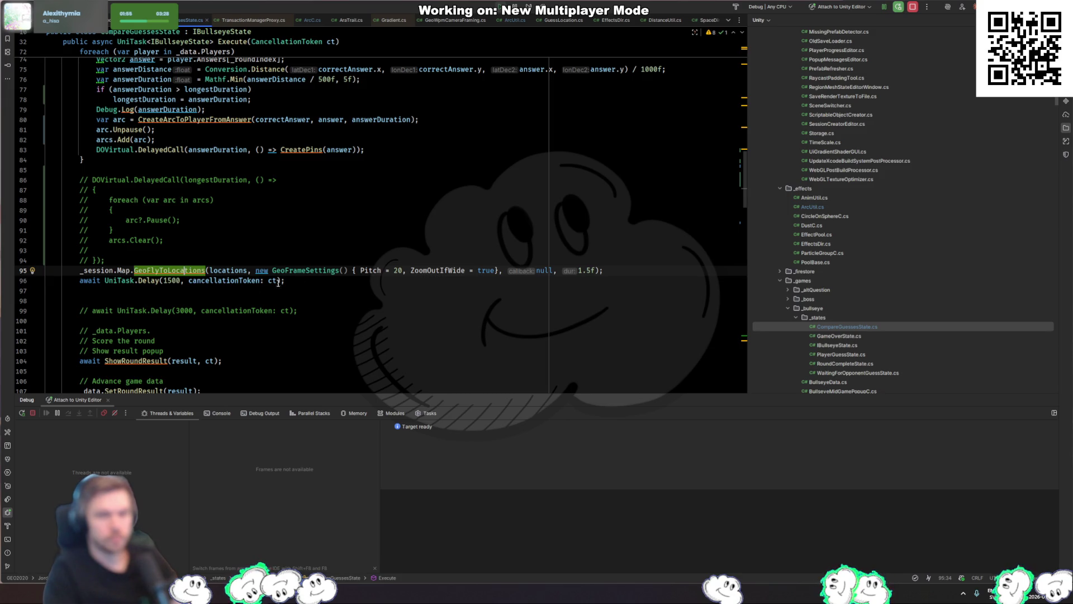
pyautogui.click(495, 271)
pyautogui.write(', zoom')
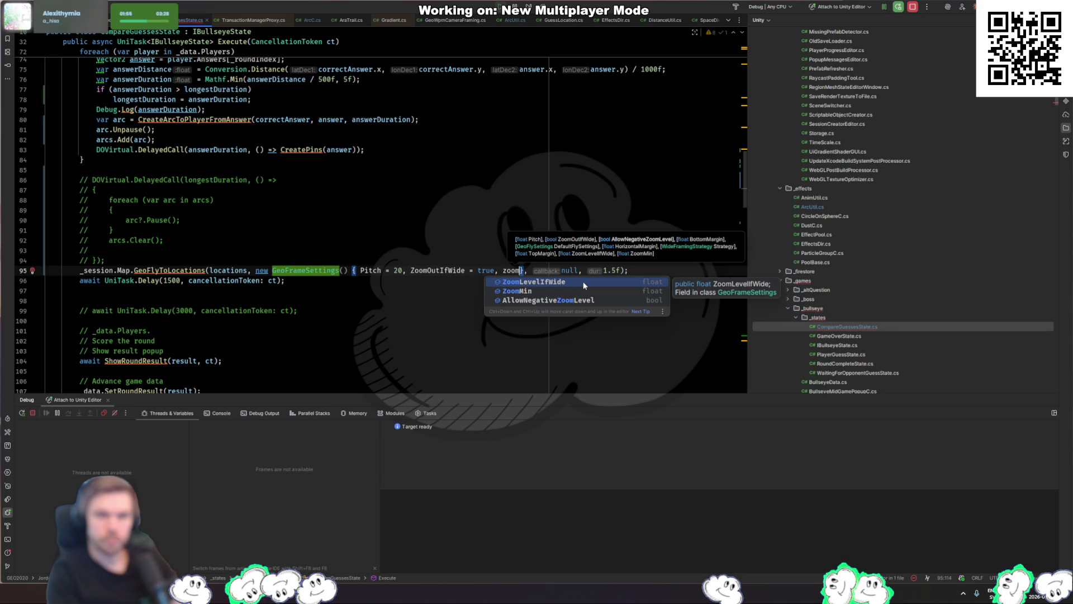
pyautogui.press('Return')
pyautogui.write('50')
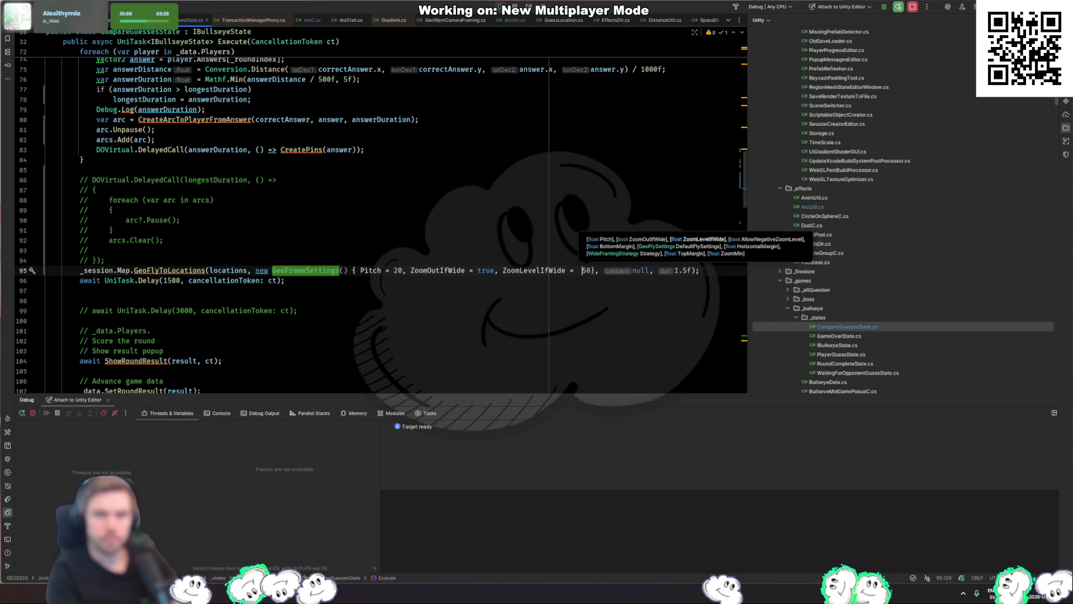
pyautogui.press('BackSpace')
pyautogui.press('Right')
pyautogui.press('Right')
# Add Strategy = WideFramingStrategy.ZoomOut to the same settings initializer
pyautogui.write(',')
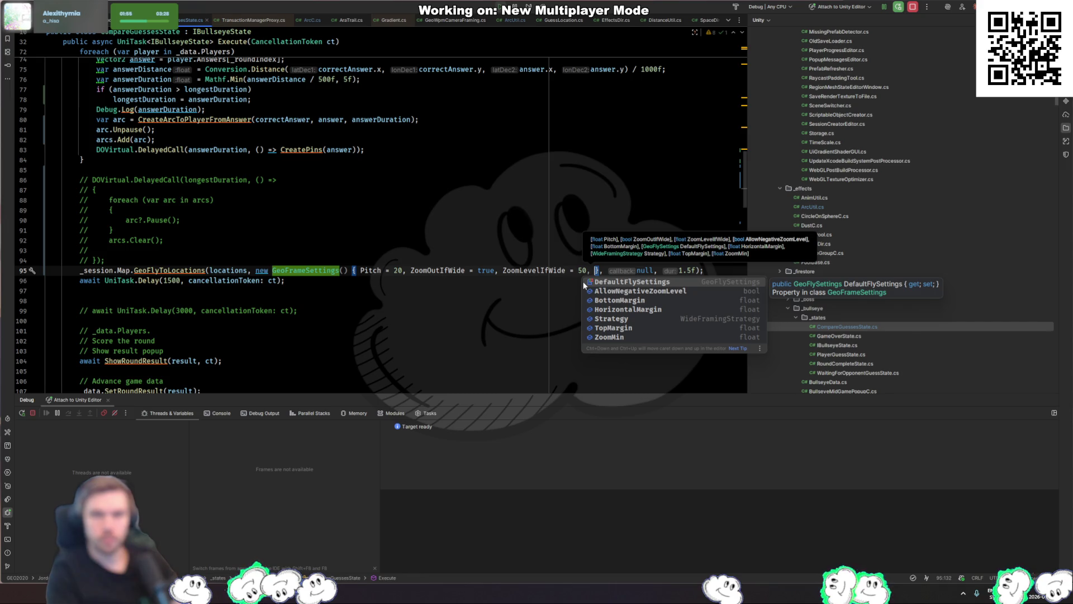
pyautogui.press('Escape')
pyautogui.write('Strategy =')
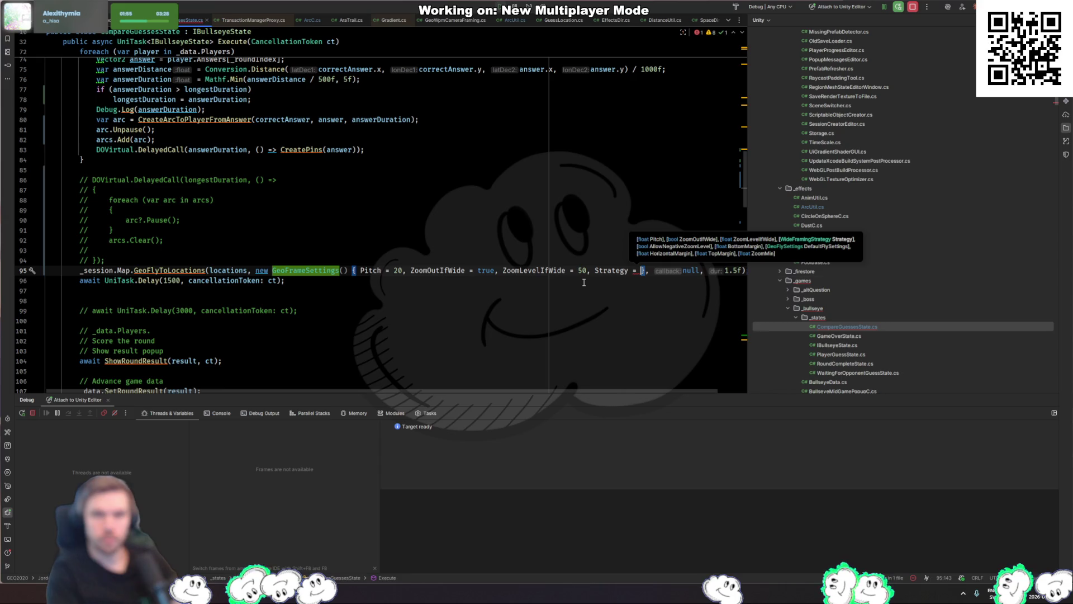
pyautogui.hotkey('ctrl', 'space')
pyautogui.press('Down')
pyautogui.press('Down')
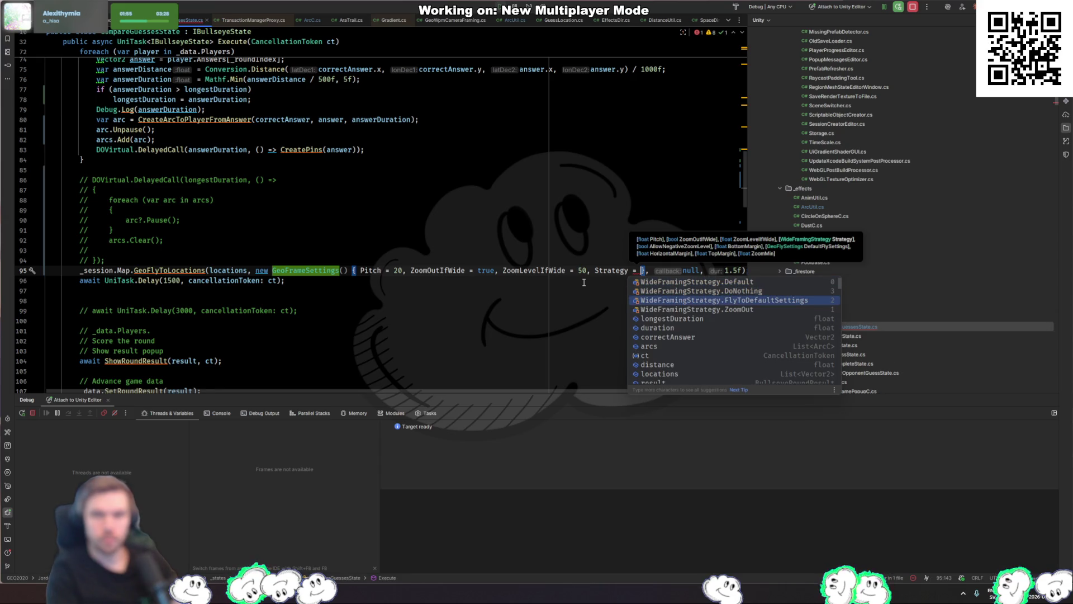
pyautogui.press('Down')
pyautogui.press('Return')
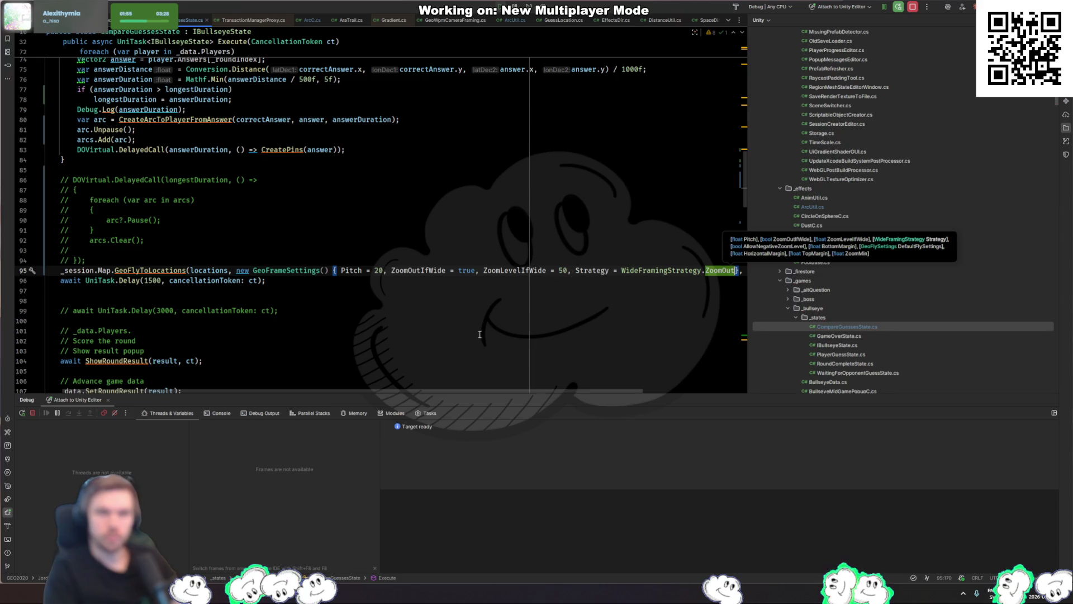
pyautogui.hotkey('alt', 'Tab')
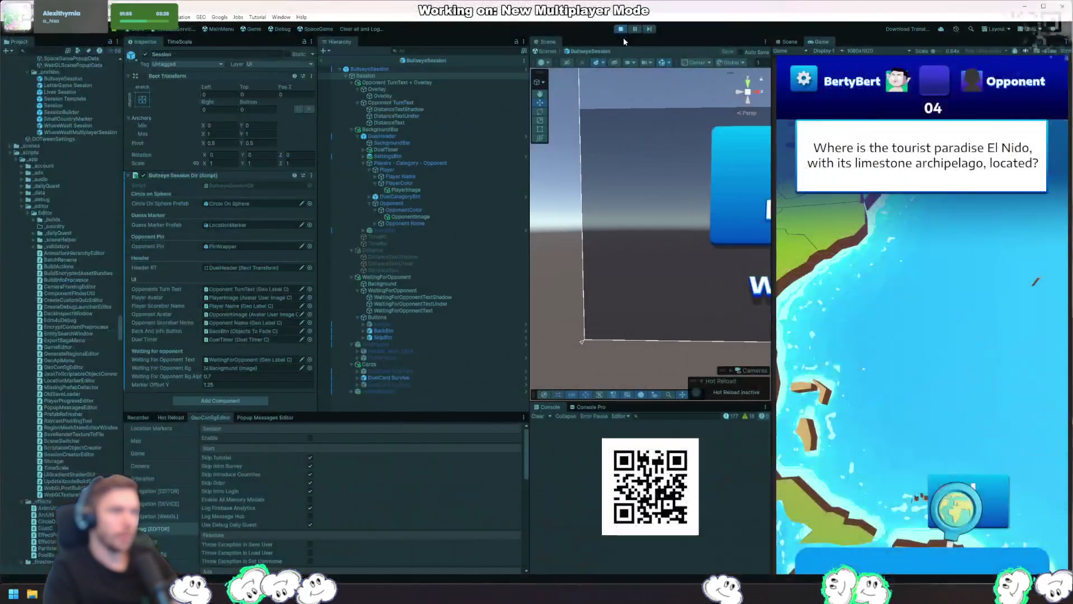
# Stop the running game, resume Rider's debugger with F9, and wait for Unity's script reload
pyautogui.click(621, 29)
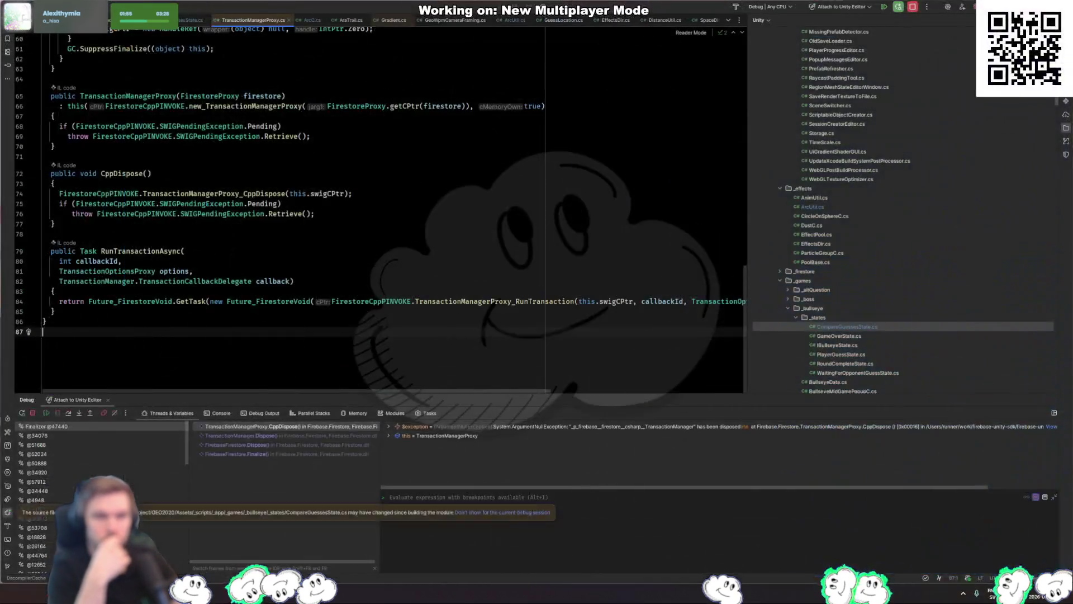
pyautogui.press('F9')
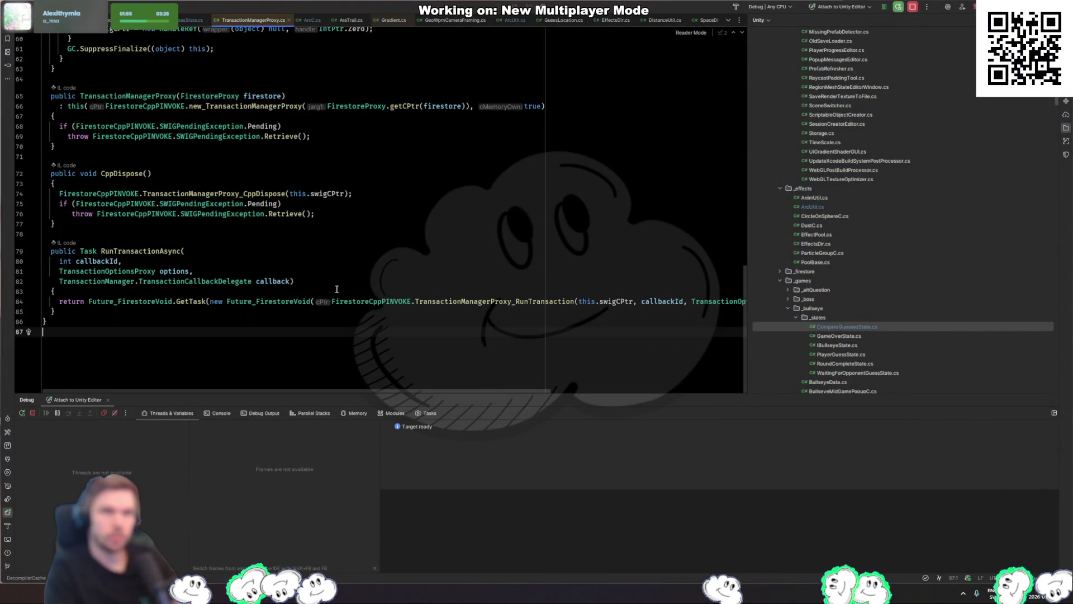
pyautogui.hotkey('alt', 'Tab')
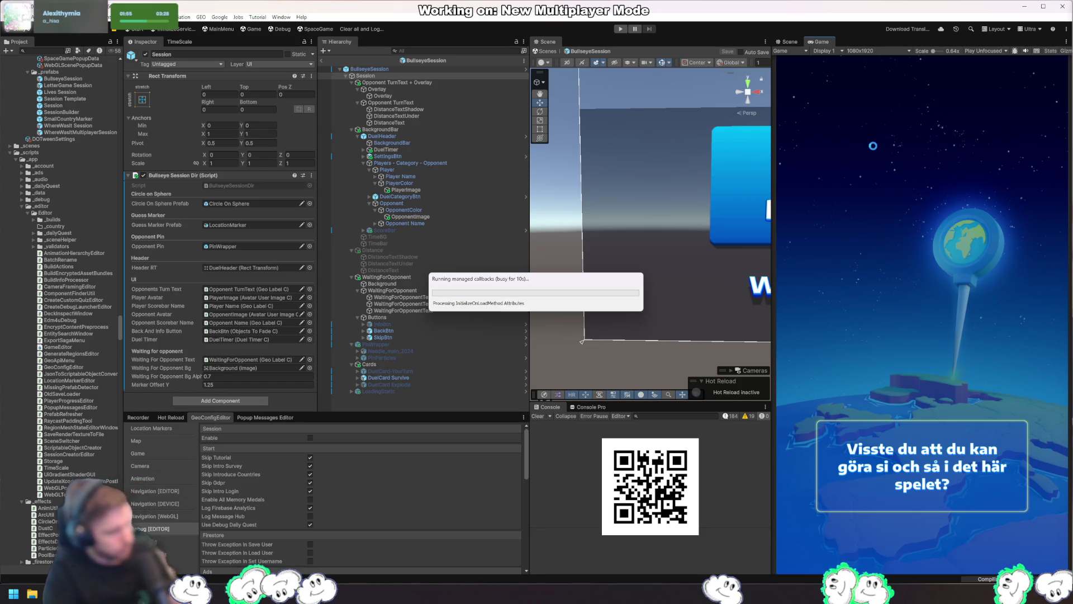
pyautogui.hotkey('alt', 'Tab')
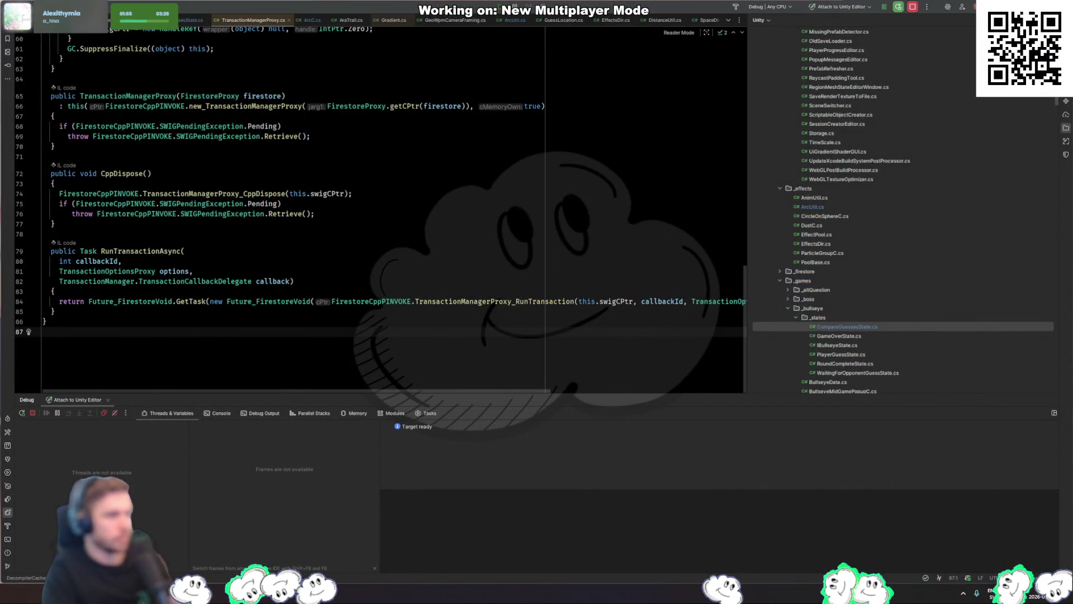
pyautogui.hotkey('alt', 'Tab')
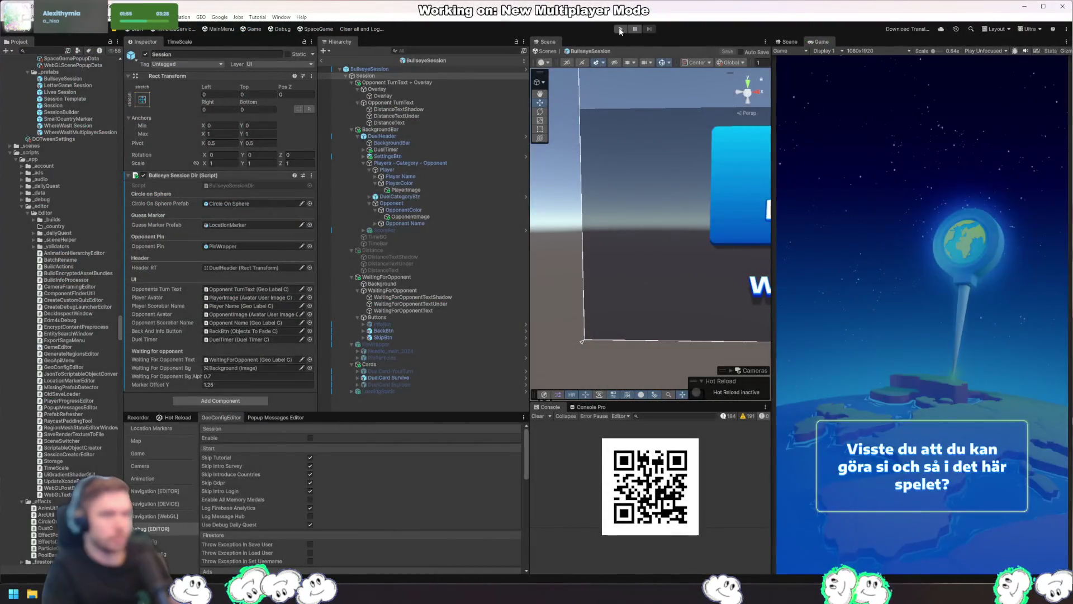
# Play a Unity test round through to the Windhoek result showing both players' distances
pyautogui.click(620, 29)
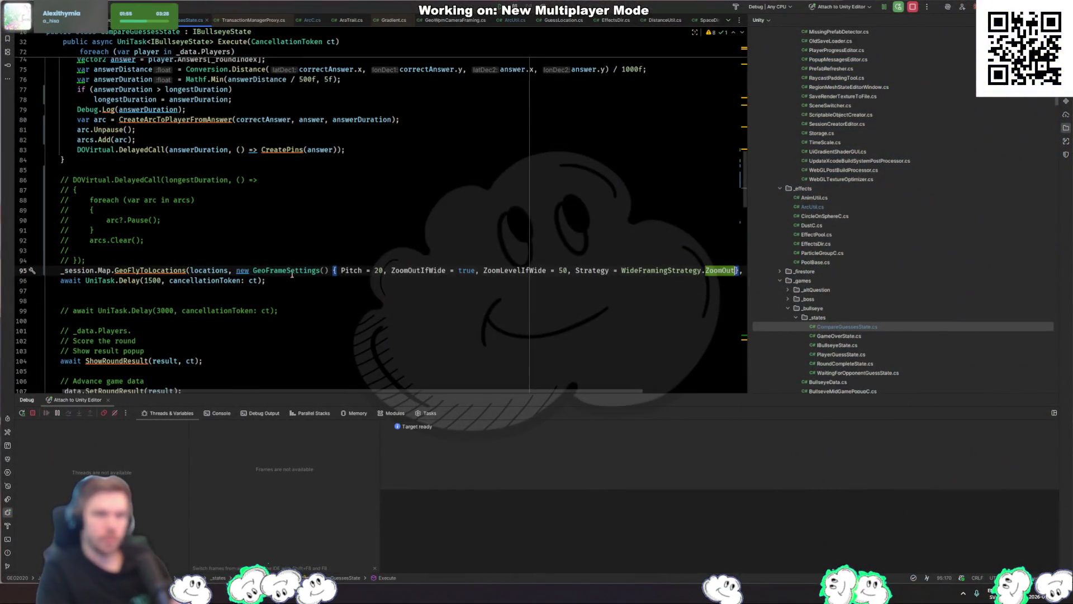
pyautogui.press('F12')
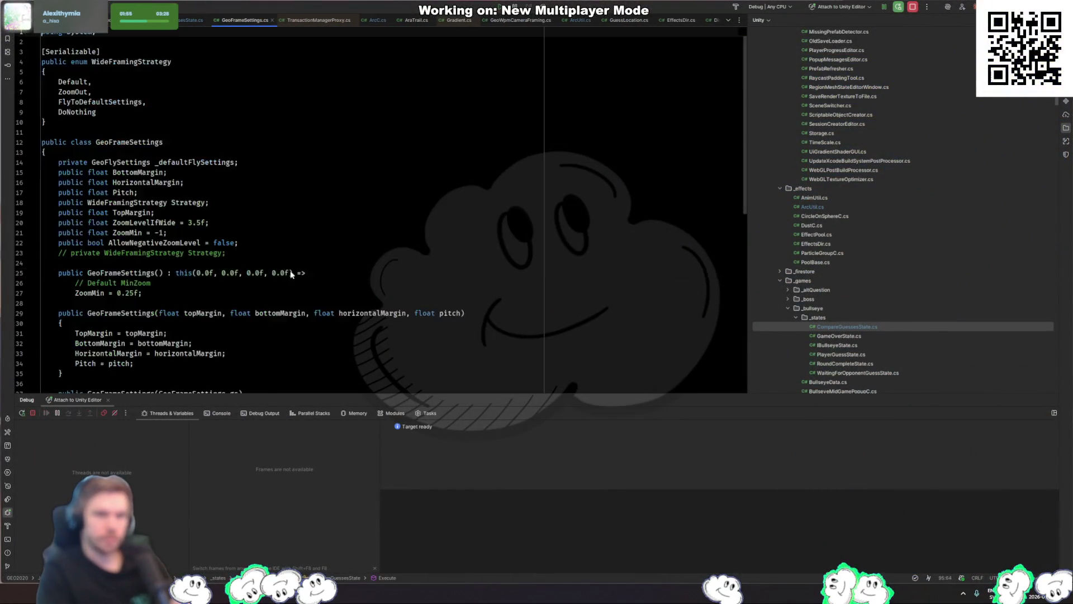
# Locate the GeoFrameSettings usage at MedalBossC.cs line 439 and paste its frameSettings lines into CompareGuessesState after line 94
pyautogui.keyDown('ctrl'); pyautogui.click(126, 155); pyautogui.keyUp('ctrl')
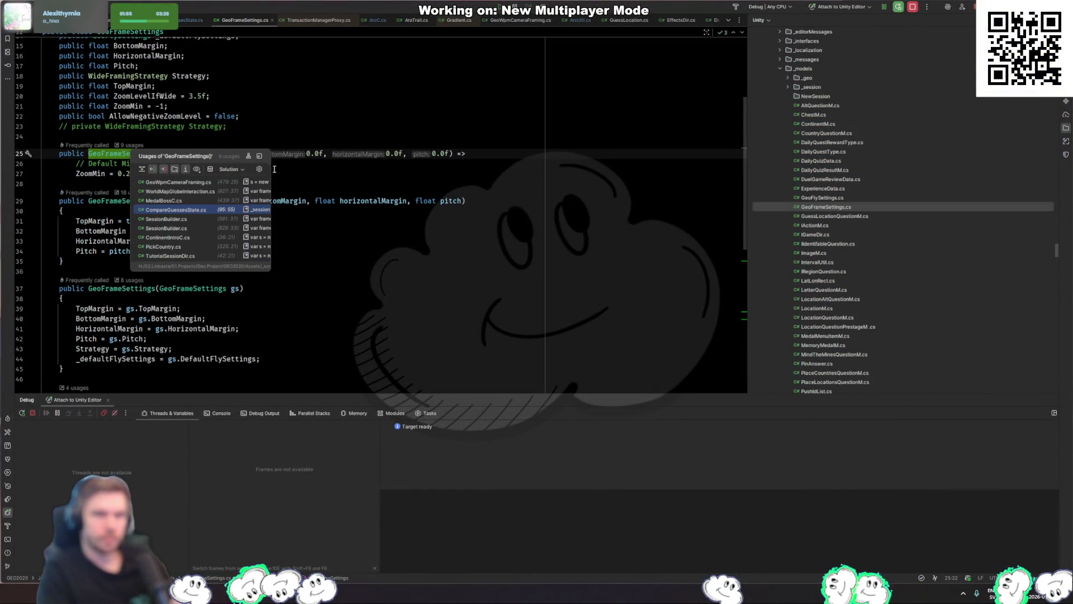
pyautogui.click(222, 202)
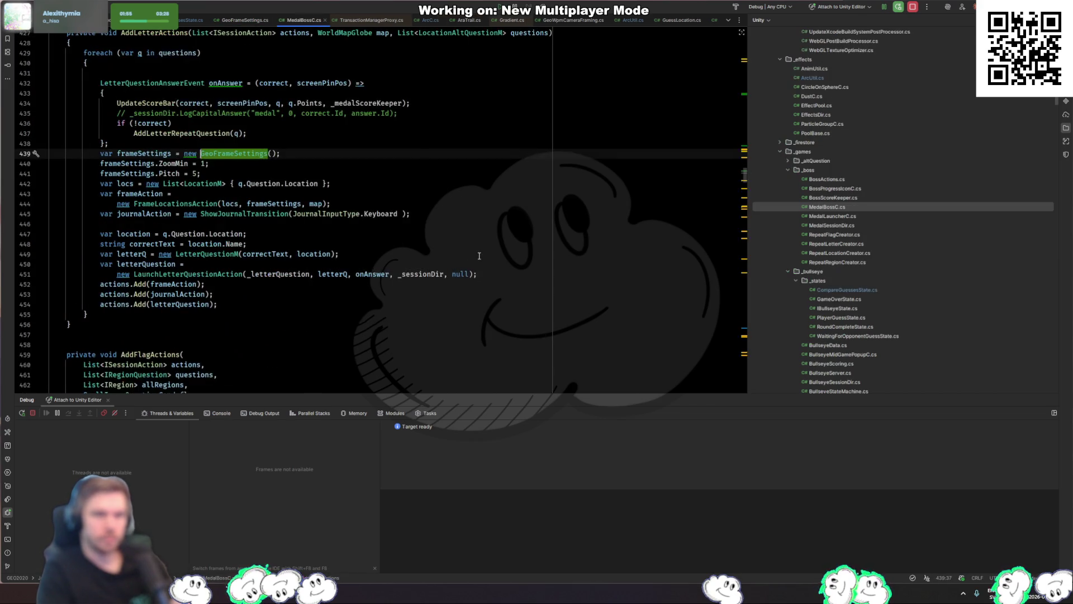
pyautogui.click(146, 154)
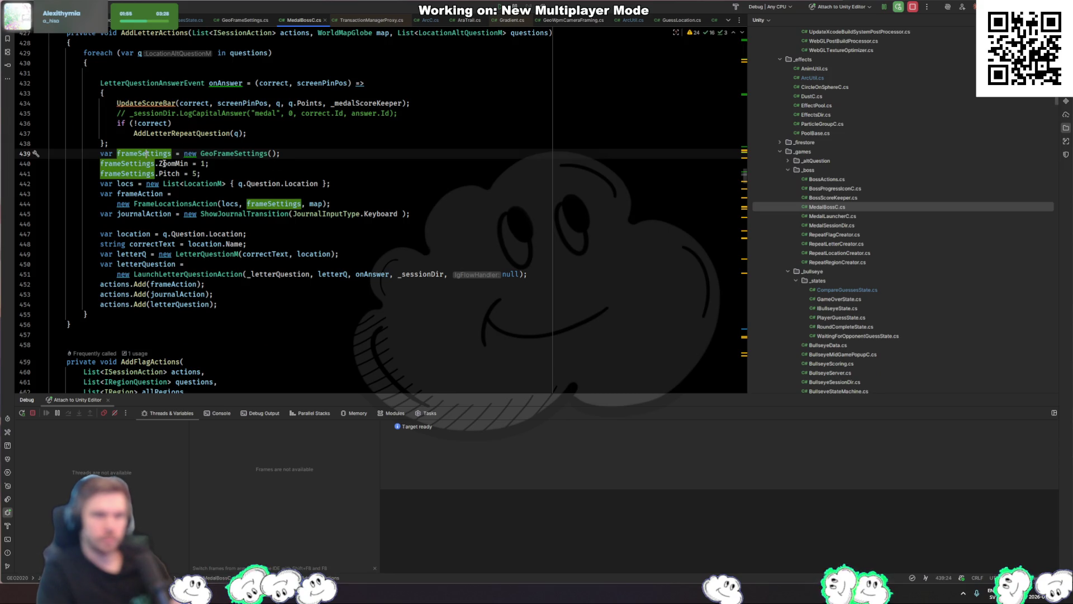
pyautogui.hotkey('ctrl', 'shift', 'b')
pyautogui.hotkey('ctrl', 'alt', 'Left')
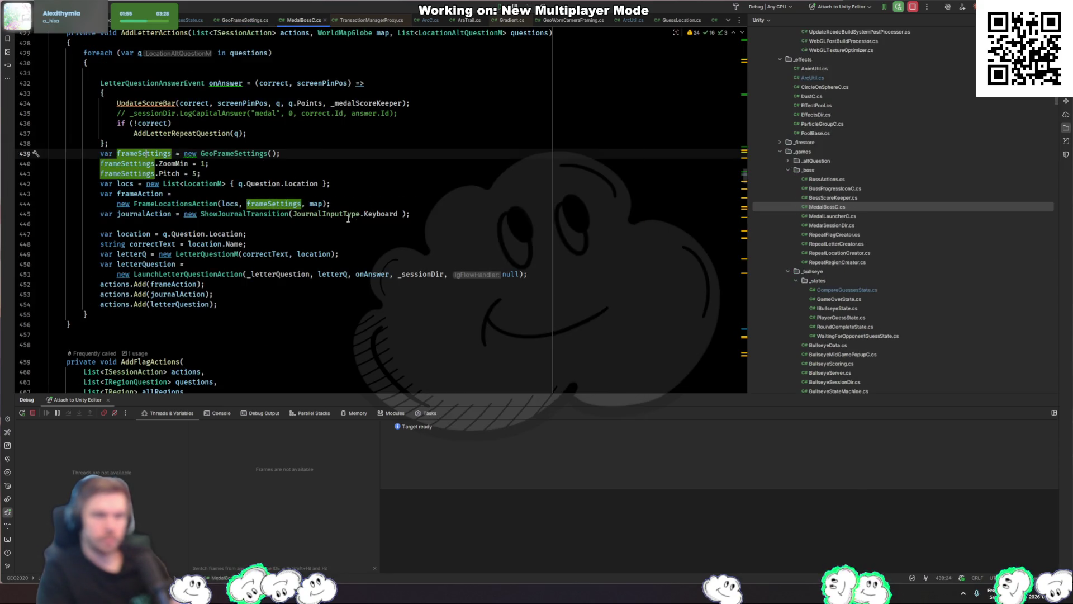
pyautogui.moveTo(244, 178); pyautogui.dragTo(352, 147)
pyautogui.hotkey('ctrl', 'c')
pyautogui.hotkey('ctrl', 'Tab')
pyautogui.hotkey('ctrl', 'Tab')
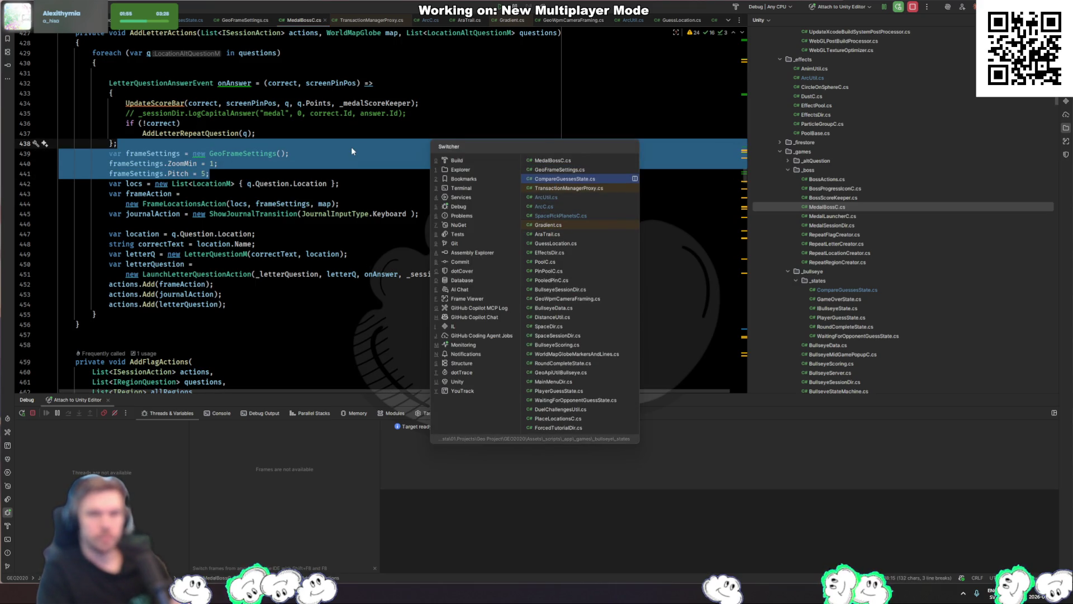
pyautogui.hotkey('ctrl', 'v')
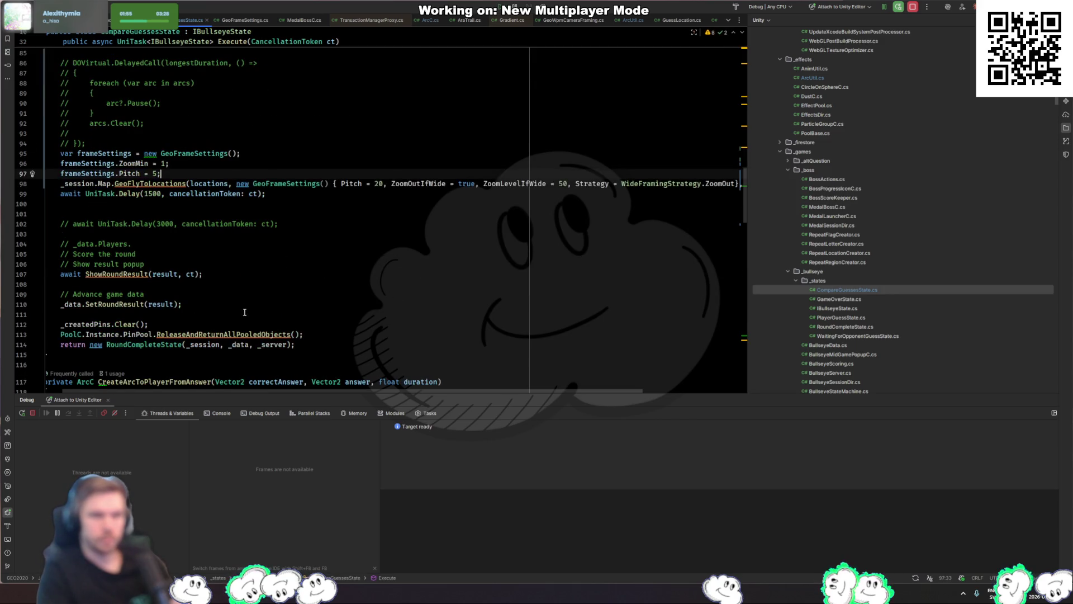
# Check how the frameSettings variable is used in MedalBossC.cs
pyautogui.doubleClick(120, 154)
pyautogui.click(285, 222)
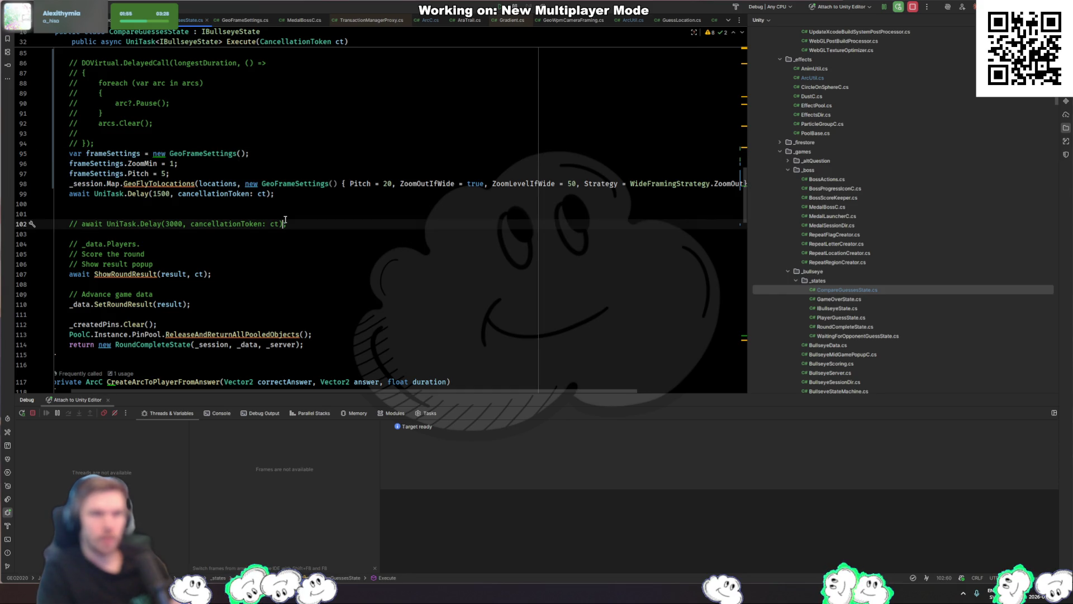
pyautogui.hotkey('ctrl', 'Tab')
pyautogui.hotkey('ctrl', 'Tab')
pyautogui.hotkey('ctrl', 'Tab')
pyautogui.click(162, 153)
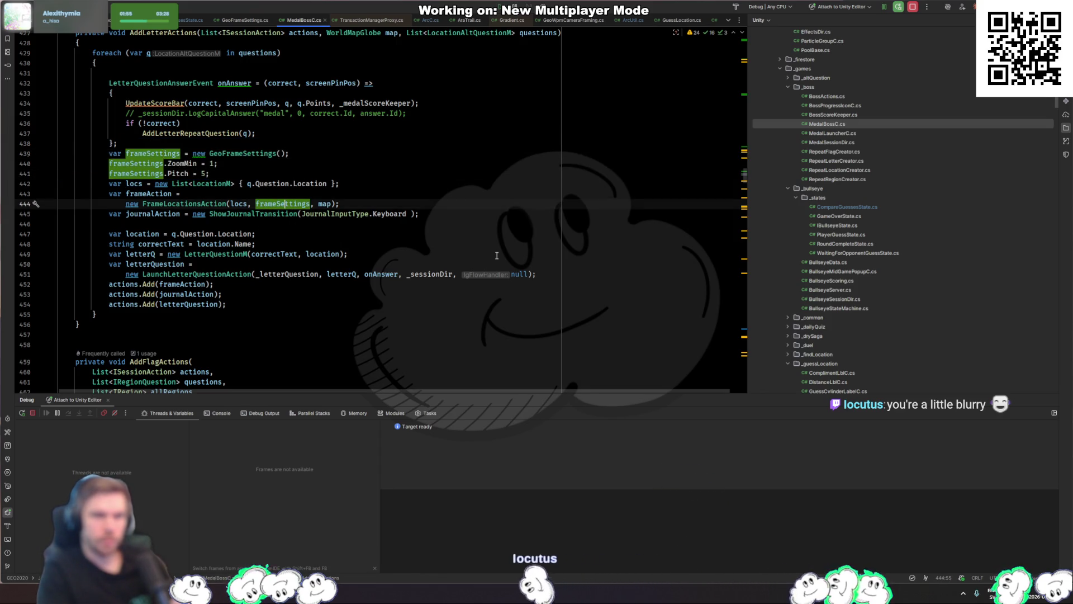
pyautogui.hotkey('ctrl', 'Tab')
# Replace the inline new GeoFrameSettings() argument on line 98 with frameSettings
pyautogui.moveTo(241, 194); pyautogui.dragTo(379, 186)
pyautogui.hotkey('ctrl', 'x')
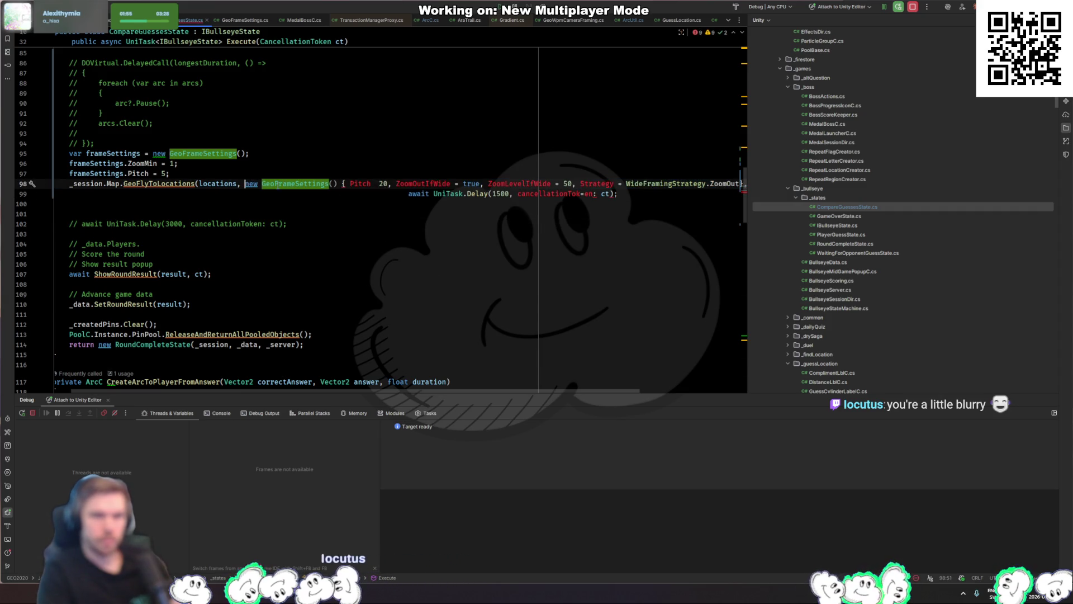
pyautogui.hotkey('ctrl', 'z')
pyautogui.moveTo(727, 184)
pyautogui.mouseDown()
pyautogui.moveTo(168, 179)
pyautogui.moveTo(261, 184)
pyautogui.mouseUp()
pyautogui.hotkey('ctrl', 'x')
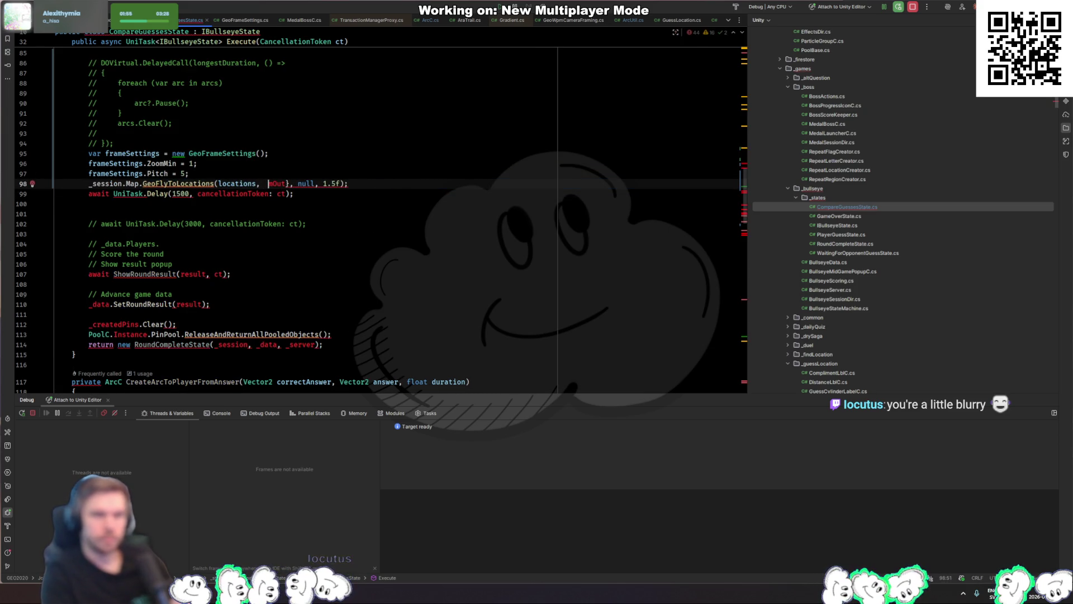
pyautogui.write('frame')
pyautogui.press('Return')
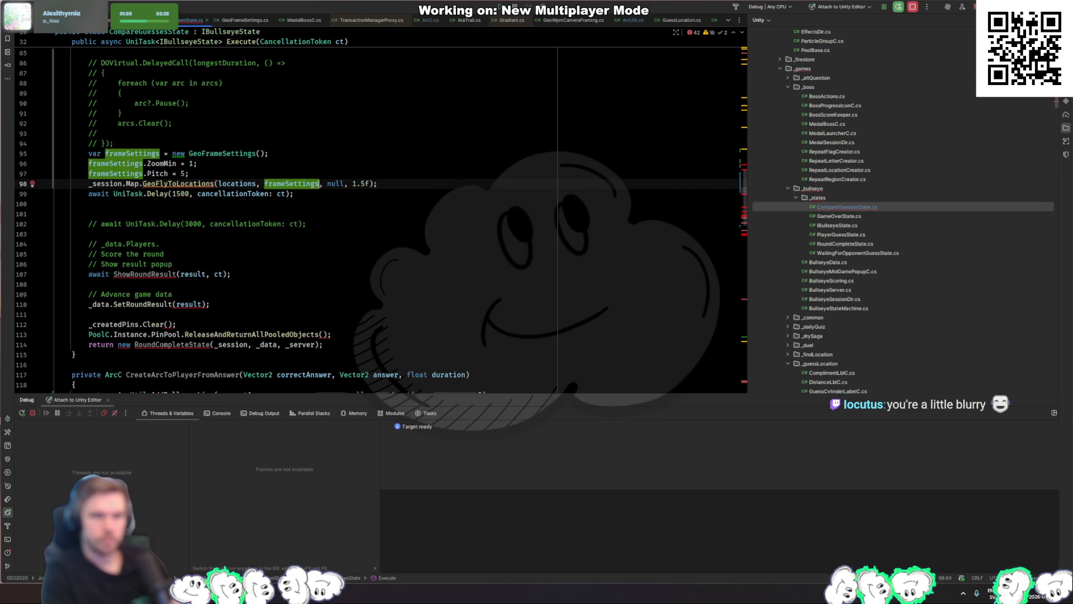
pyautogui.press('Right')
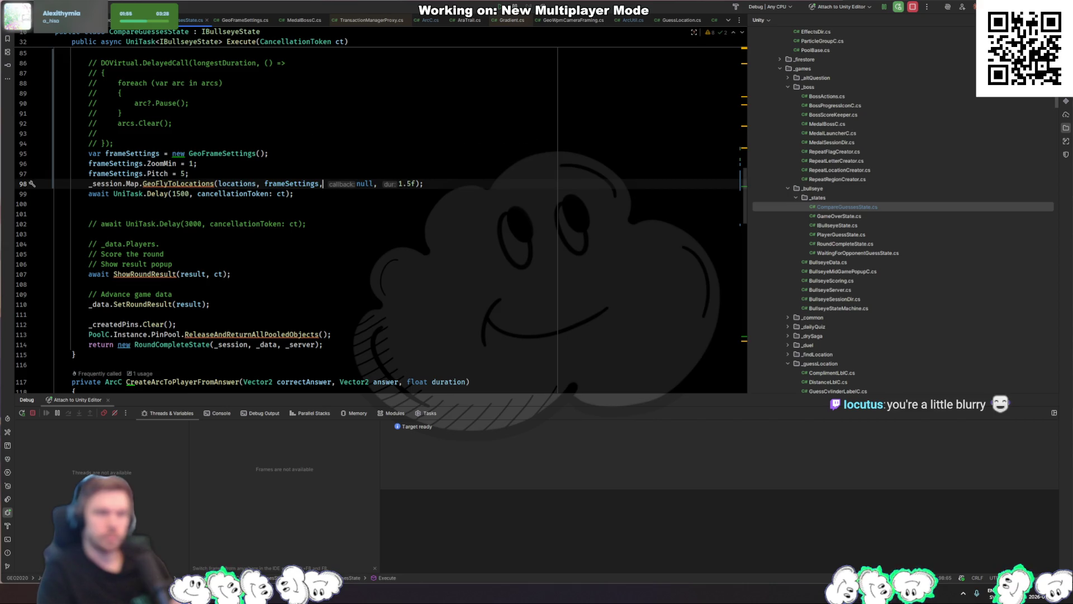
pyautogui.hotkey('alt', 'Tab')
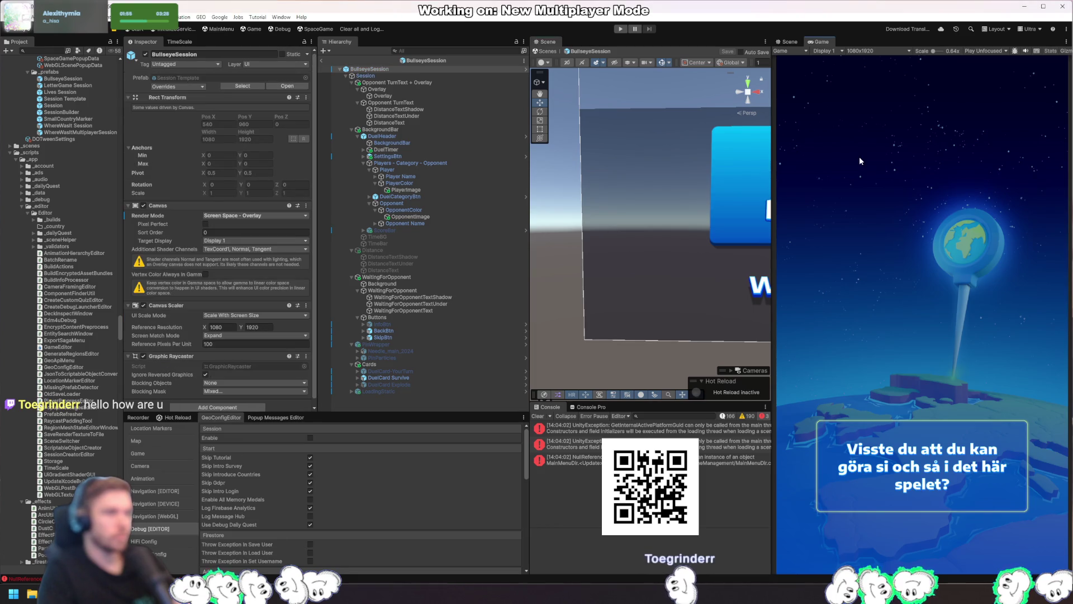
# Enter Play mode with Ctrl+P and play a round to the Windhoek result and Points Earned
pyautogui.hotkey('ctrl', 'p')
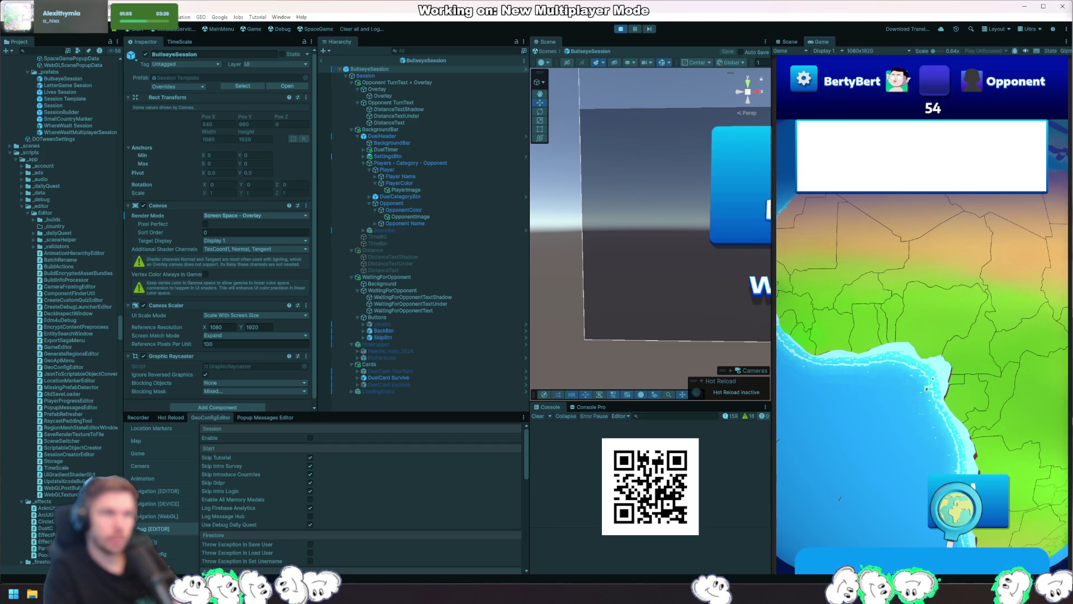
pyautogui.hotkey('alt', 'Tab')
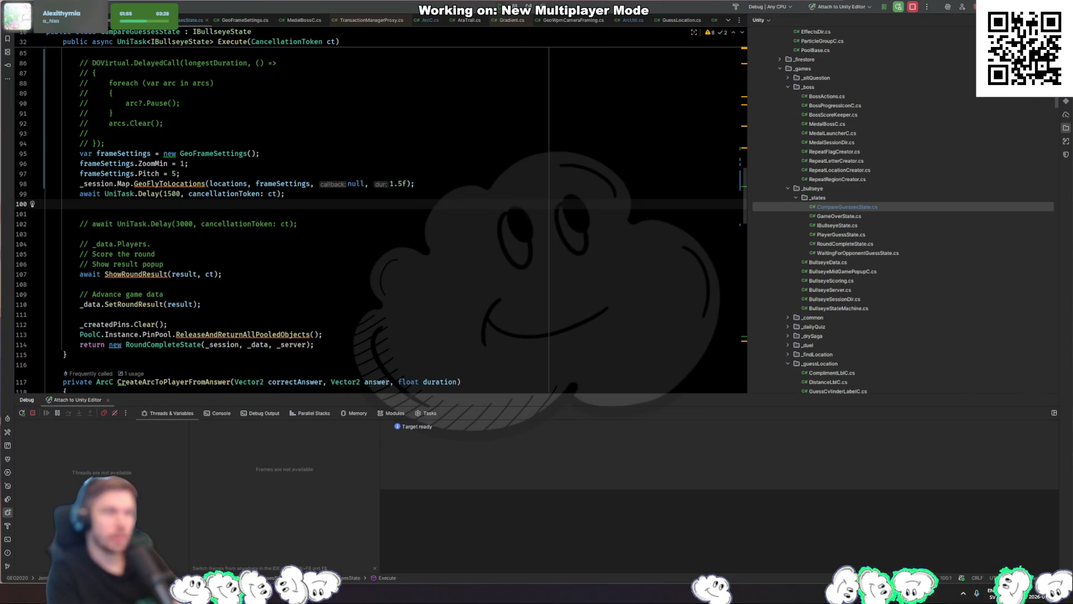
# Change the UniTask.Delay after the fly-to on line 99 from 1500 to 2500, then start Play in Unity
pyautogui.click(173, 195)
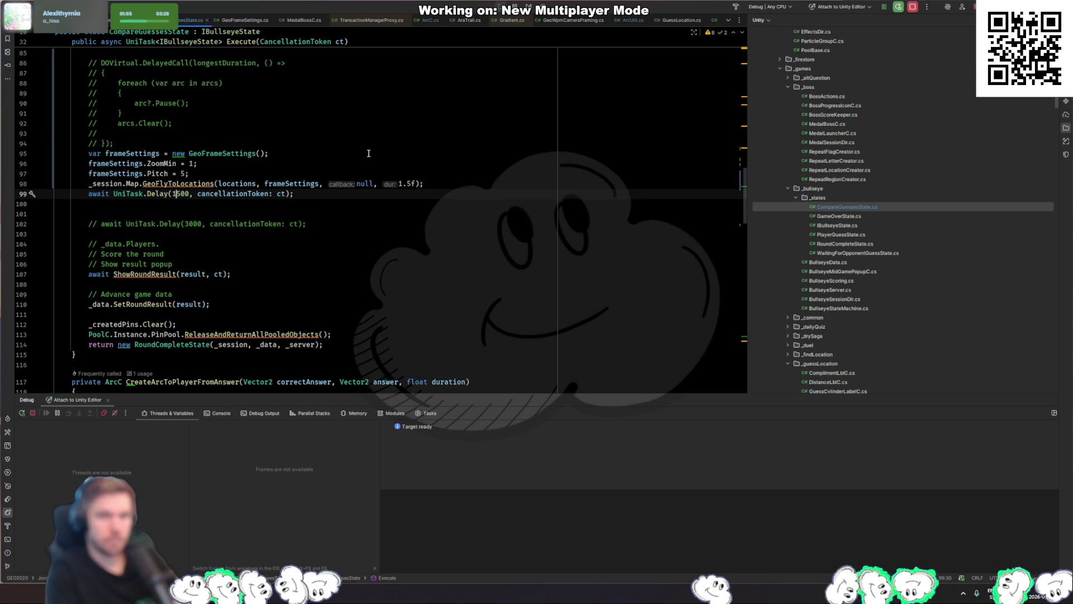
pyautogui.write('2')
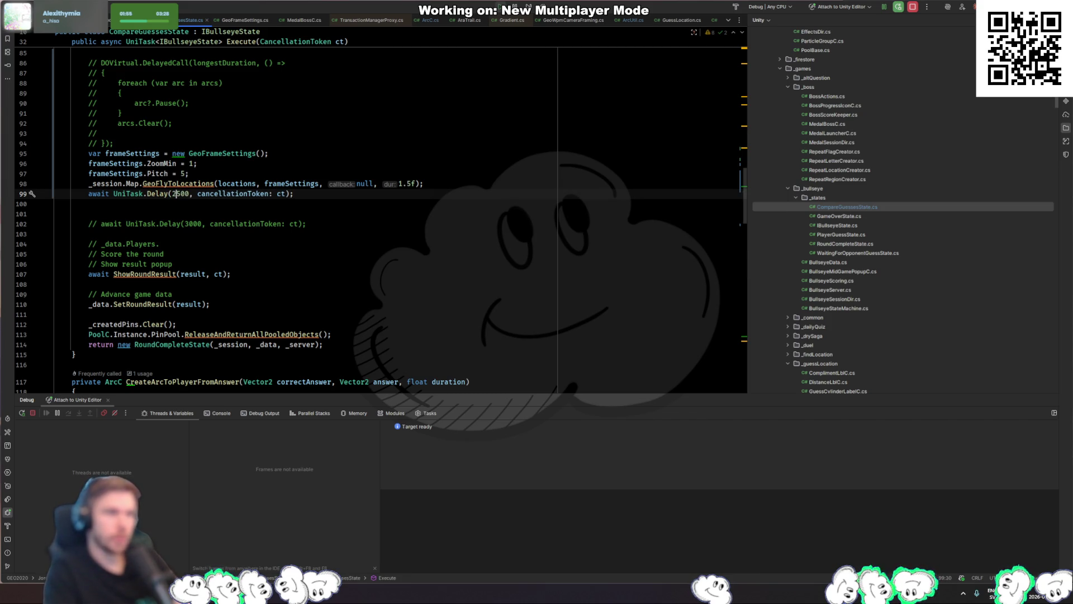
pyautogui.hotkey('alt', 'Tab')
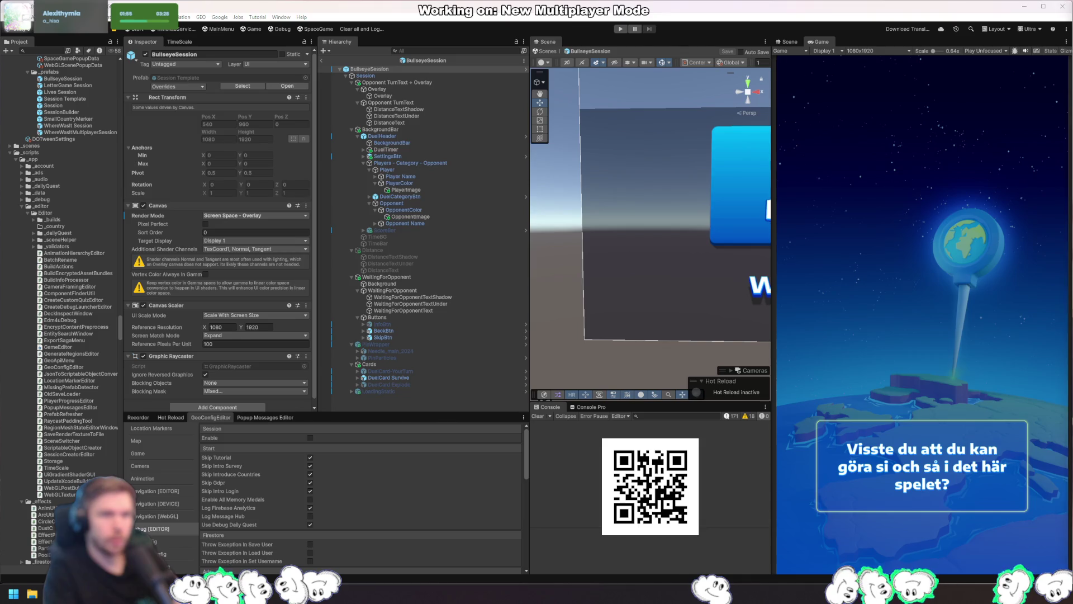
pyautogui.hotkey('alt', 'Tab')
pyautogui.click(319, 164)
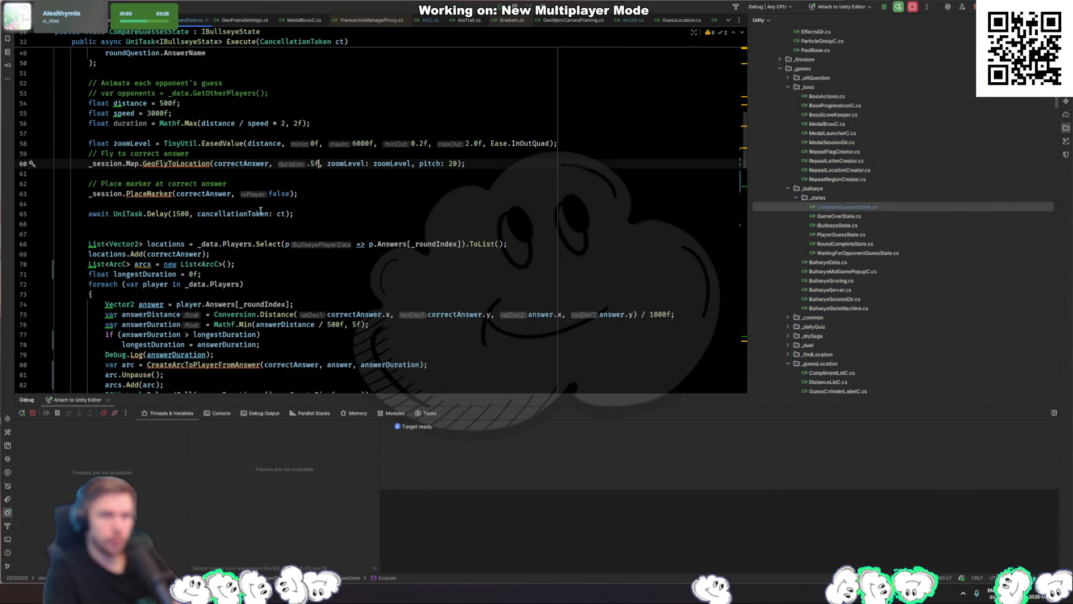
pyautogui.scroll(-8, 182, 214)
pyautogui.hotkey('alt', 'Tab')
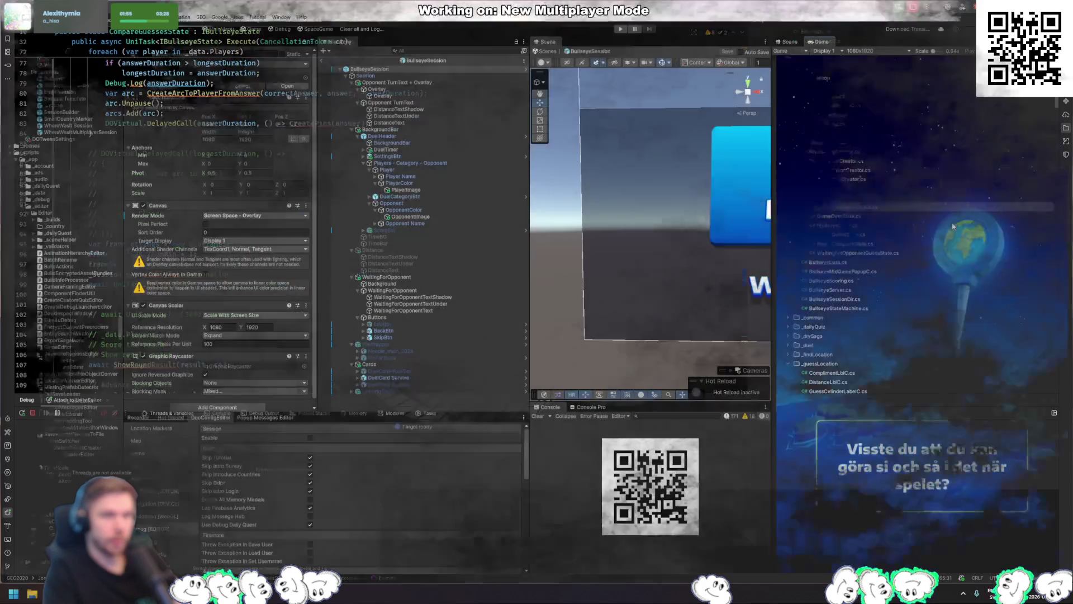
pyautogui.click(621, 29)
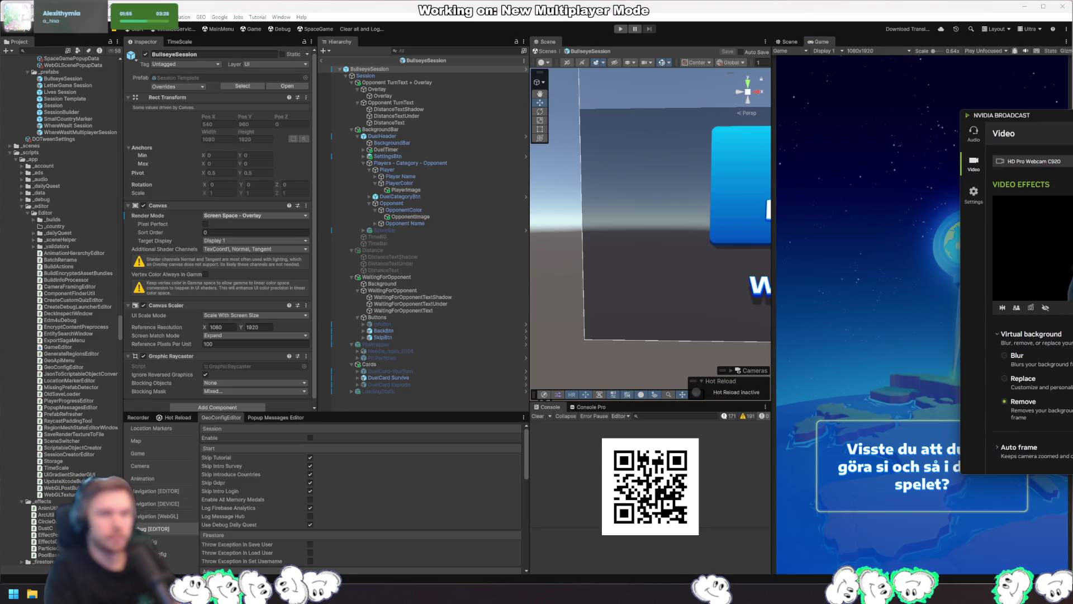
# Drag the webcam Focus slider to minimum in Camera Control, confirm, and close NVIDIA Broadcast
pyautogui.click(1023, 137)
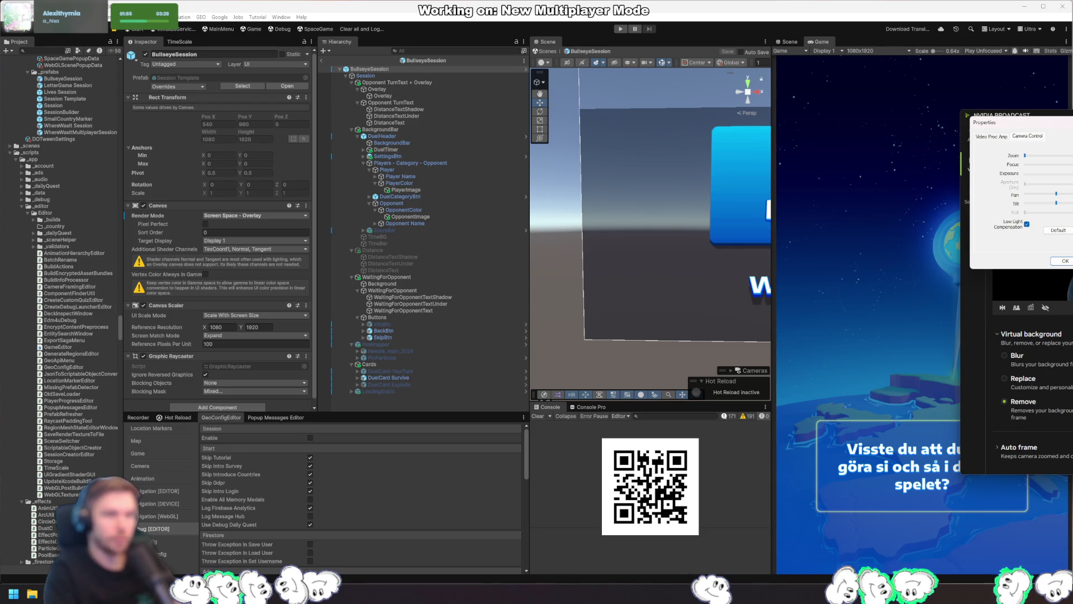
pyautogui.moveTo(1070, 165); pyautogui.dragTo(972, 166)
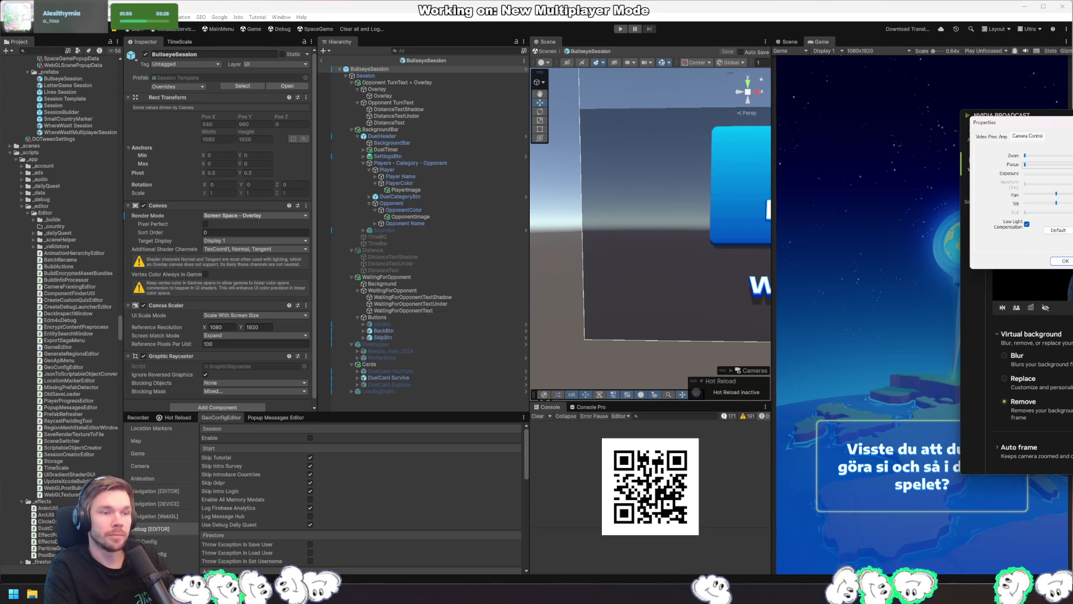
pyautogui.click(1063, 261)
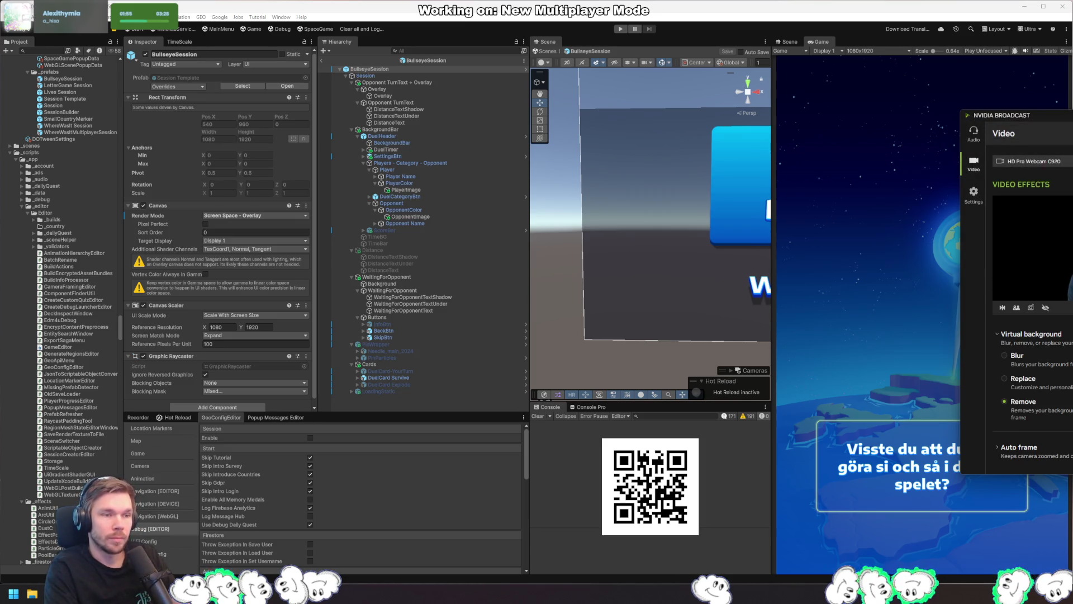
pyautogui.hotkey('alt', 'F4')
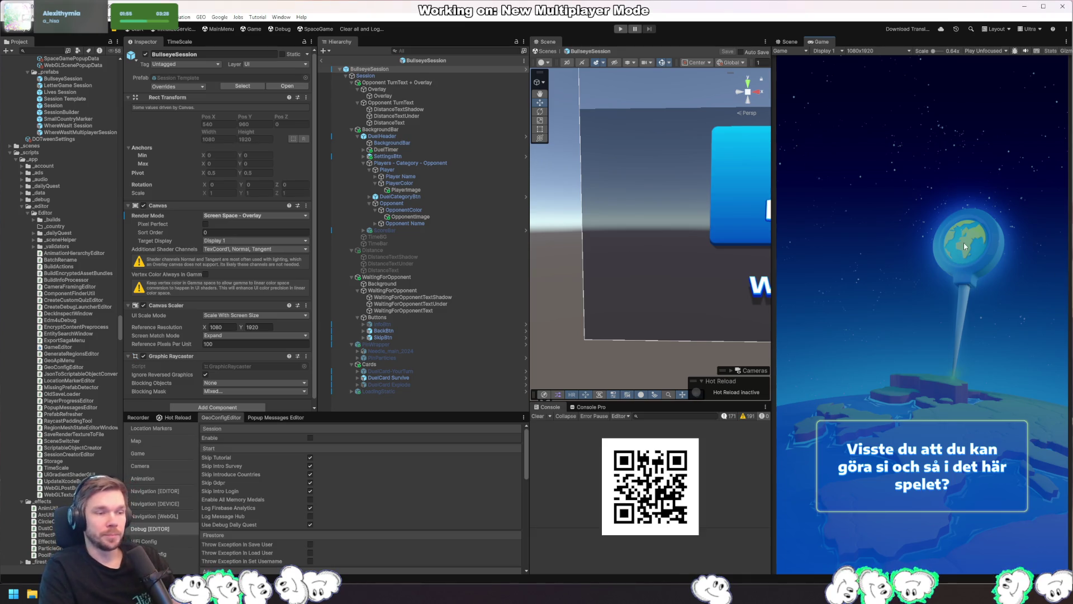
# Start Play mode again and play a round to the Windhoek result to judge the 2500 ms pause
pyautogui.click(621, 29)
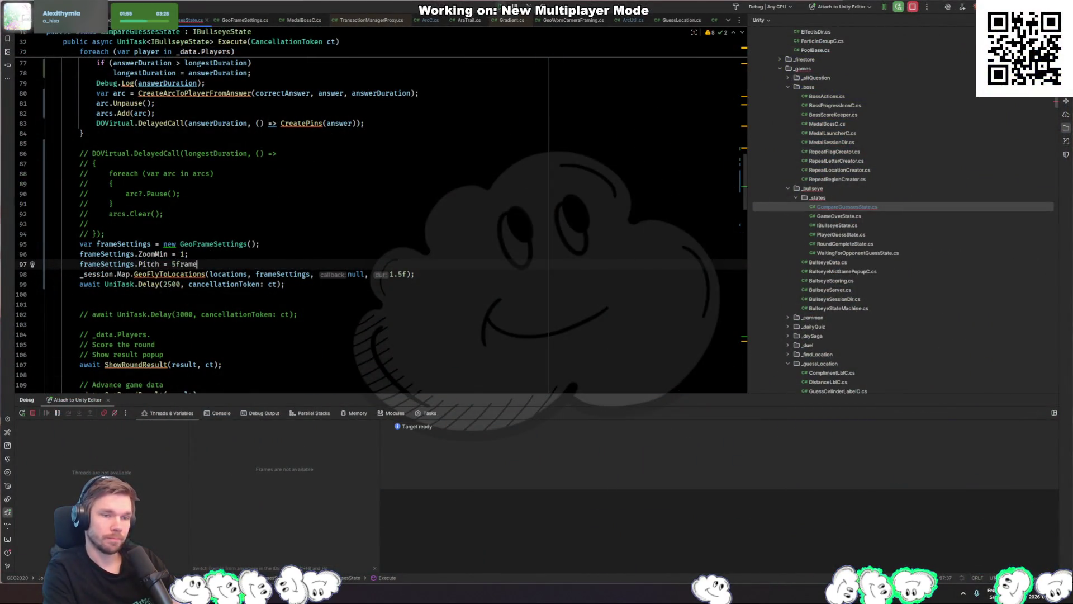
pyautogui.write(';')
# Try adding a frameSettings zoom line, then delete it, keeping only ZoomMin 1 and Pitch 5f
pyautogui.press('Return')
pyautogui.write('frames')
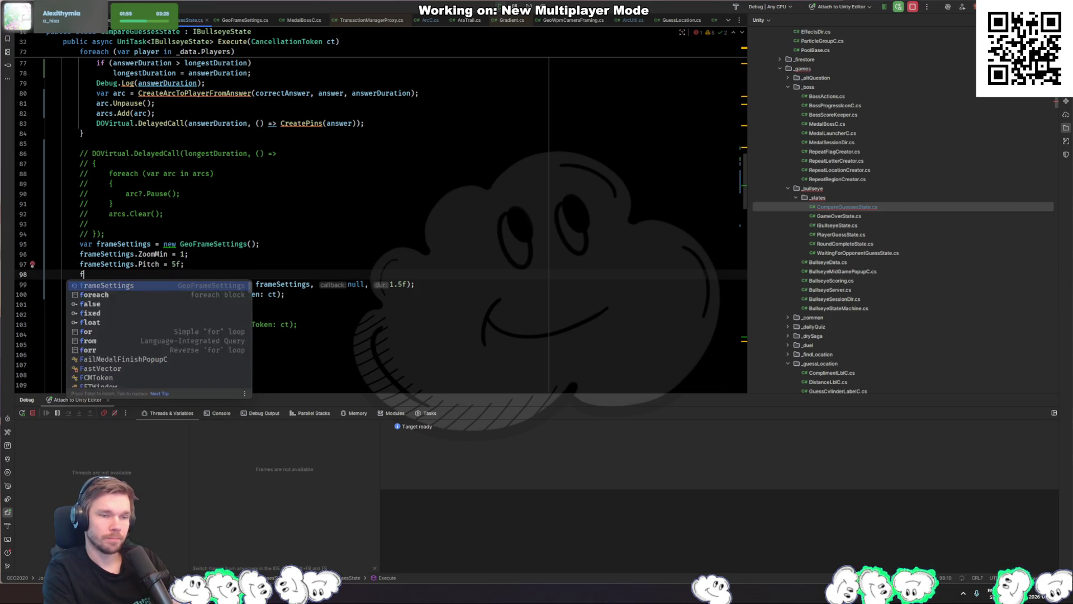
pyautogui.press('Return')
pyautogui.write('.')
pyautogui.press('Down')
pyautogui.press('Down')
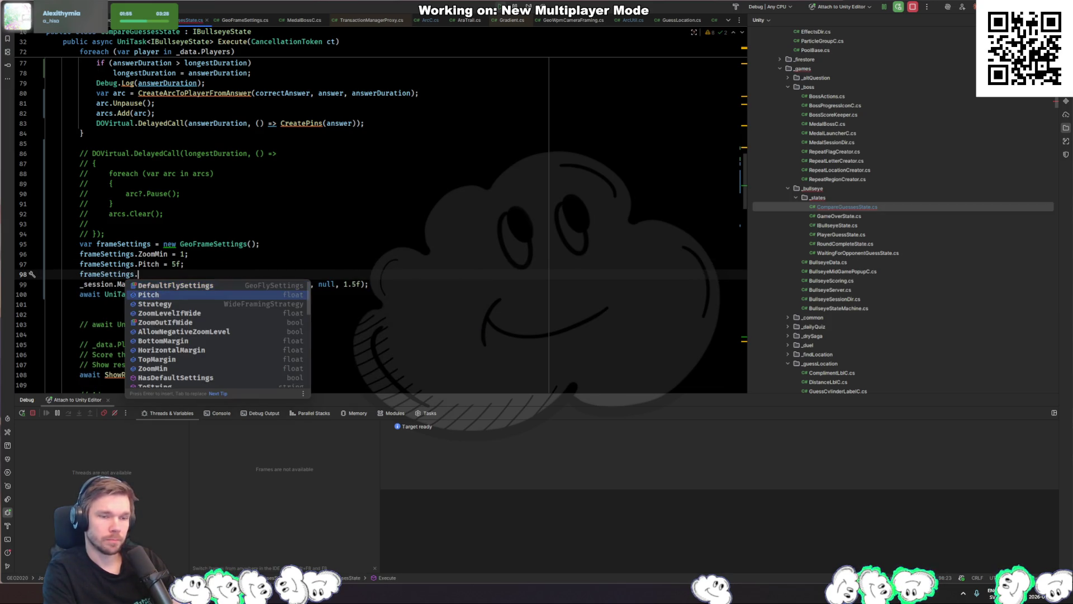
pyautogui.press('Down')
pyautogui.press('Down')
pyautogui.press('Down')
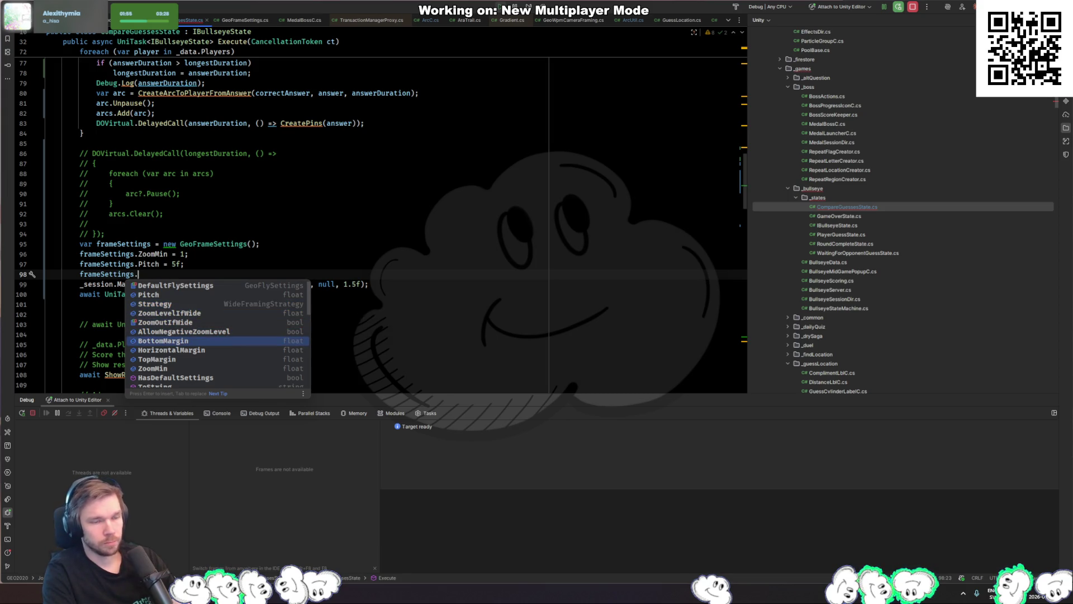
pyautogui.press('Down')
pyautogui.press('Down')
pyautogui.press('Down')
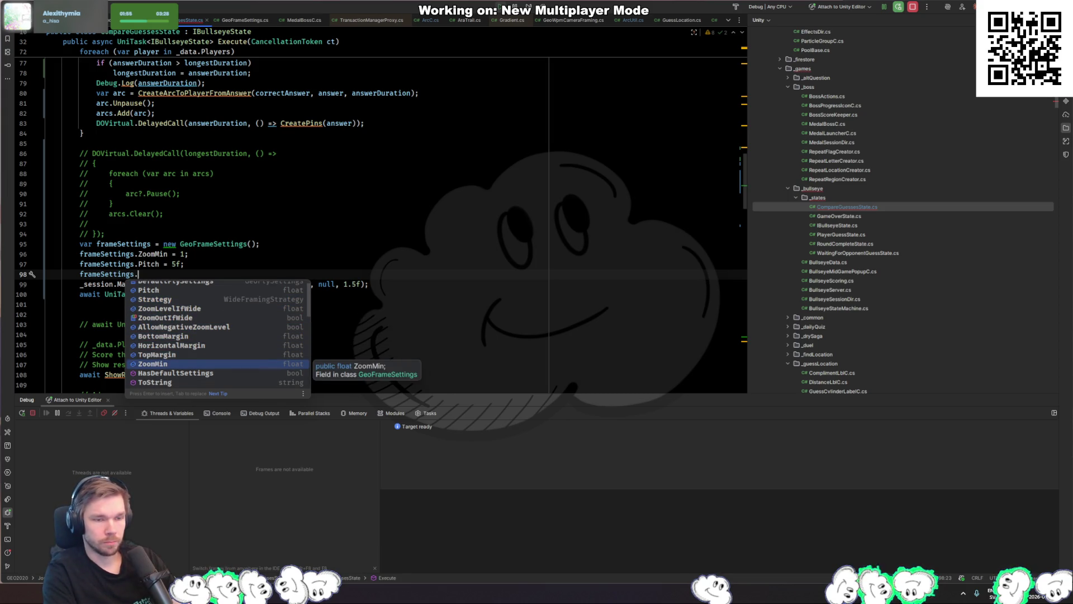
pyautogui.press('Escape')
pyautogui.hotkey('ctrl', 'y')
pyautogui.press('Up')
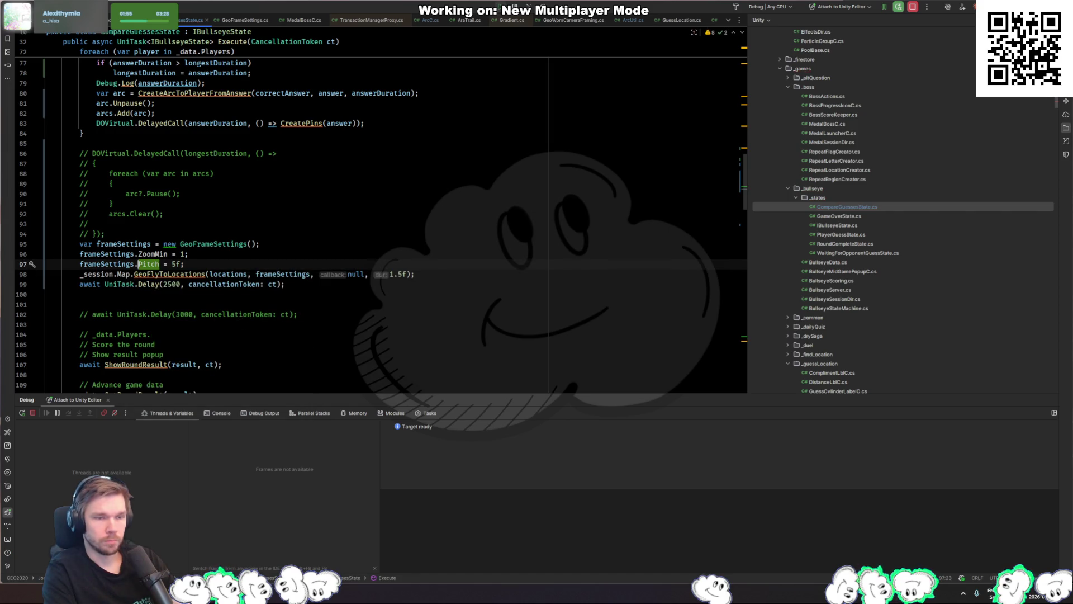
pyautogui.hotkey('ctrl', 'alt', 'Return')
pyautogui.write('frameSettings.z')
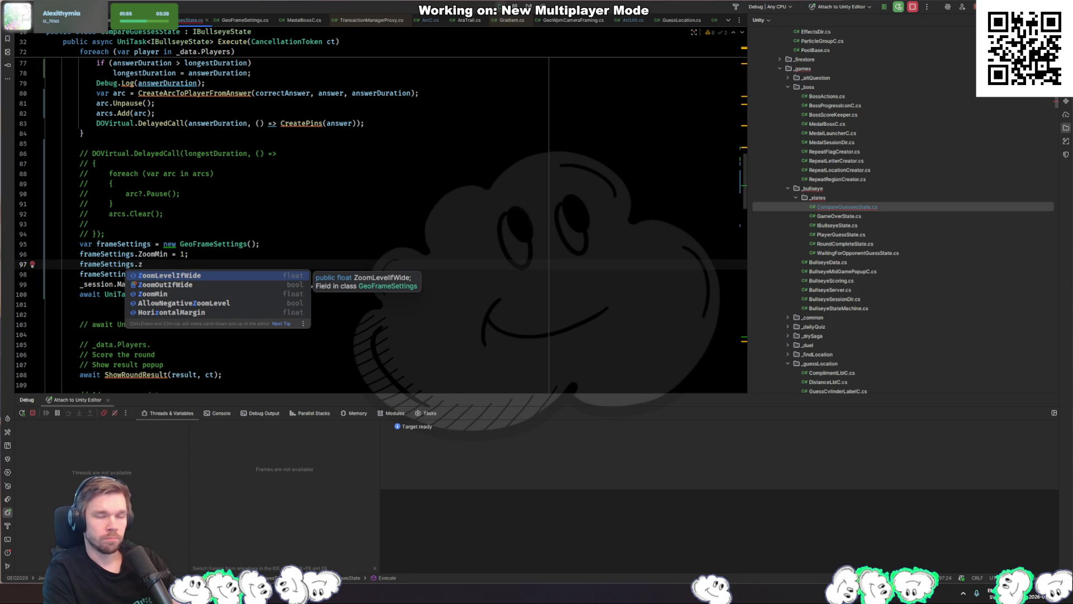
pyautogui.press('Escape')
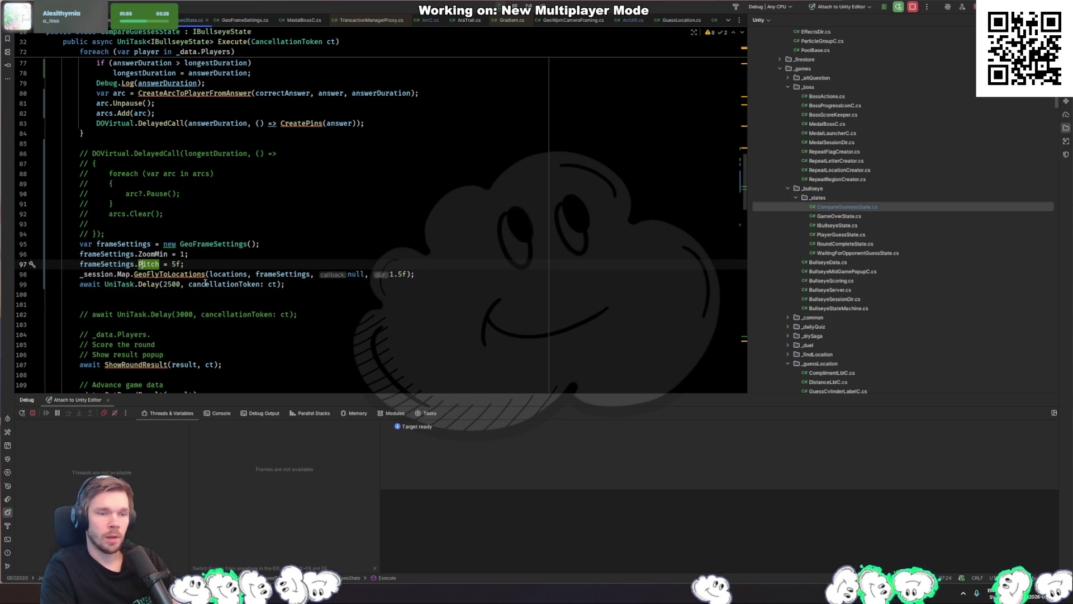
pyautogui.hotkey('ctrl', 'y')
# Jump to the locations declaration and review how it gathers players' answers and correctAnswer
pyautogui.click(237, 274)
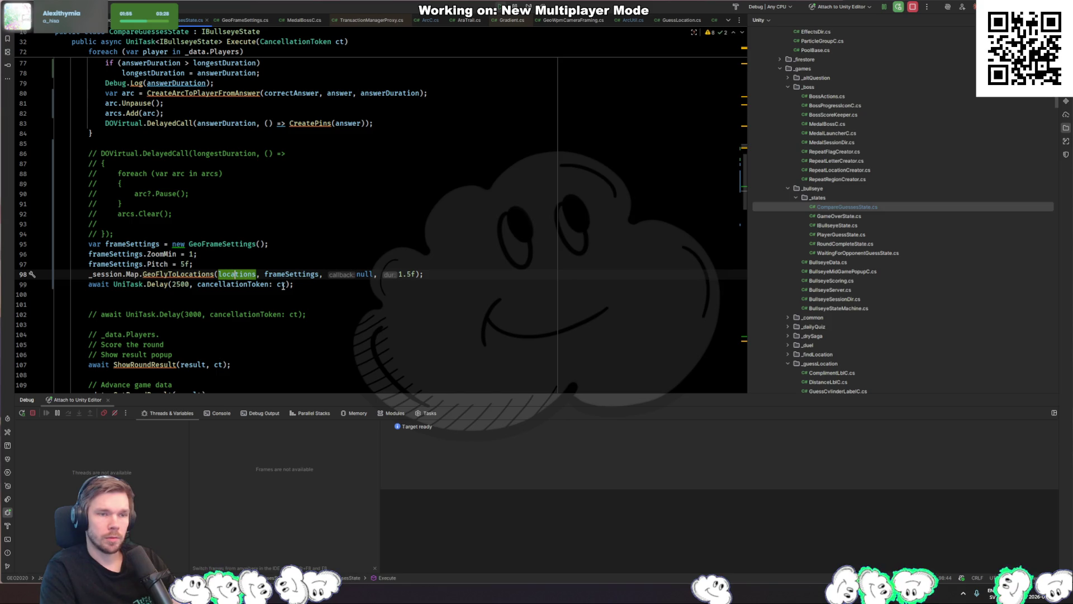
pyautogui.hotkey('ctrl', 'b')
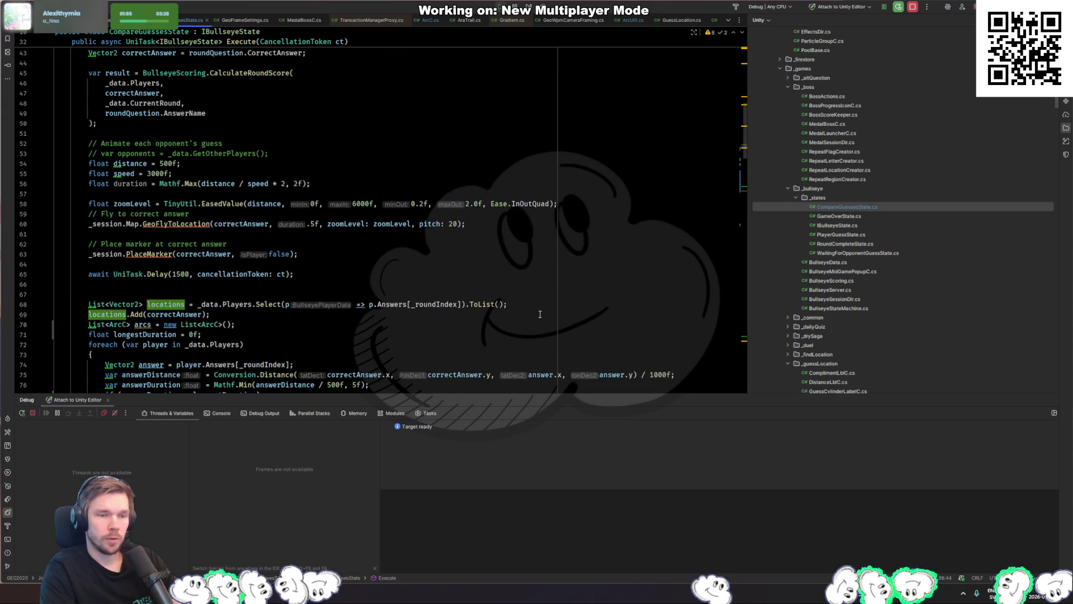
pyautogui.scroll(-2, 541, 314)
pyautogui.click(178, 255)
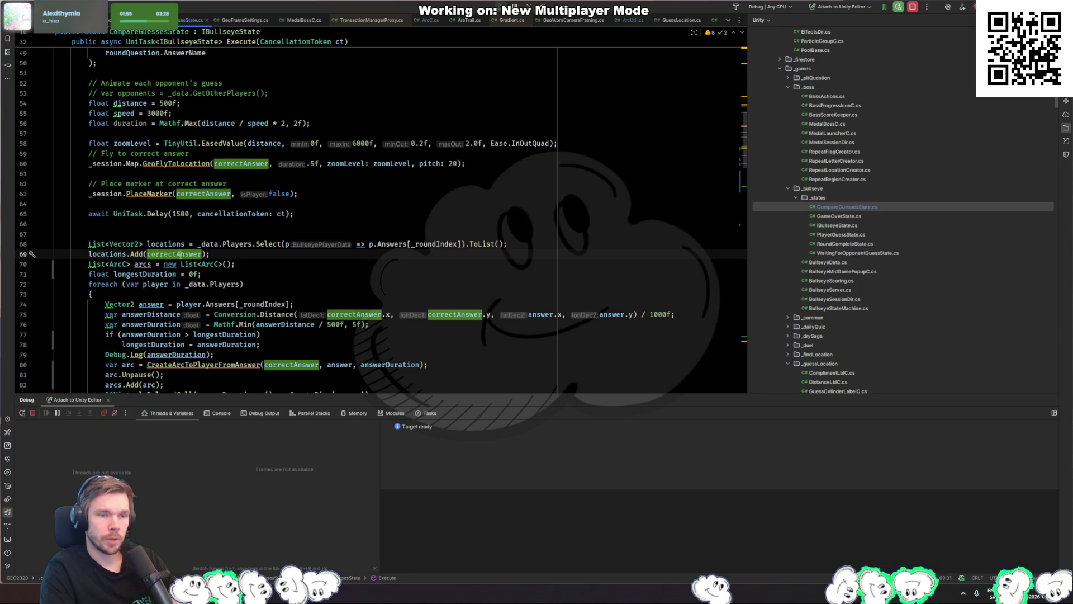
pyautogui.click(241, 258)
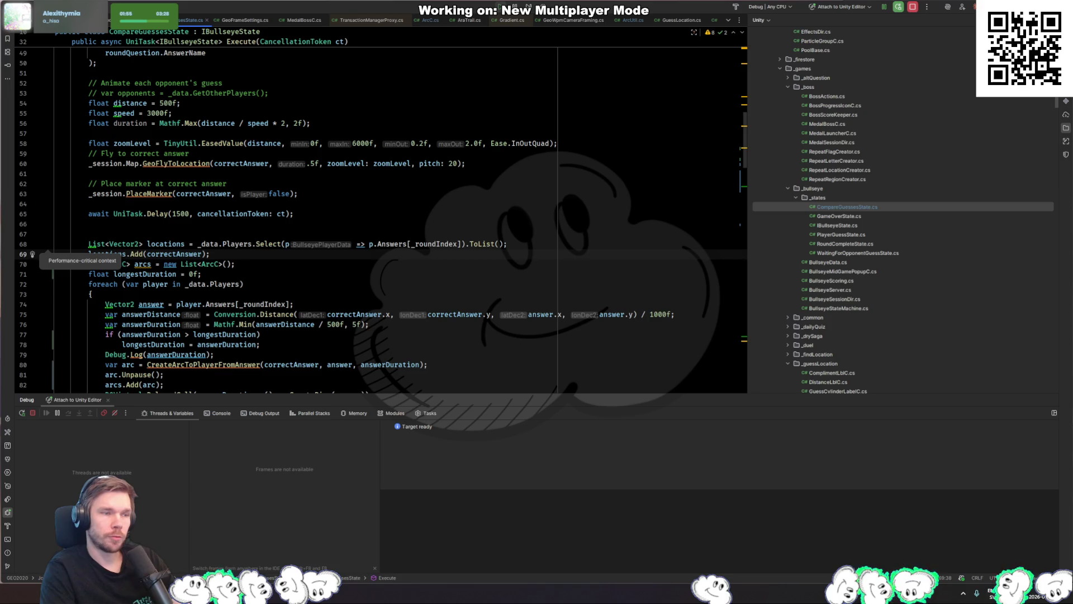
pyautogui.hotkey('alt', 'Tab')
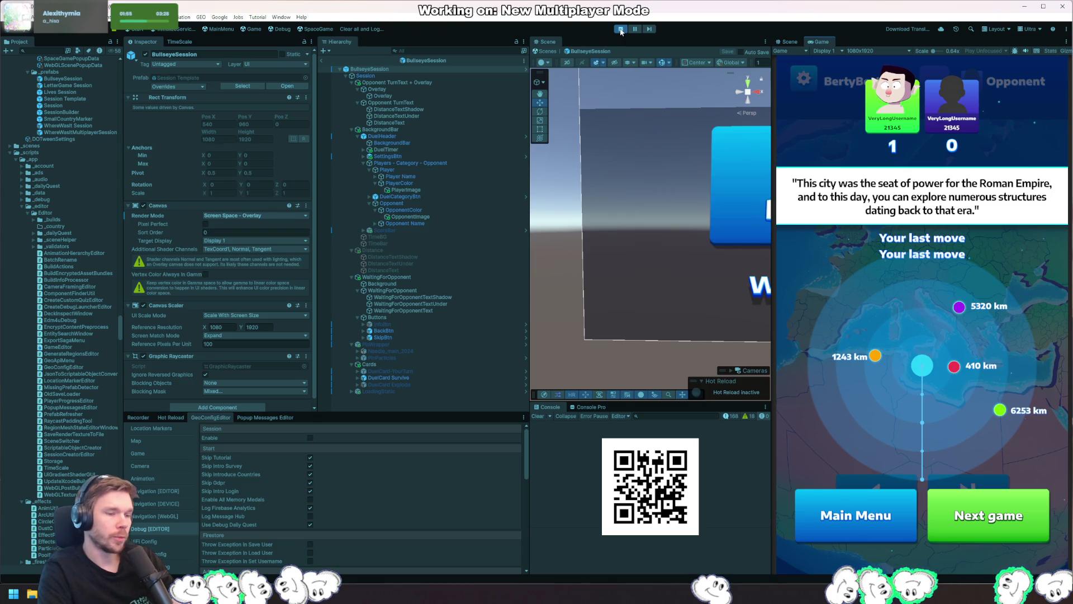
# Stop the Bullseye round once the guesses and distances show, then return to CompareGuessesState in Rider
pyautogui.click(621, 29)
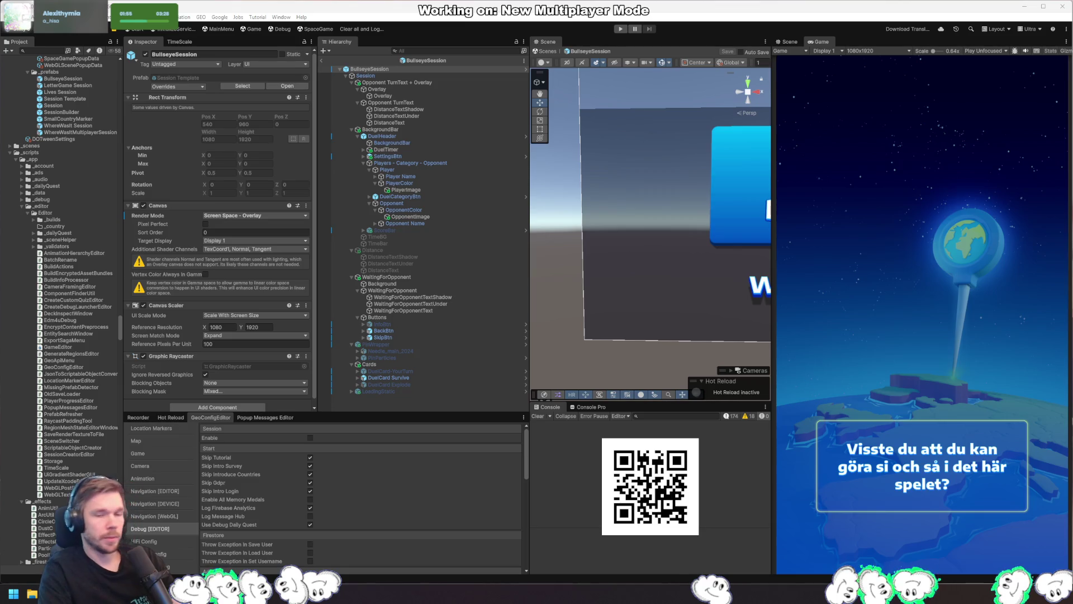
pyautogui.hotkey('alt', 'Tab')
pyautogui.scroll(5, 416, 254)
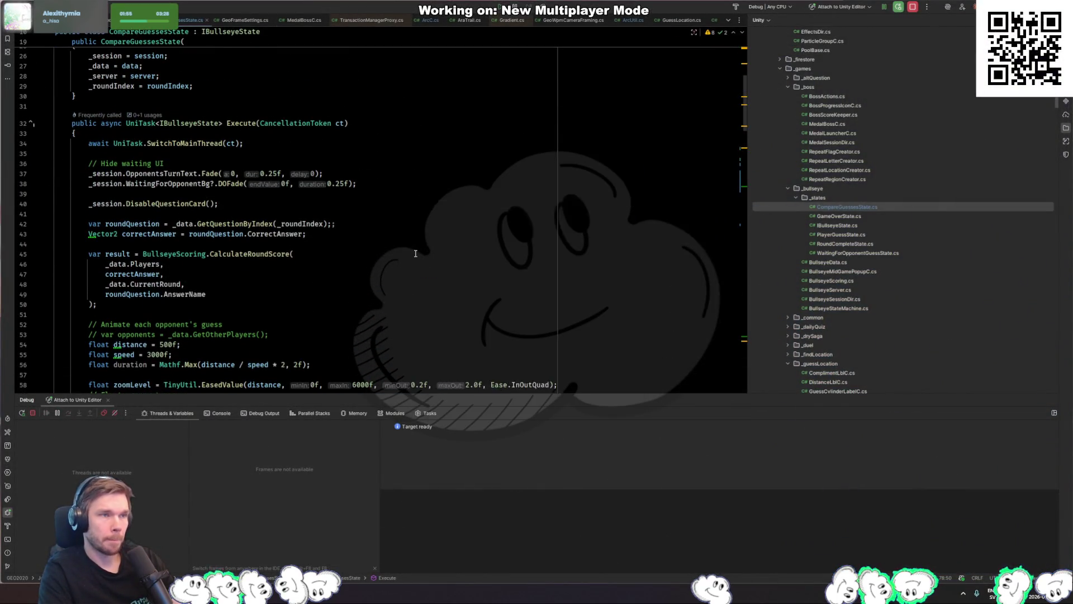
# Review the frame settings in MedalBossC.cs for reference
pyautogui.hotkey('ctrl', 'Tab')
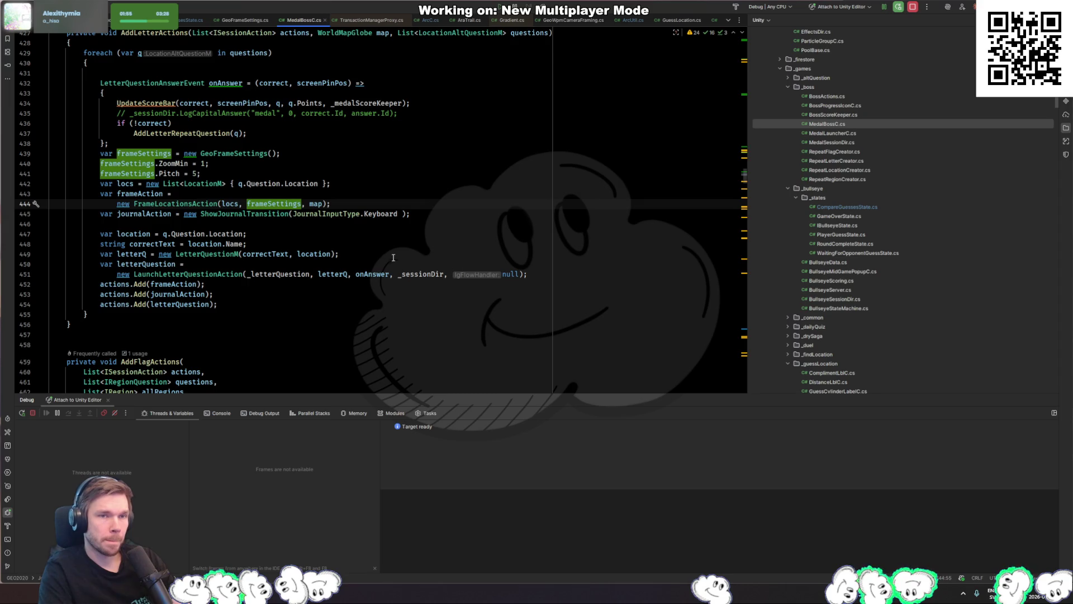
pyautogui.click(364, 256)
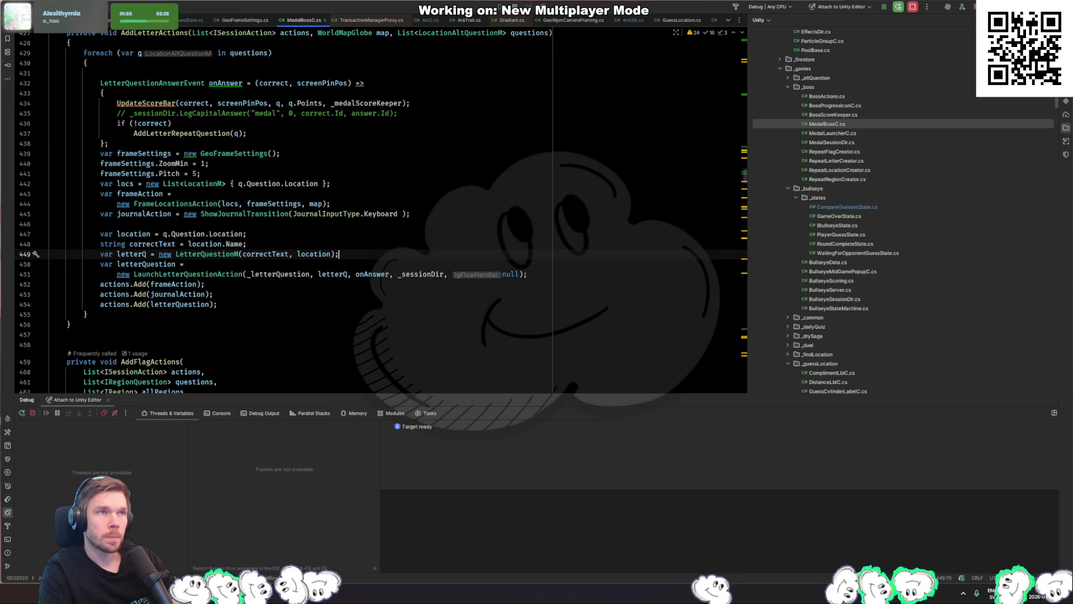
pyautogui.click(382, 316)
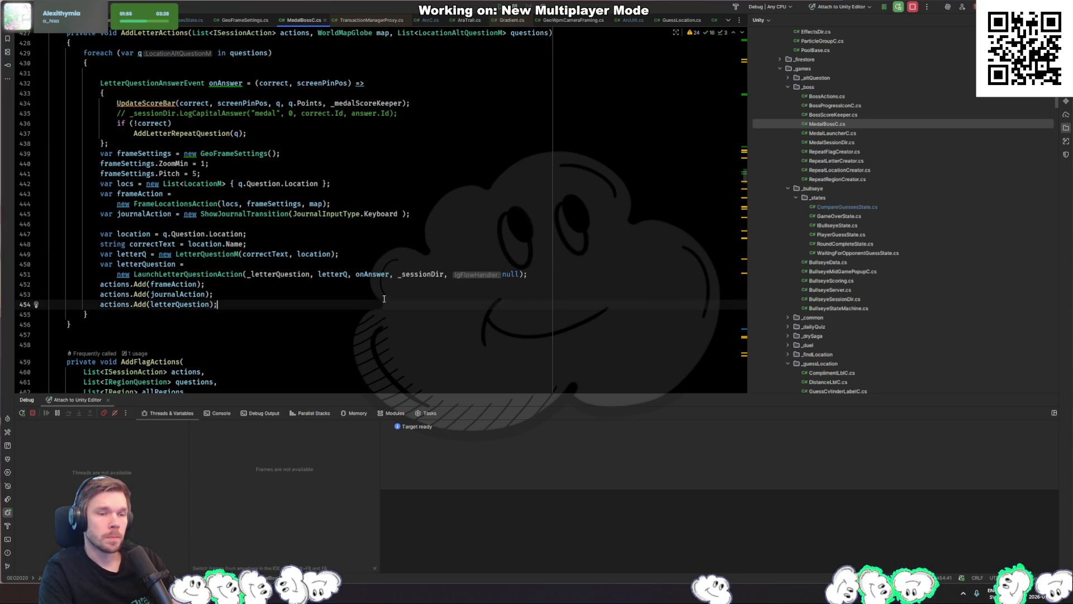
pyautogui.scroll(4, 385, 296)
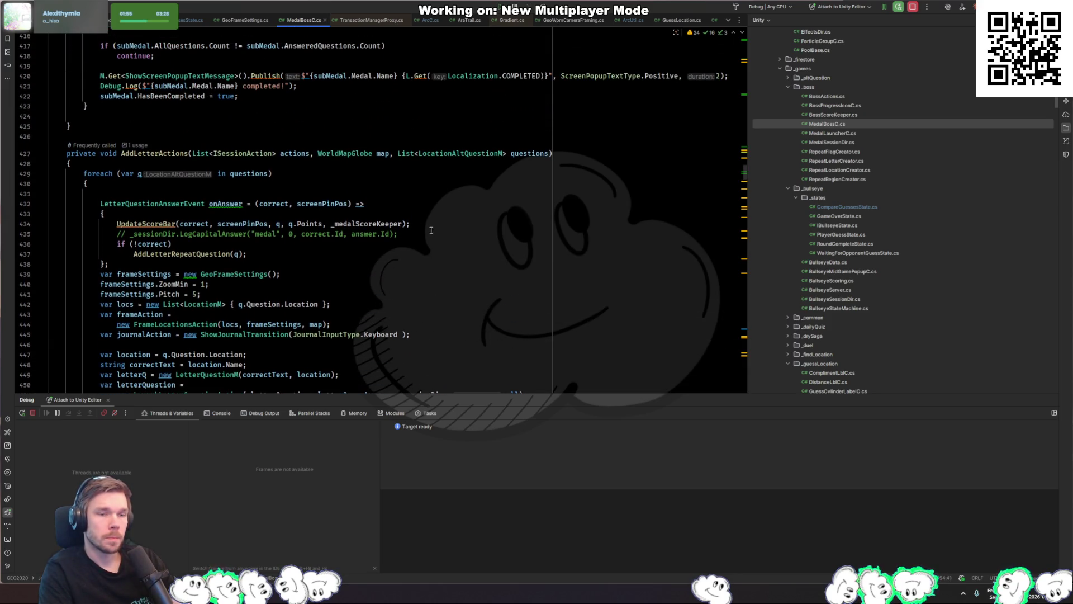
# Delete the commented-out DOVirtual arc-pause block in CompareGuessesState.cs
pyautogui.hotkey('ctrl', 'Tab')
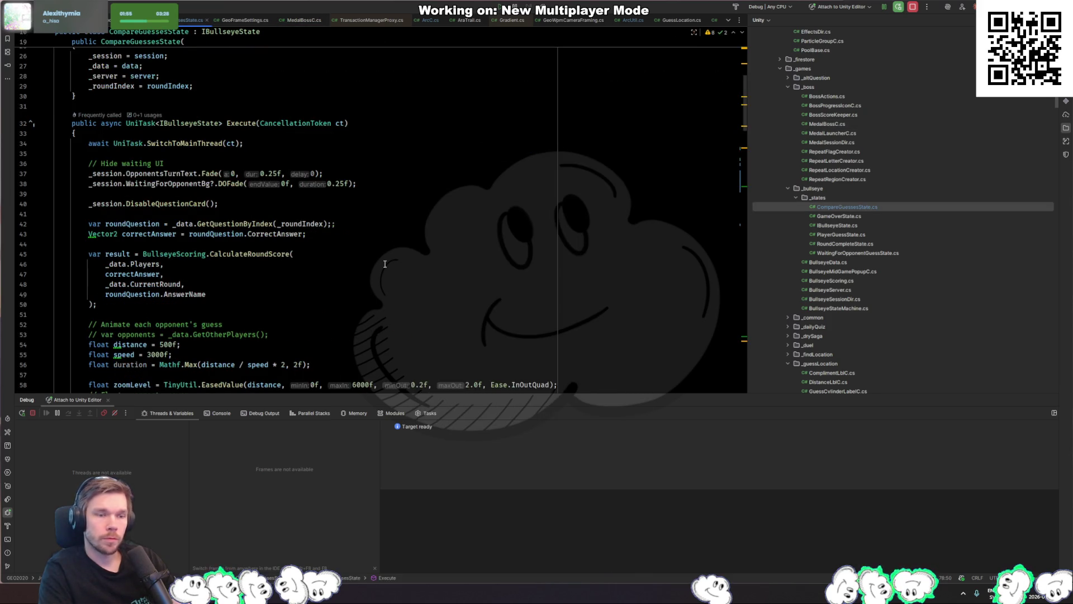
pyautogui.scroll(-7, 253, 272)
pyautogui.moveTo(113, 324); pyautogui.dragTo(92, 224)
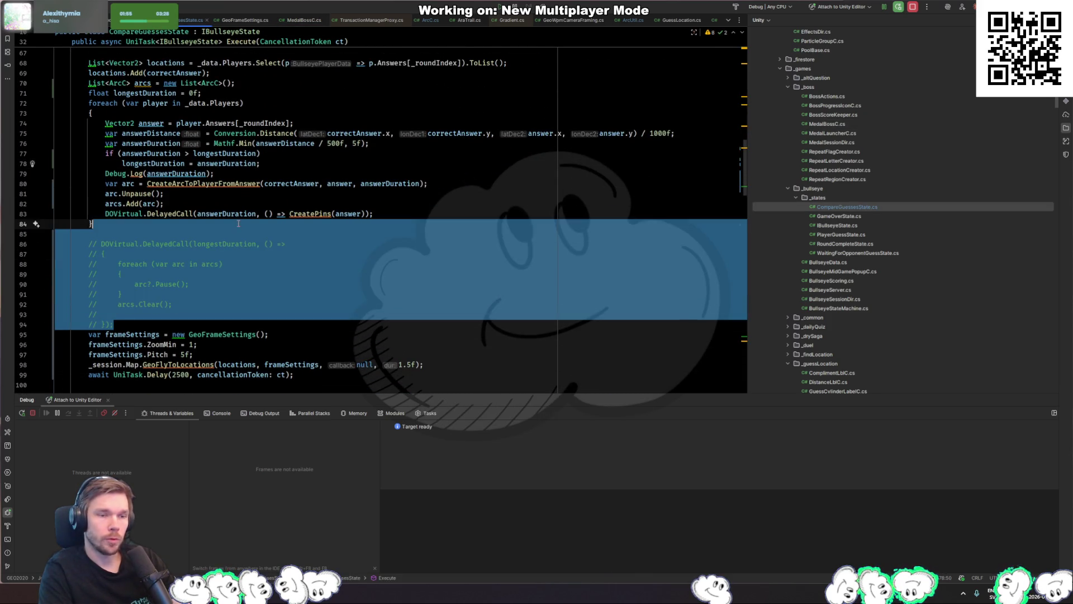
pyautogui.press('Delete')
# Remove the unused WPM and ZLinq usings at the top of the file
pyautogui.press('Up')
pyautogui.press('Up')
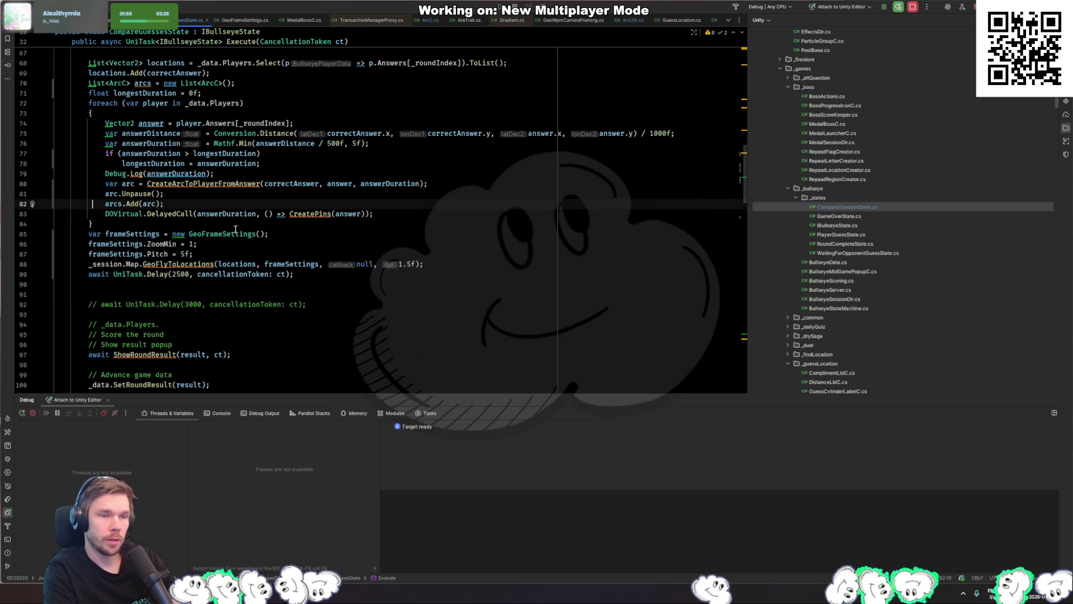
pyautogui.hotkey('ctrl', 'Home')
pyautogui.press('Down')
pyautogui.press('Down')
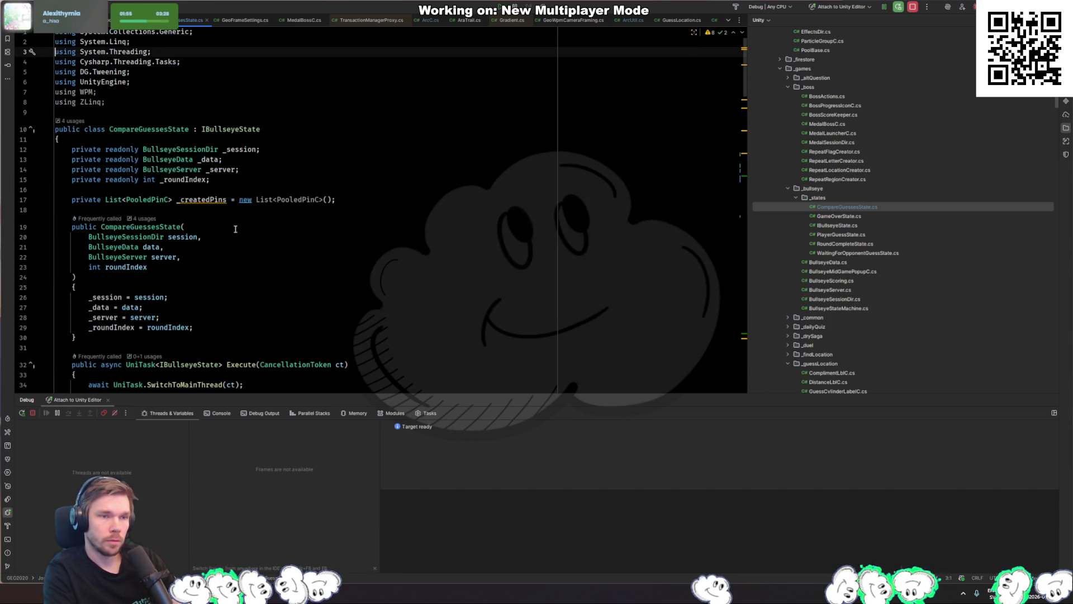
pyautogui.press('Down')
pyautogui.press('Down')
pyautogui.press('Down')
pyautogui.hotkey('alt', 'Return')
pyautogui.press('Return')
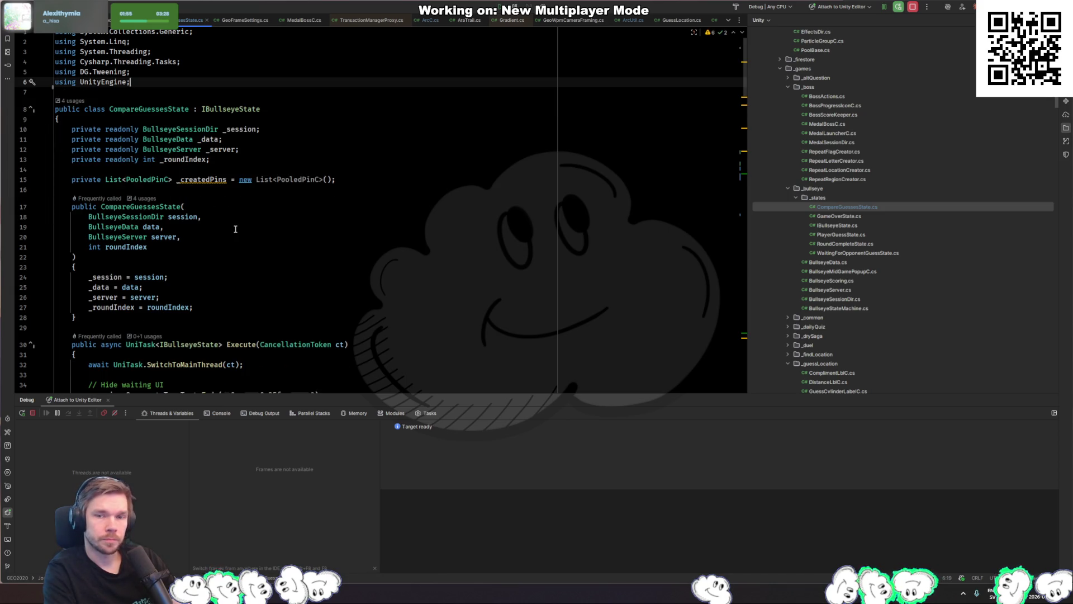
pyautogui.hotkey('ctrl', 'alt', 'Left')
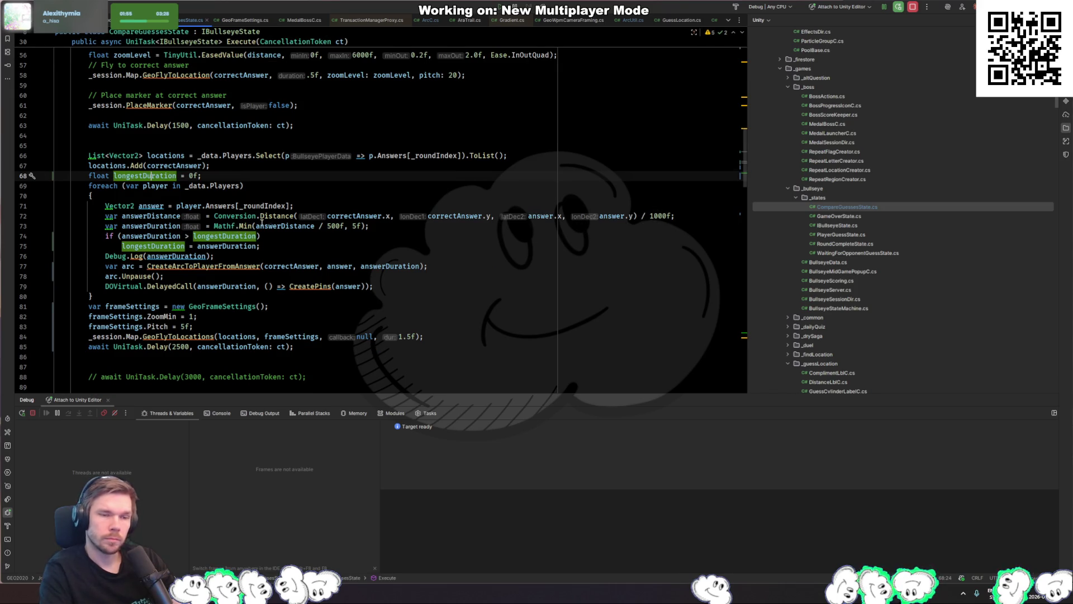
# Replace the 1.5f fly-to duration in GeoFlyToLocations with longestDuration
pyautogui.press('Down')
pyautogui.press('Down')
pyautogui.press('Down')
pyautogui.press('End')
pyautogui.click(138, 246)
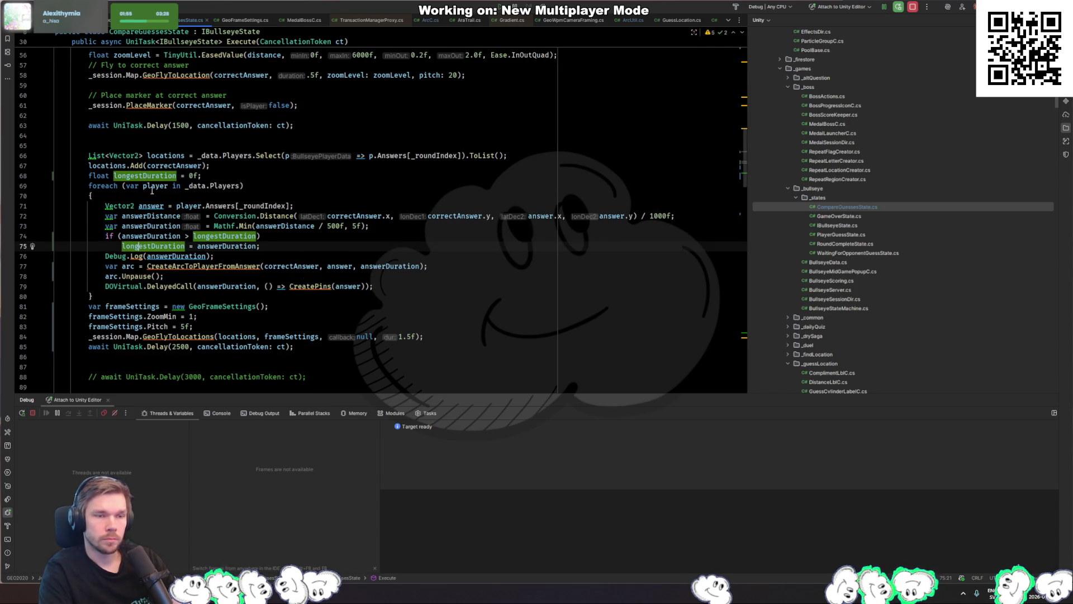
pyautogui.hotkey('ctrl', 'b')
pyautogui.scroll(-2, 285, 235)
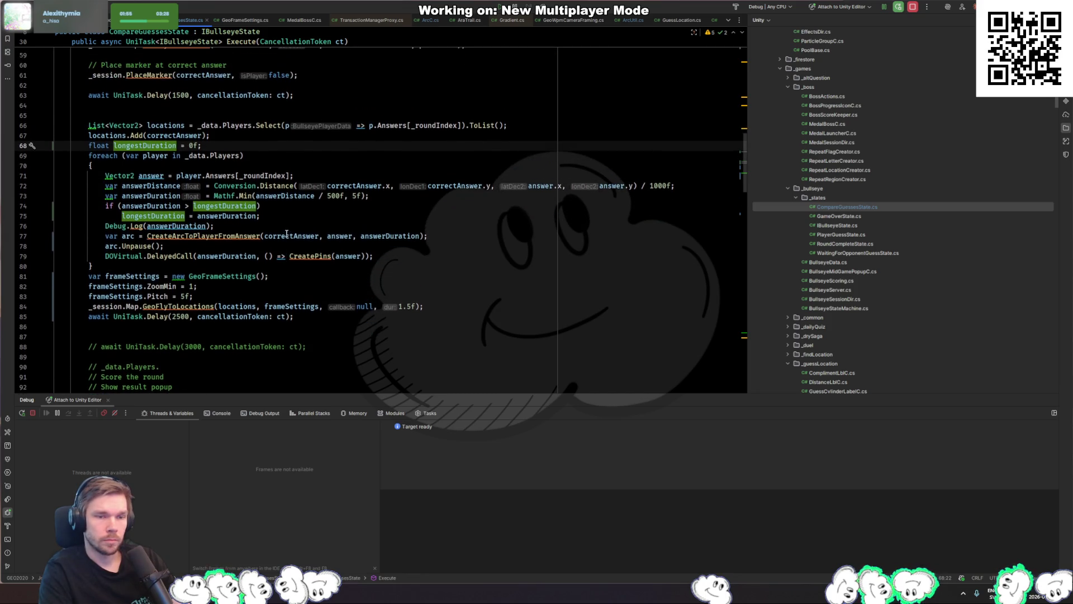
pyautogui.click(395, 185)
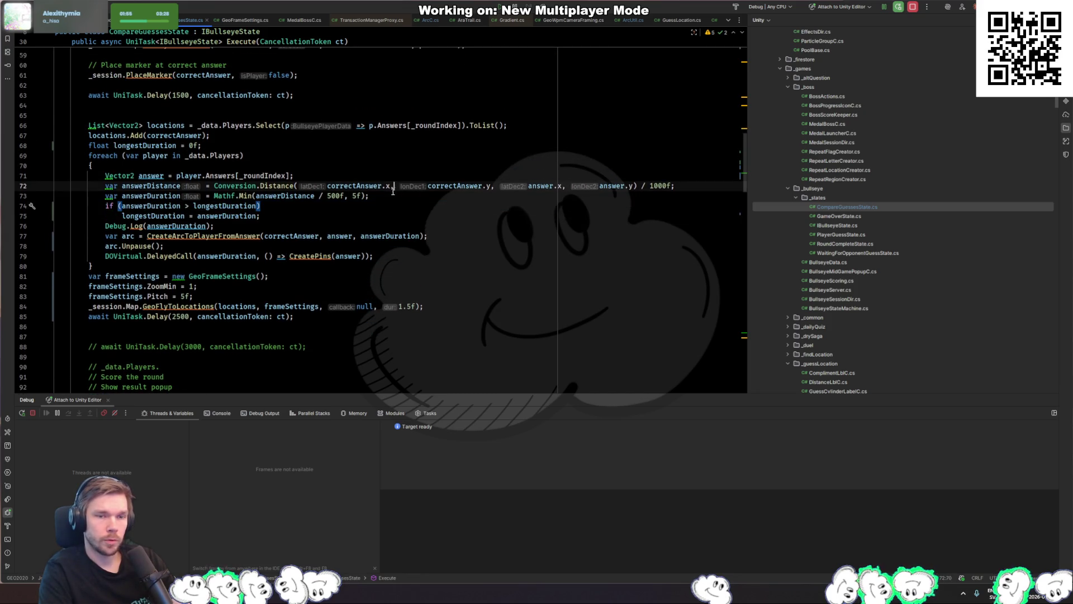
pyautogui.click(180, 216)
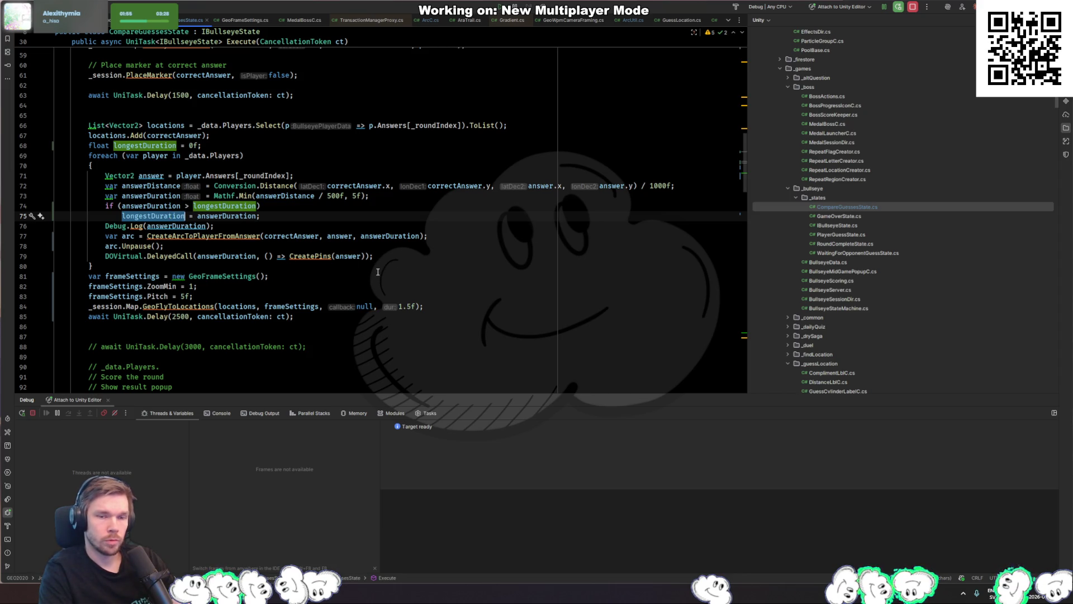
pyautogui.doubleClick(400, 307)
pyautogui.write('longestDuration')
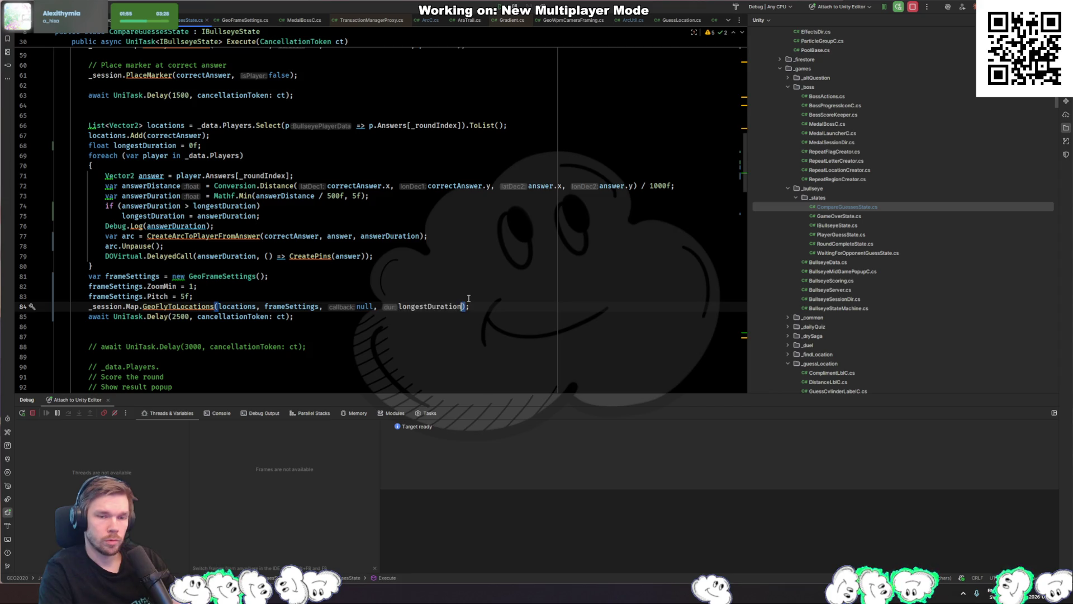
# Delete the Debug.Log(answerDuration) line from the answer loop and switch to Unity
pyautogui.click(362, 293)
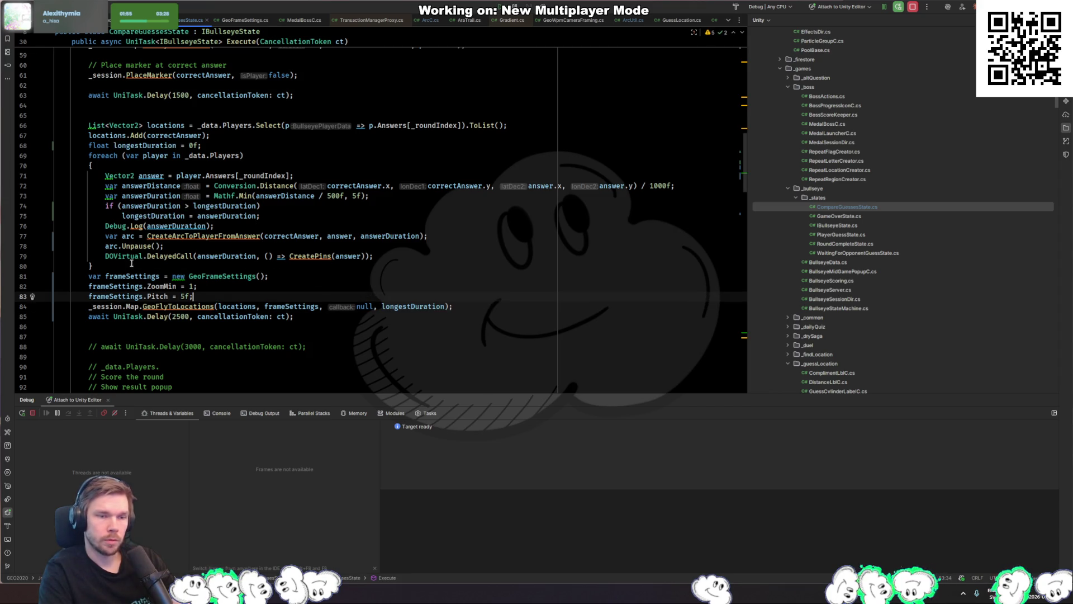
pyautogui.moveTo(134, 263); pyautogui.dragTo(280, 273)
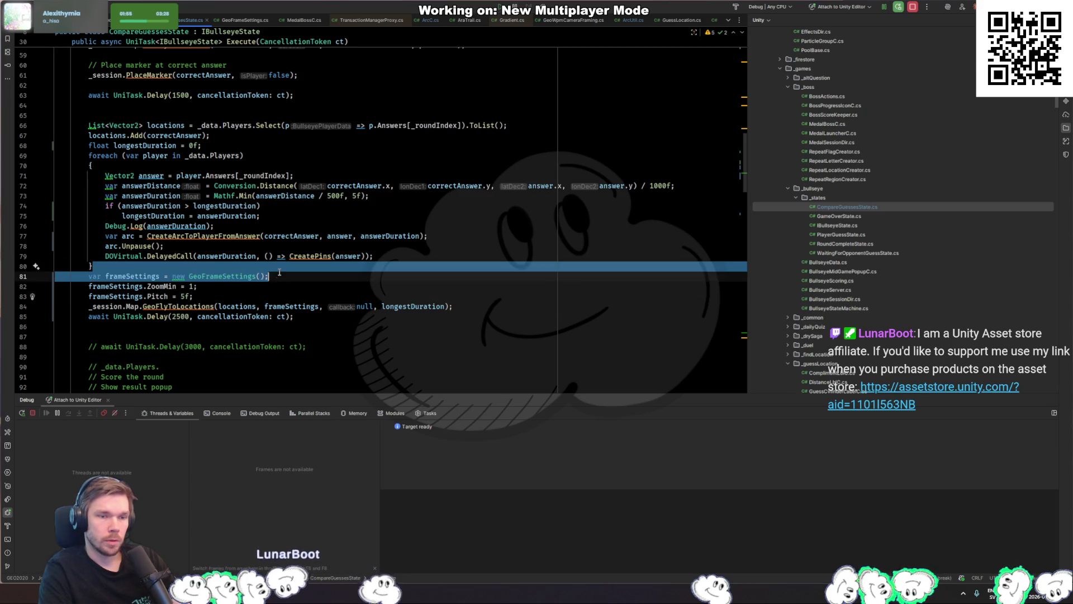
pyautogui.click(314, 246)
pyautogui.click(335, 216)
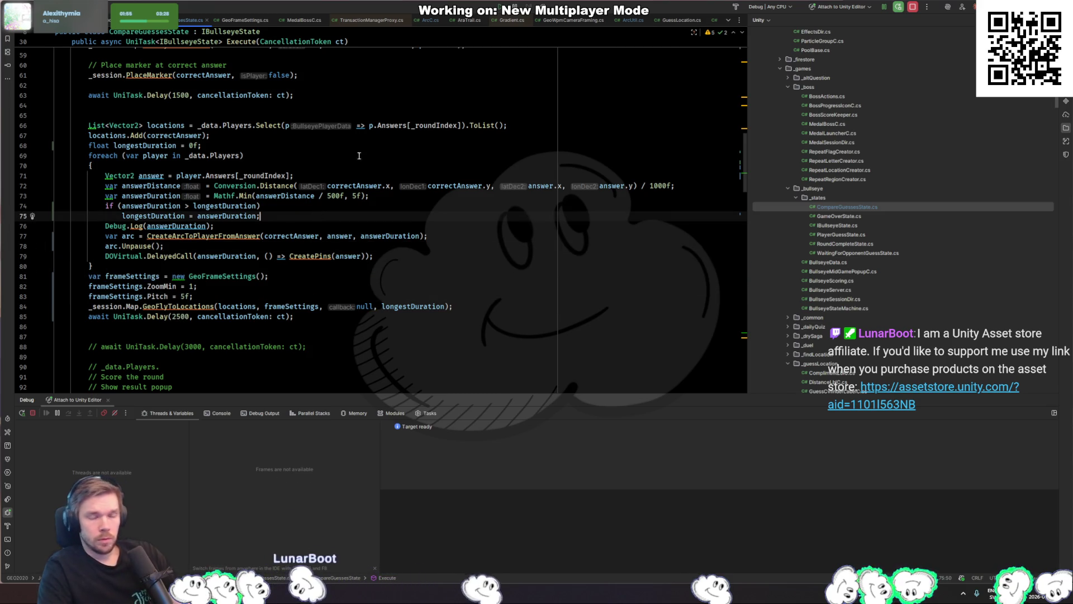
pyautogui.press('Down')
pyautogui.hotkey('shift', 'Home')
pyautogui.press('BackSpace')
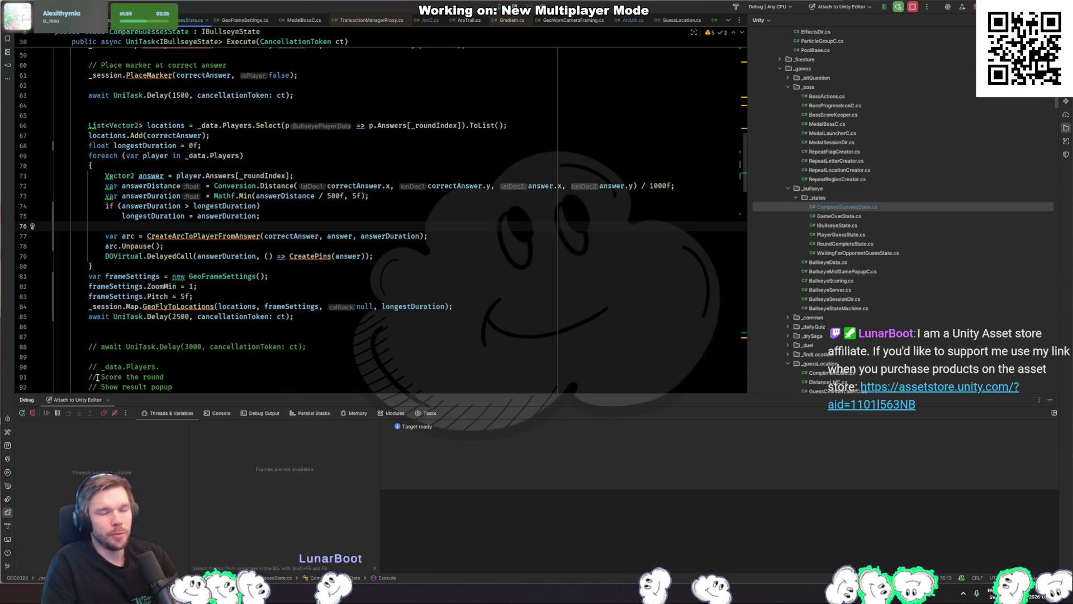
pyautogui.hotkey('alt', 'Tab')
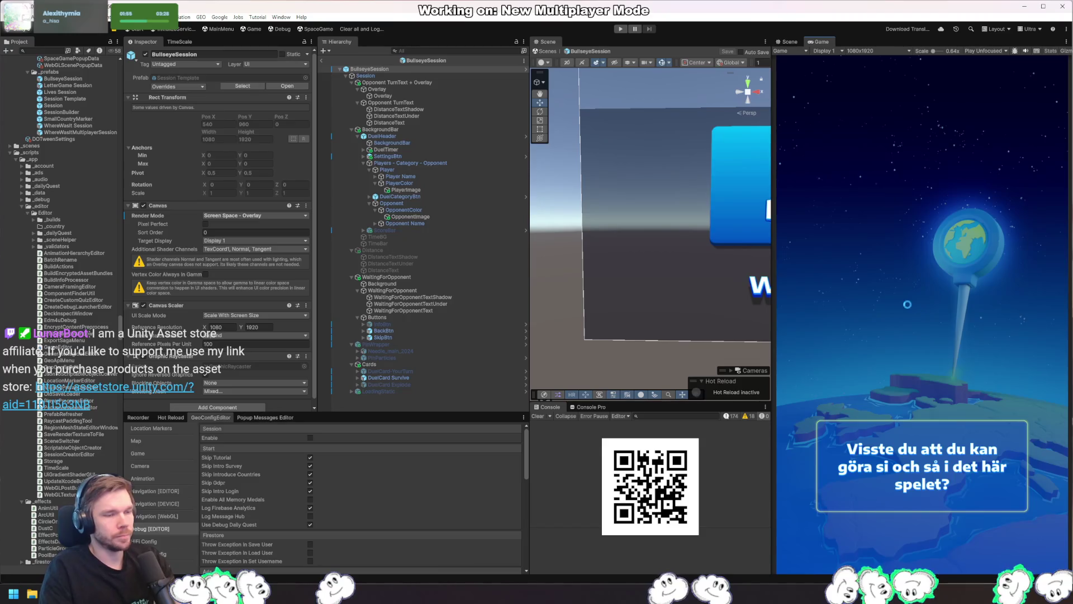
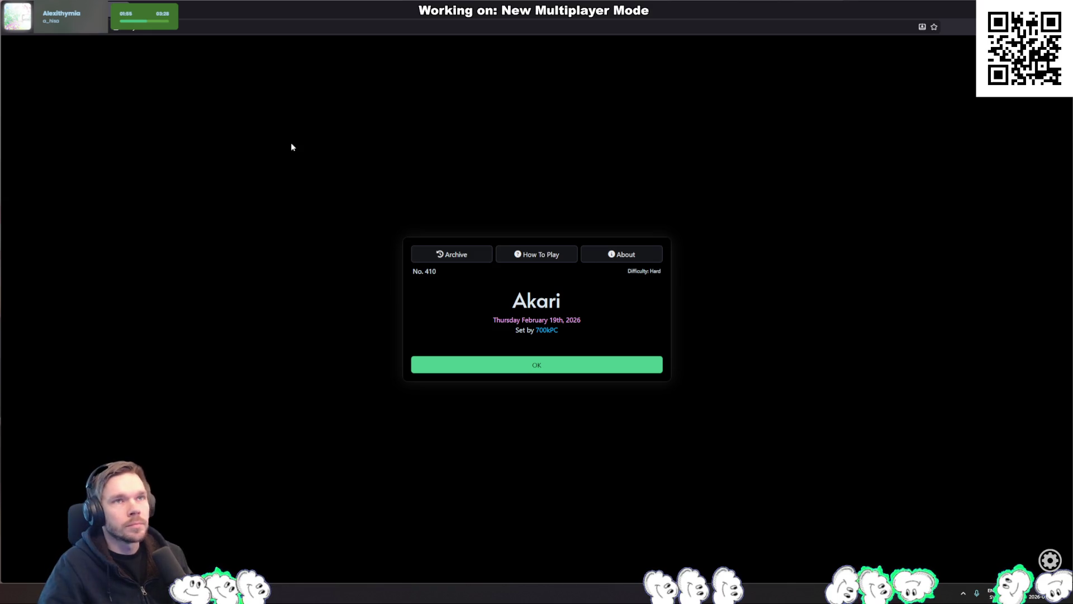
# Start today's Hard Akari puzzle and X out cells near the top-right and top-left smiley block
pyautogui.click(537, 365)
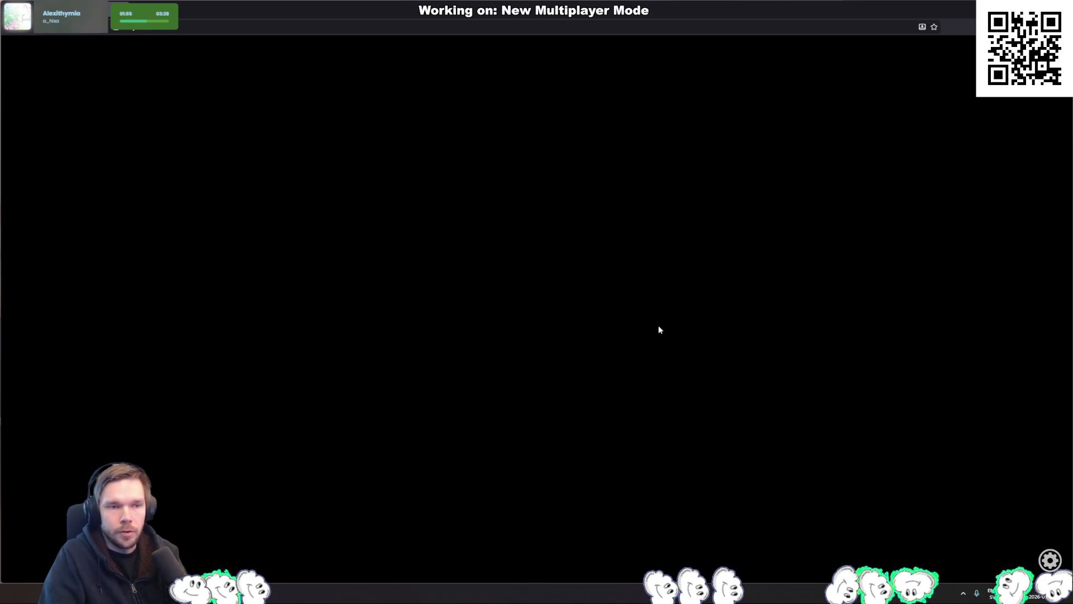
pyautogui.moveTo(743, 148)
pyautogui.mouseDown()
pyautogui.moveTo(703, 119)
pyautogui.moveTo(681, 167)
pyautogui.mouseUp()
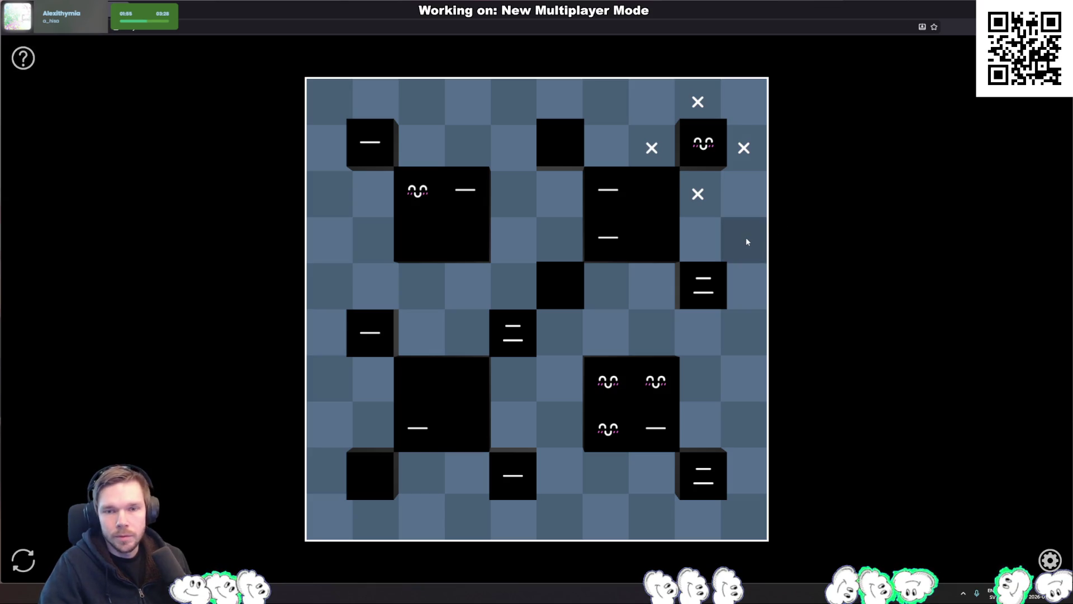
pyautogui.moveTo(382, 195); pyautogui.dragTo(404, 151)
pyautogui.click(339, 106)
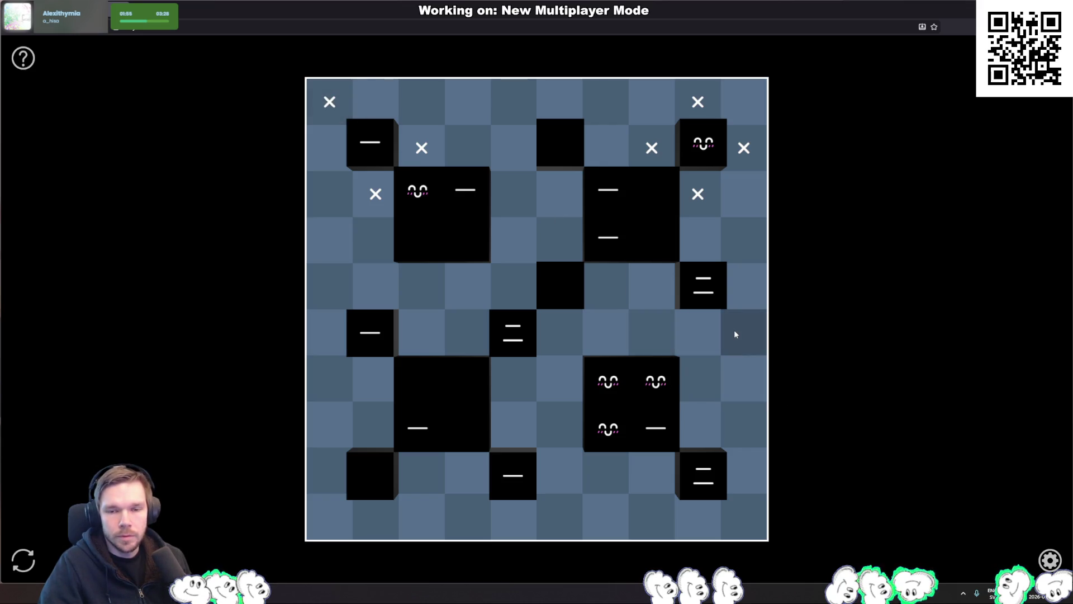
# Mark the cells around and below the lower smiley block with X
pyautogui.click(615, 462)
pyautogui.click(559, 422)
pyautogui.click(559, 378)
pyautogui.click(606, 332)
pyautogui.click(649, 331)
pyautogui.click(698, 378)
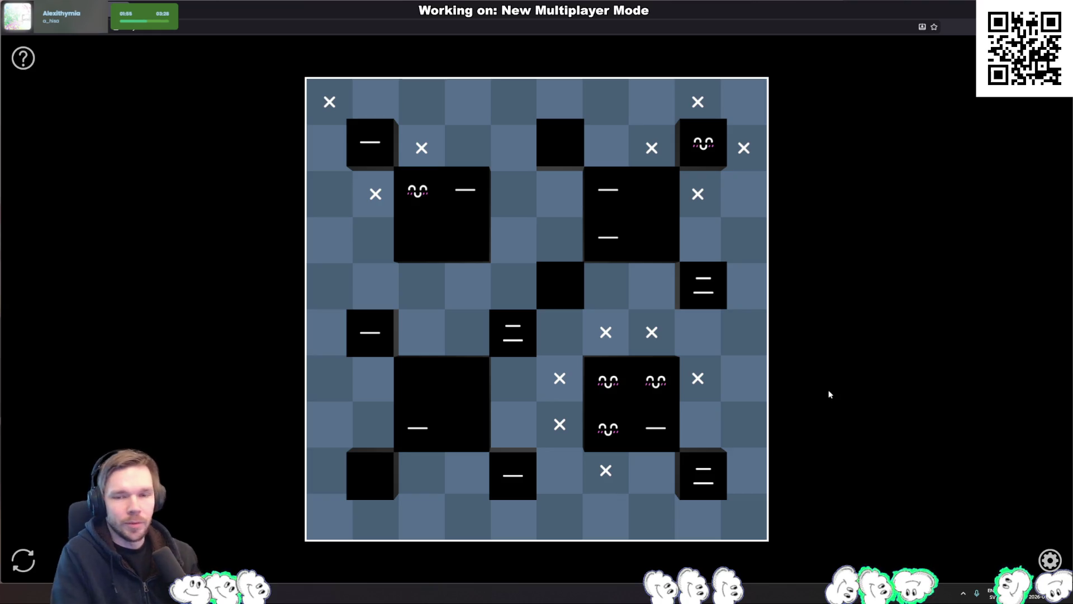
# X a right-column, top-row and second-row cell, then place the first light beside the top-middle blocks
pyautogui.click(743, 240)
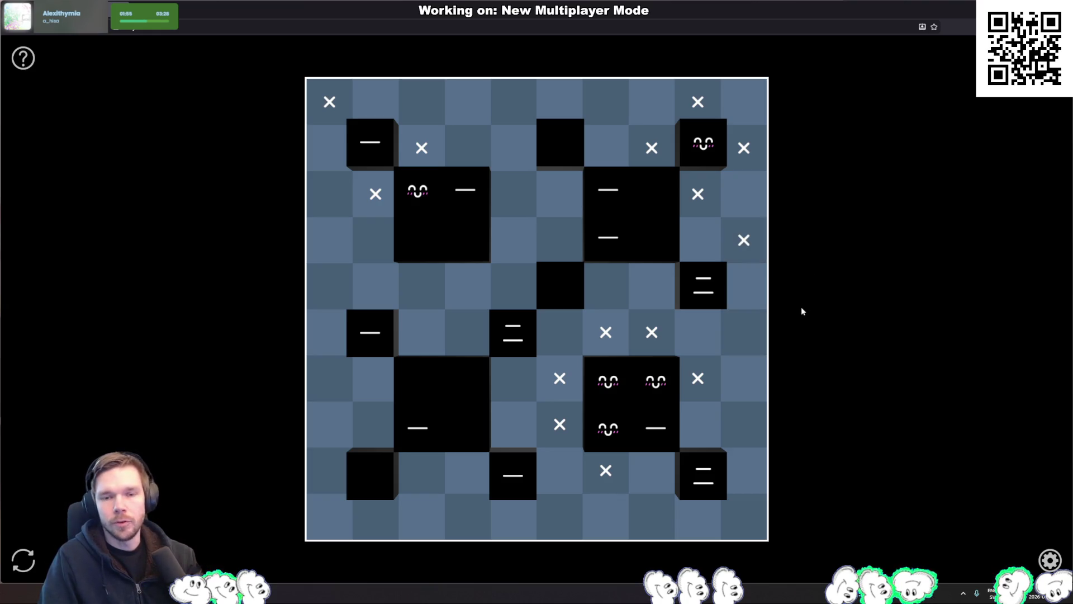
pyautogui.click(612, 108)
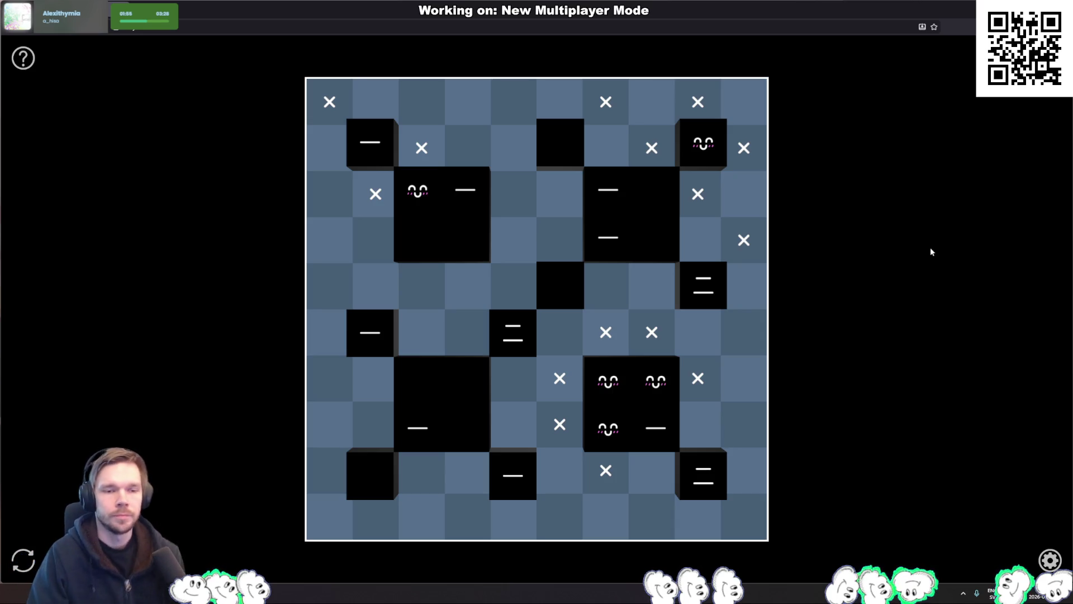
pyautogui.click(510, 155)
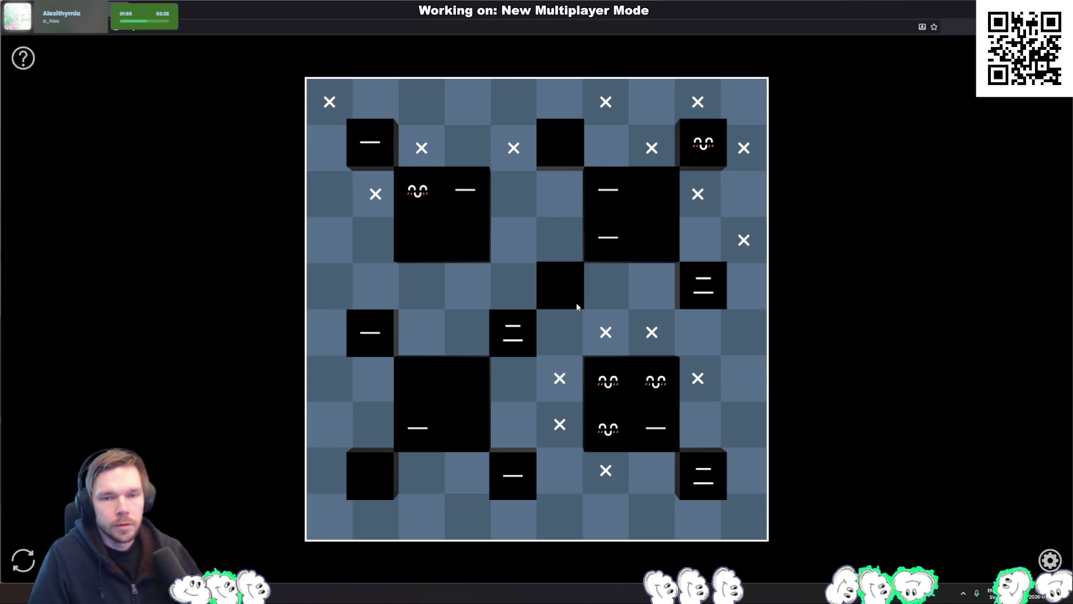
pyautogui.click(601, 157)
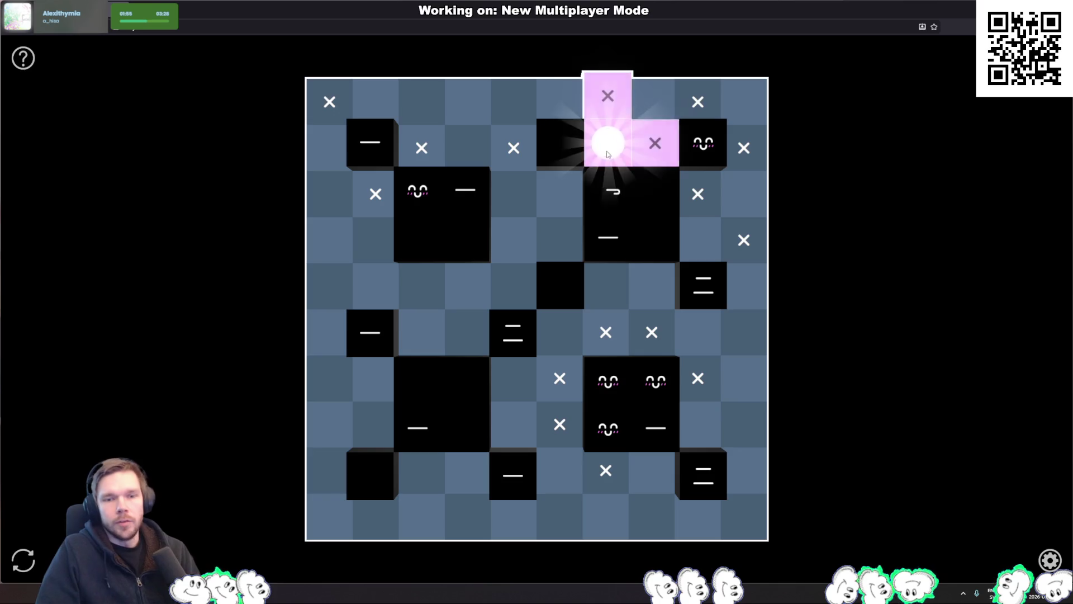
# Place lights beside the top-middle, upper-middle, middle and upper-right blocks, and X the bottom-right corner
pyautogui.click(571, 175)
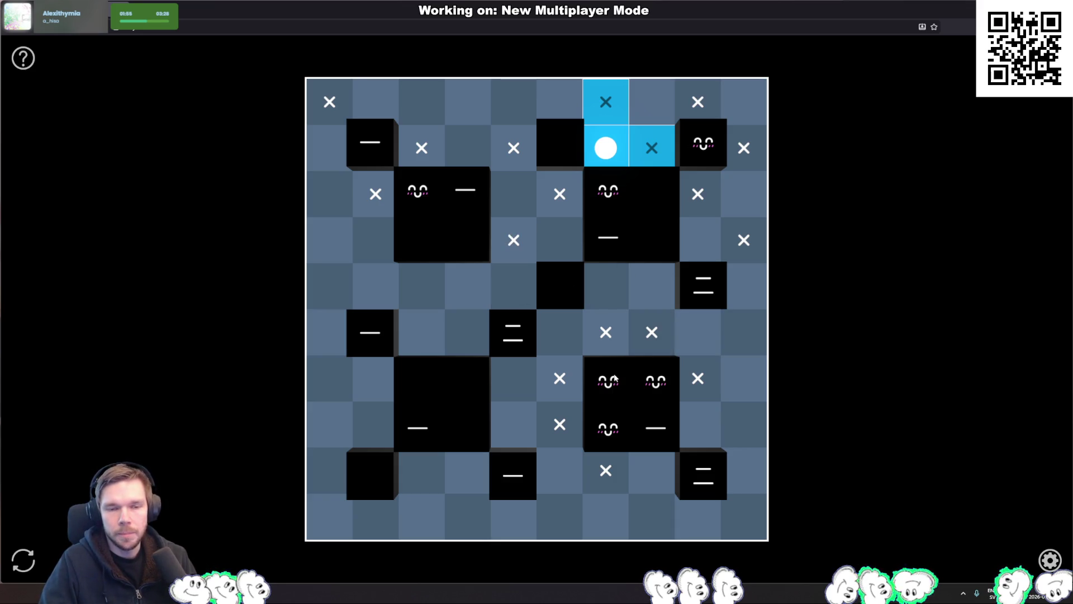
pyautogui.click(563, 245)
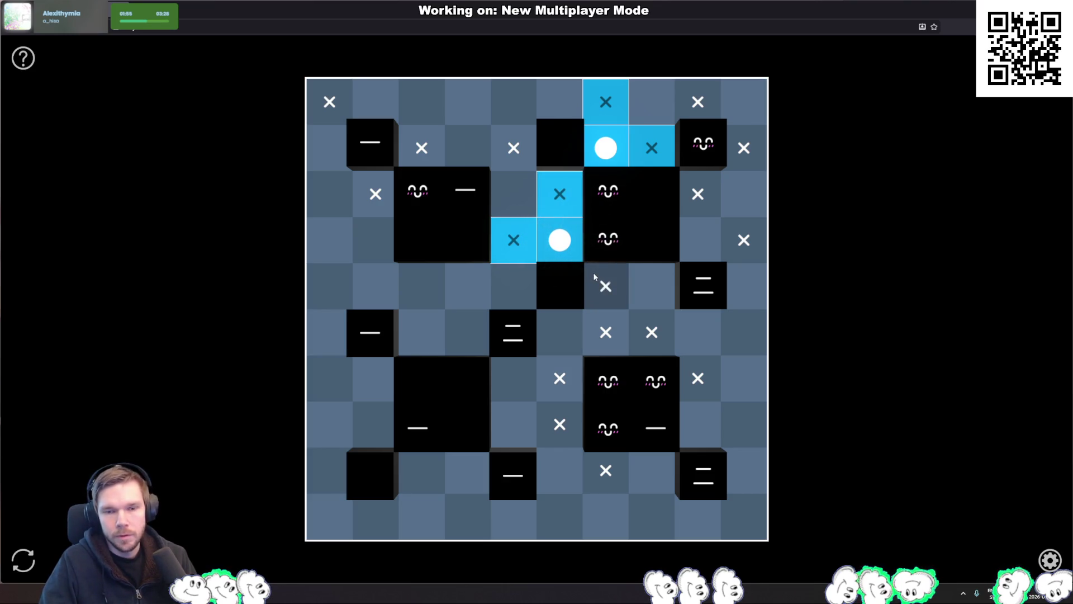
pyautogui.click(660, 282)
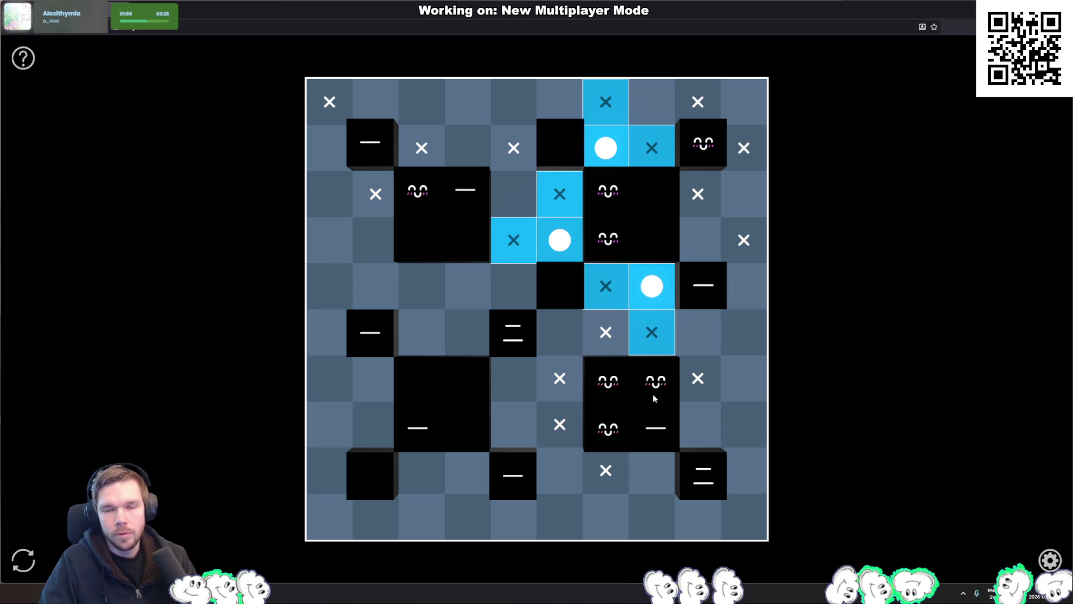
pyautogui.click(698, 240)
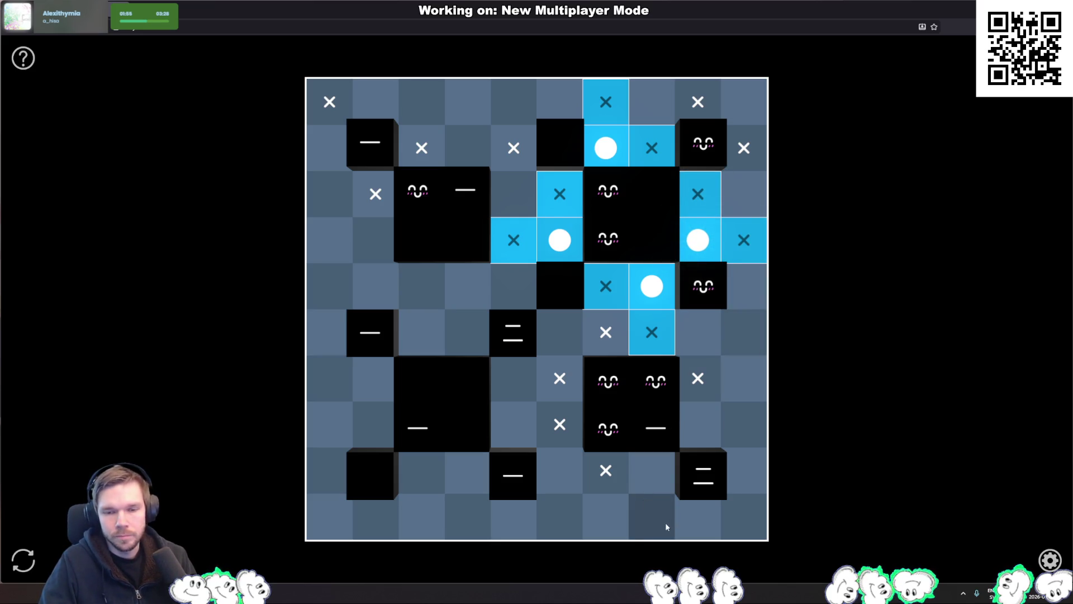
pyautogui.rightClick(735, 512)
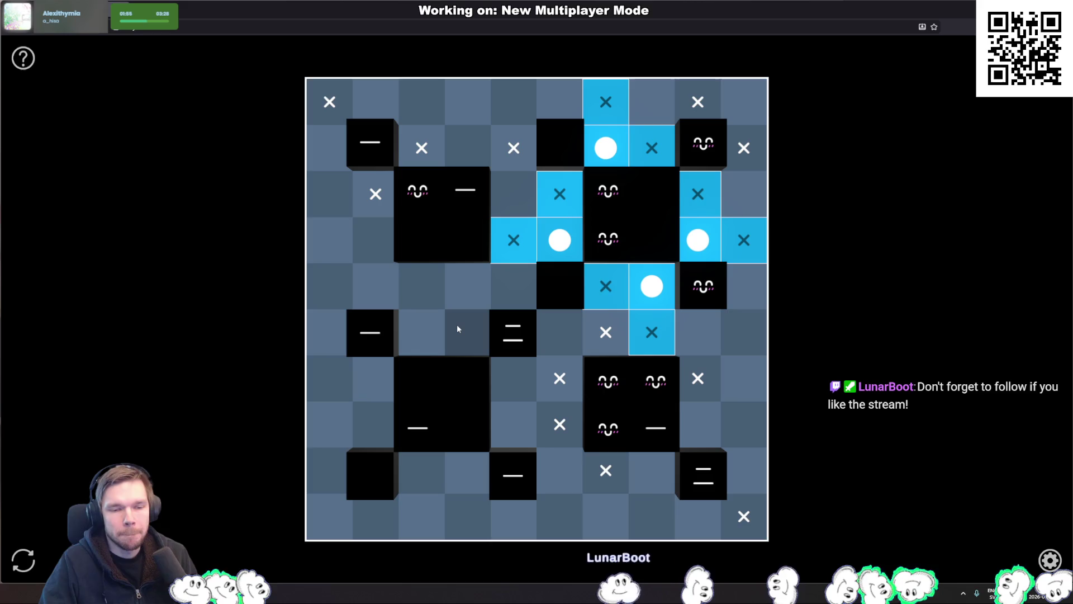
# X two right-side cells, then place lights around the lower-right block and bottom-right area
pyautogui.click(743, 283)
pyautogui.click(703, 323)
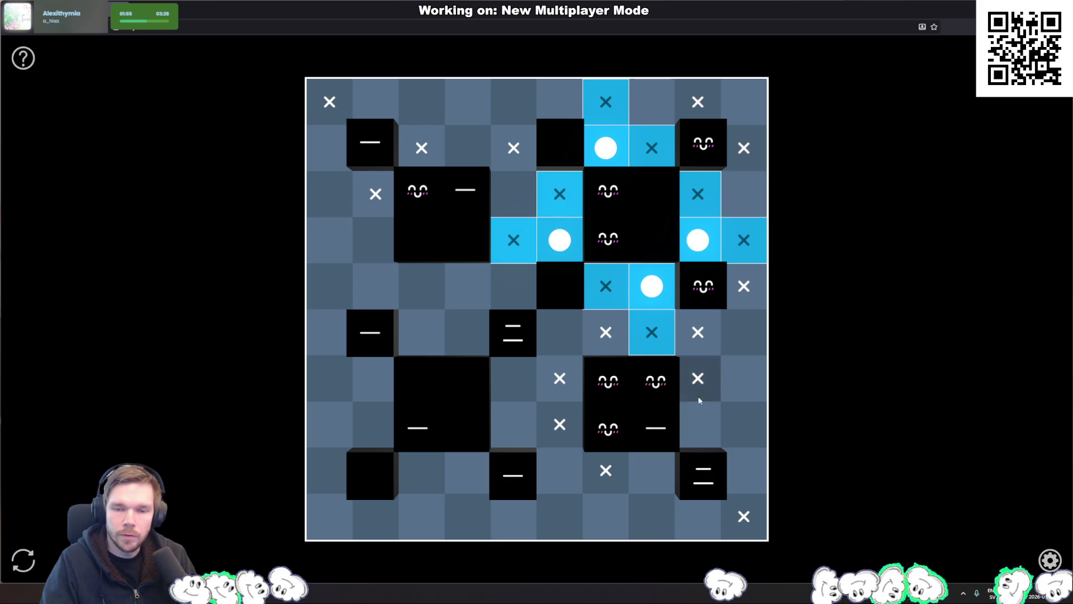
pyautogui.click(652, 470)
pyautogui.click(702, 428)
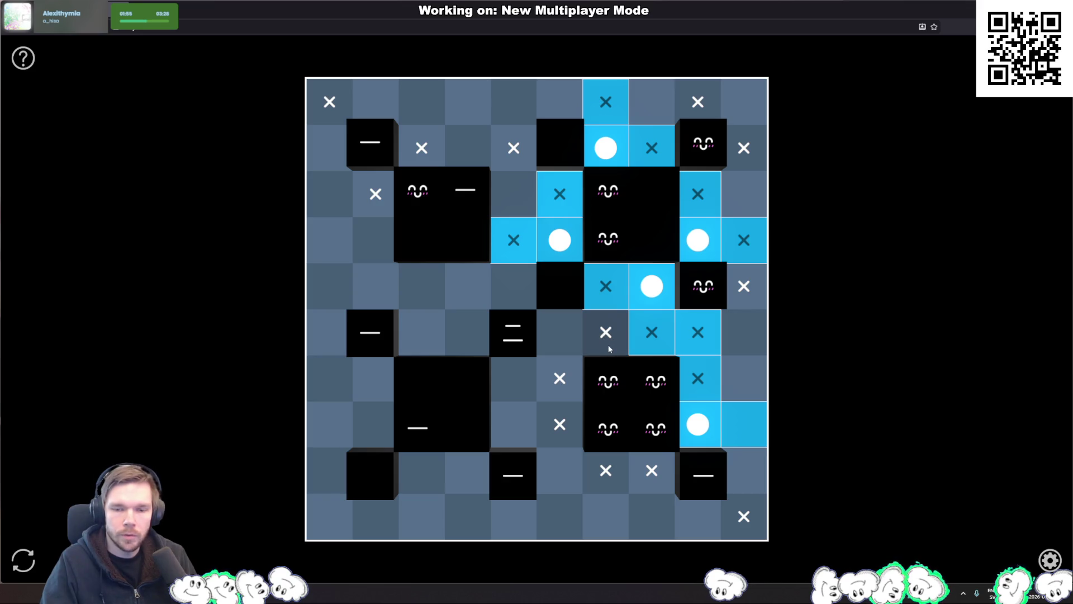
pyautogui.click(742, 473)
# Place lights in the lower-left, around the left-middle blocks and in the left column's second row, X-ing excluded cells
pyautogui.click(376, 430)
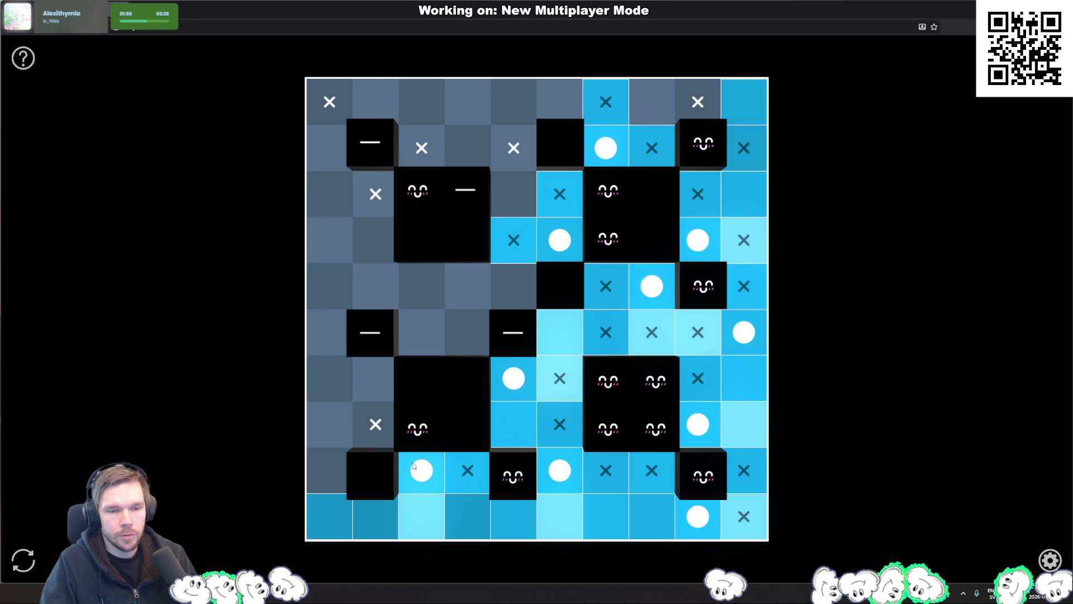
pyautogui.click(335, 386)
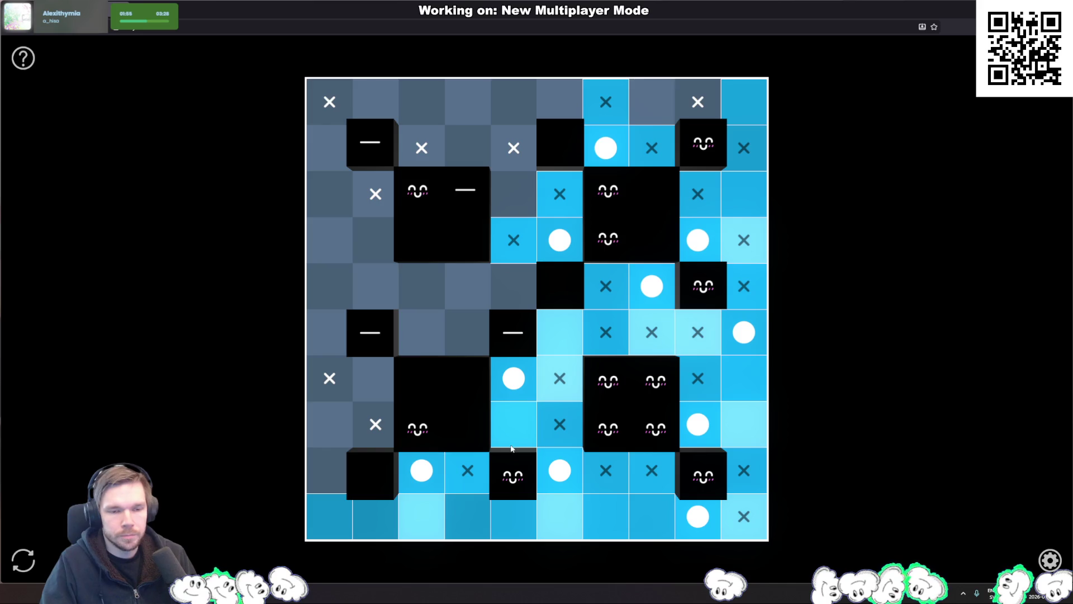
pyautogui.click(375, 391)
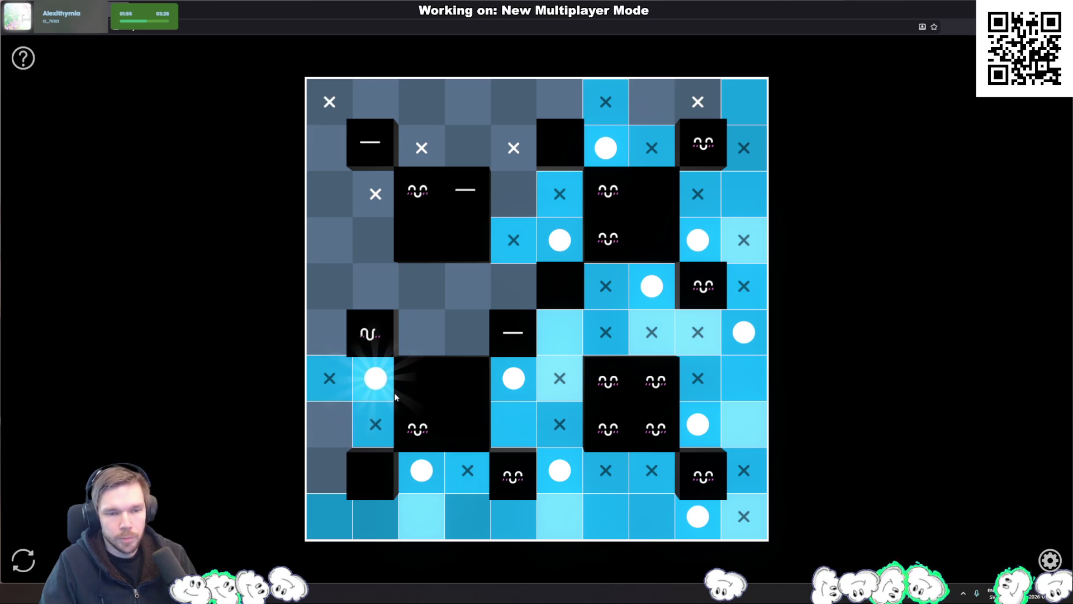
pyautogui.click(402, 337)
pyautogui.click(373, 284)
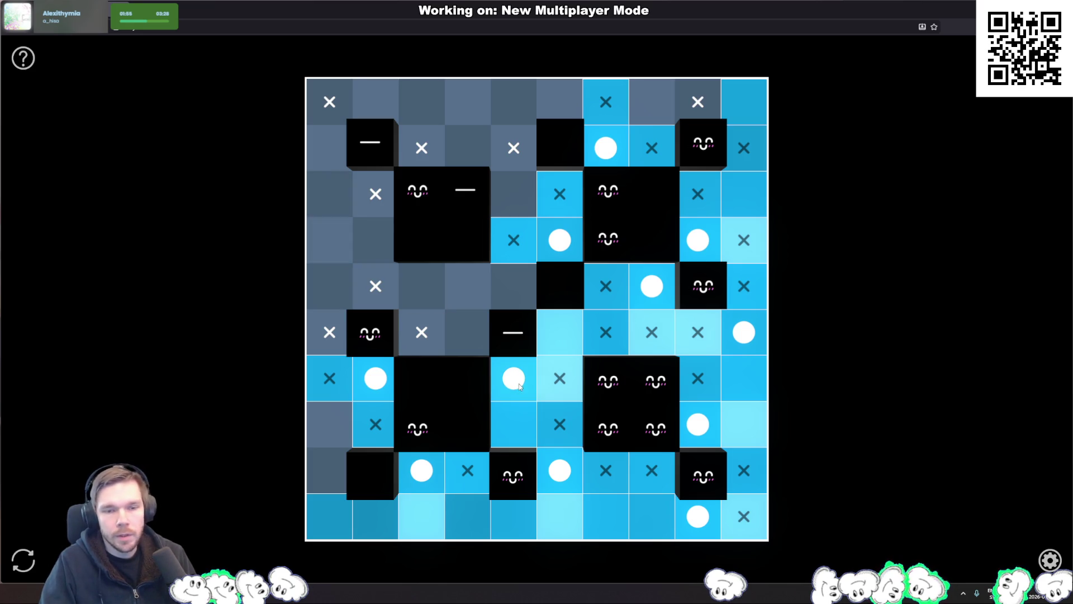
pyautogui.click(467, 298)
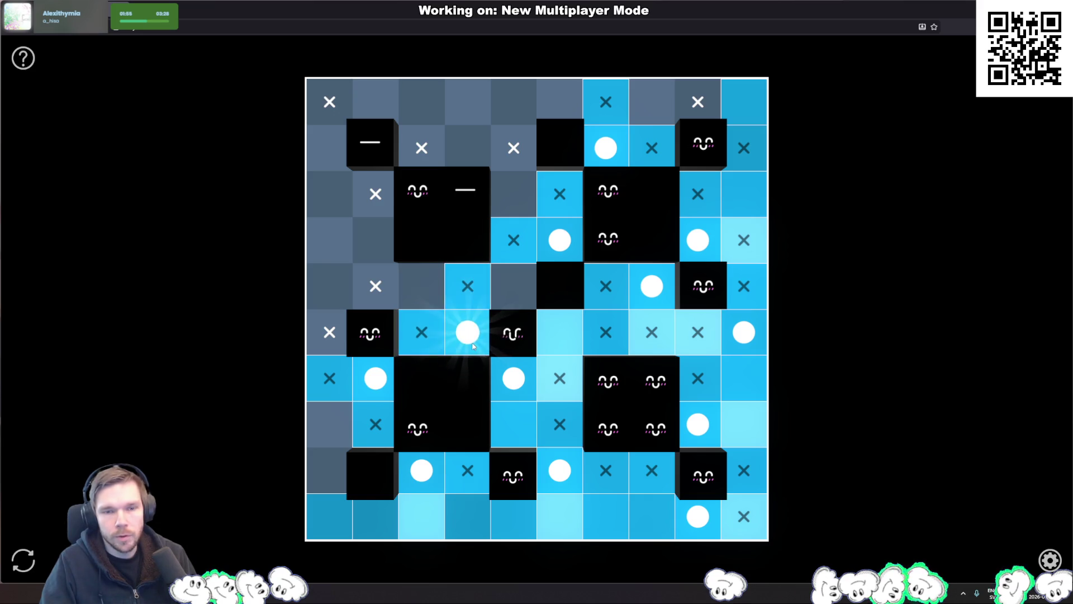
pyautogui.click(531, 305)
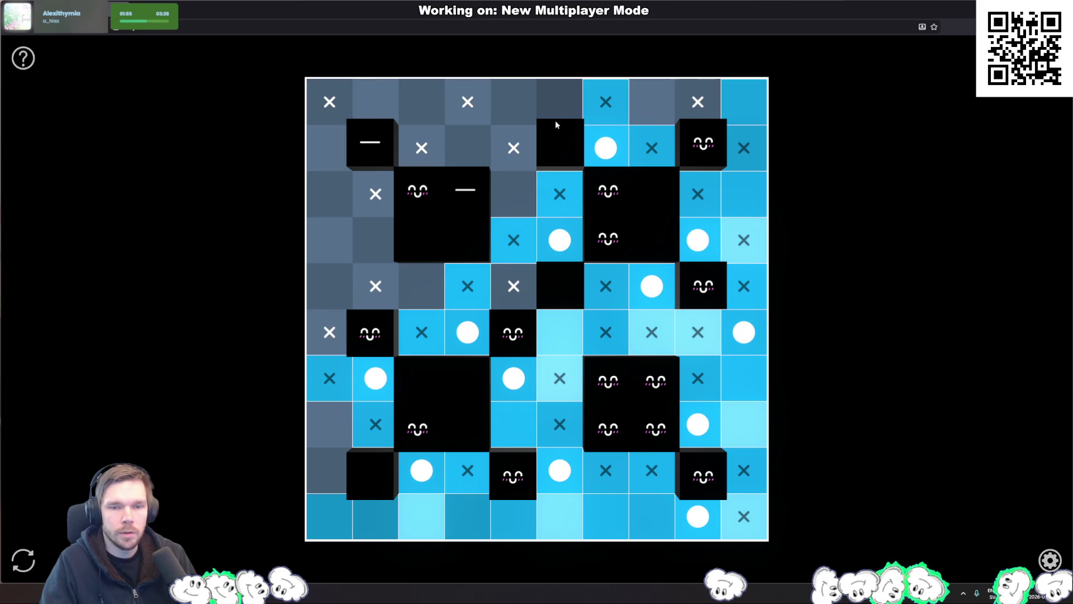
pyautogui.click(332, 143)
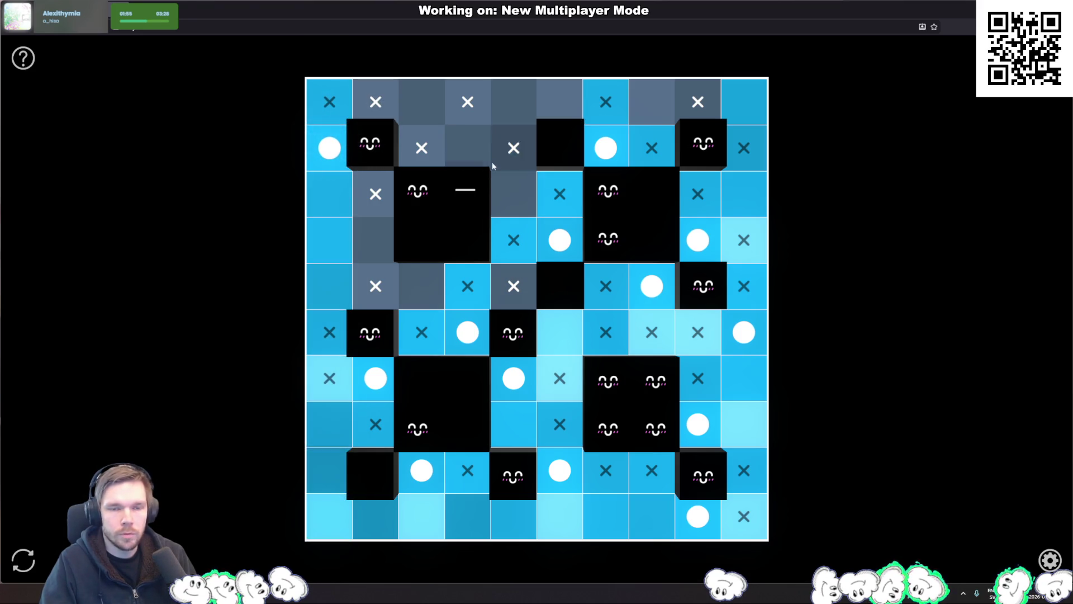
# Place the final lights in the second and middle rows to solve the puzzle, then return to Rider
pyautogui.click(469, 147)
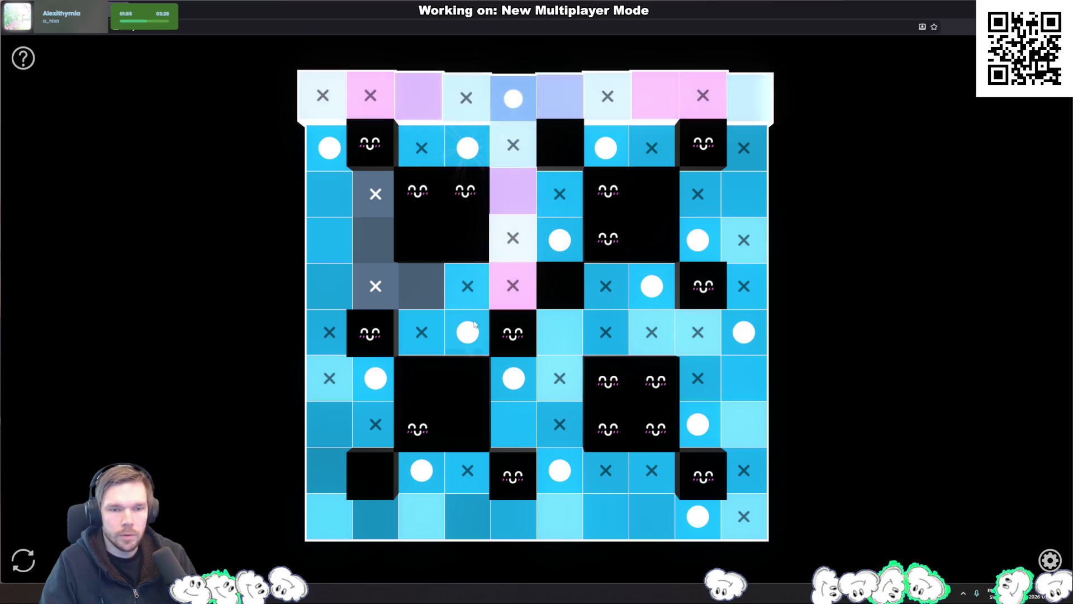
pyautogui.click(420, 292)
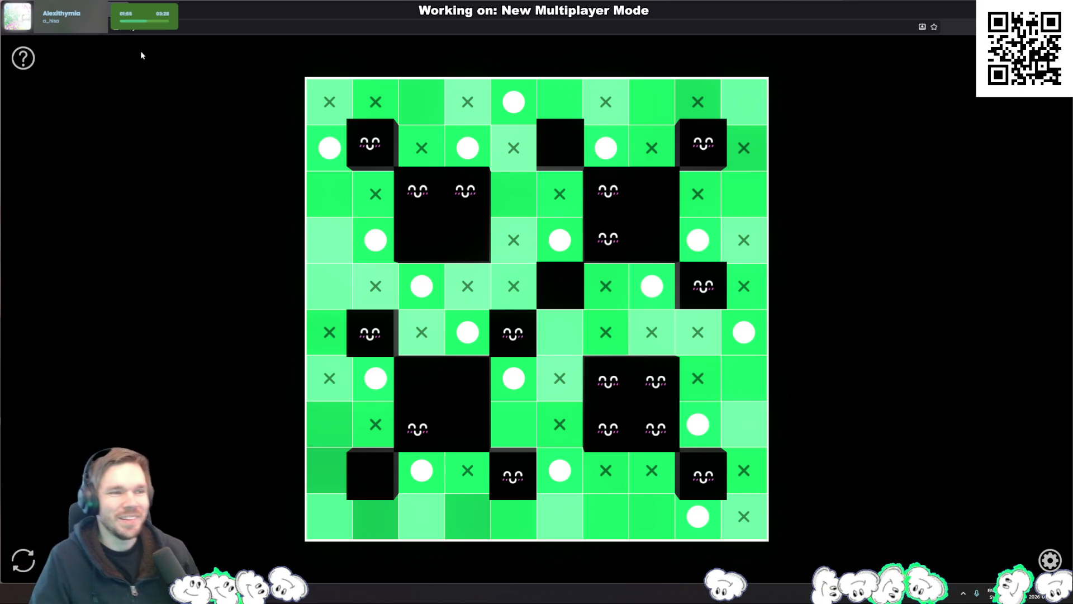
pyautogui.hotkey('alt', 'Tab')
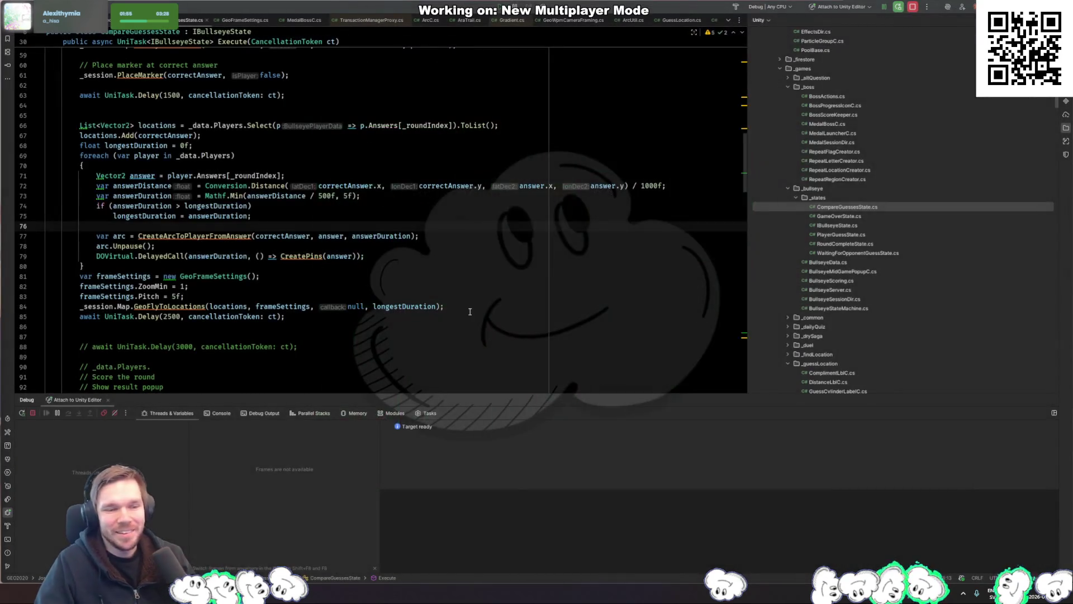
# Inspect the GeoFlyToLocations call on line 84 and the zoom setting on line 82, then go to Unity
pyautogui.click(451, 305)
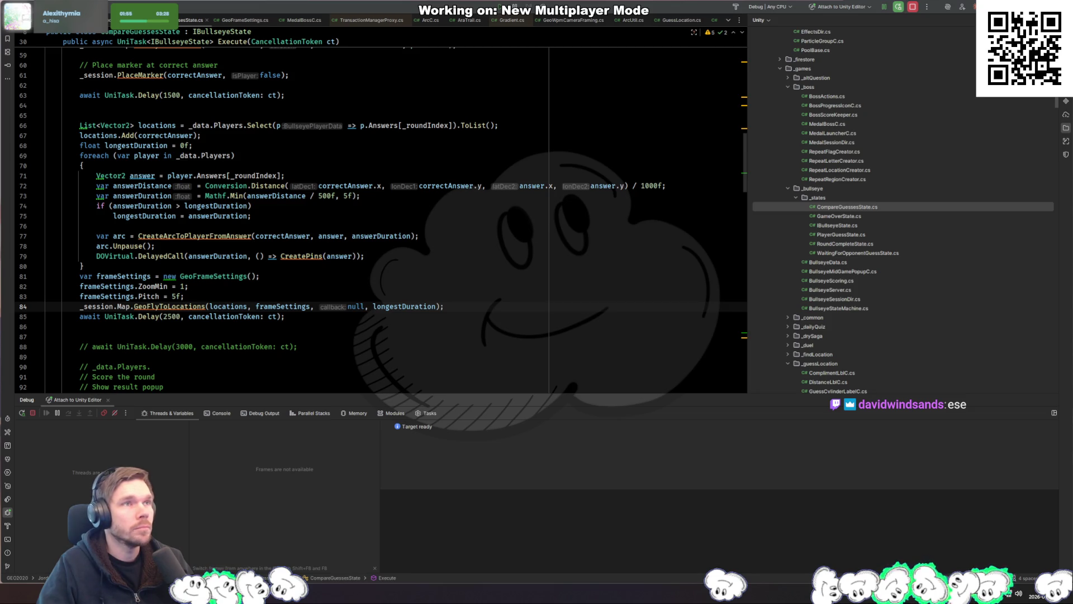
pyautogui.click(427, 286)
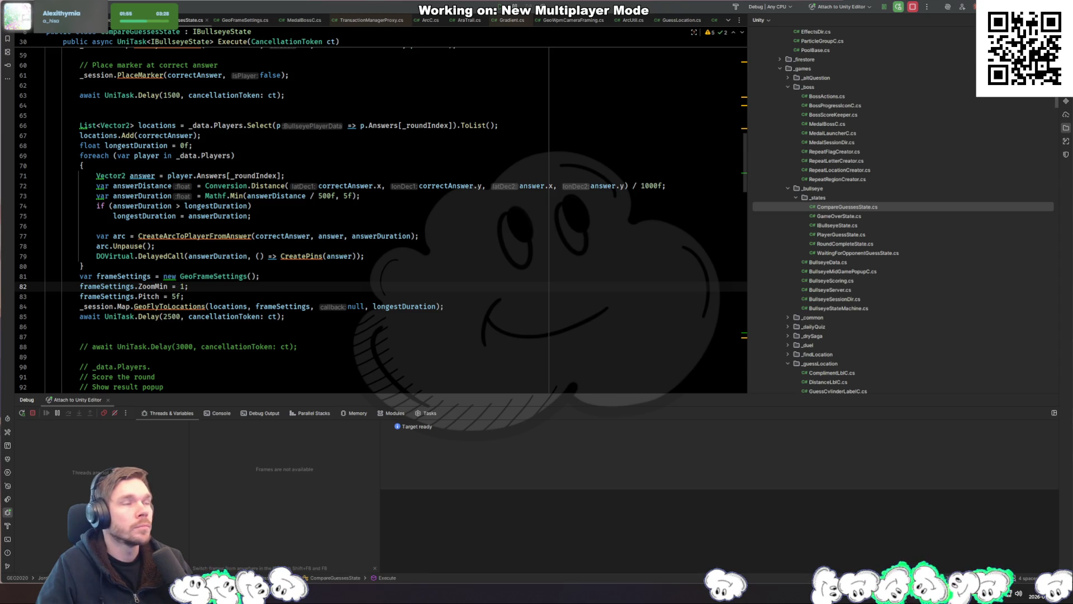
pyautogui.hotkey('alt', 'Tab')
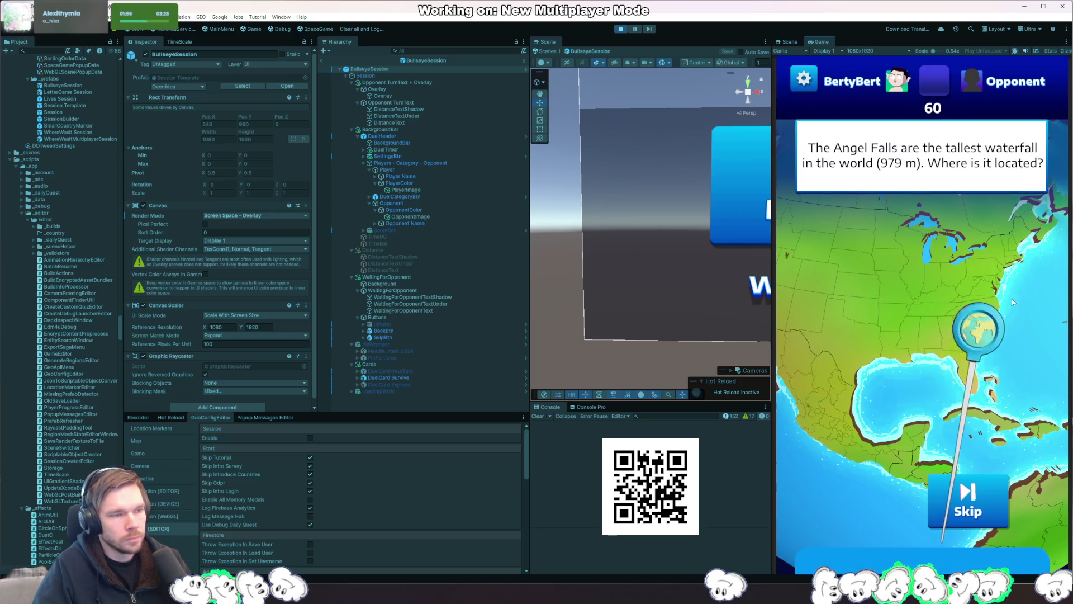
# Submit the map answer, stop Play mode, and search the Project window for MidGamePopup
pyautogui.click(967, 388)
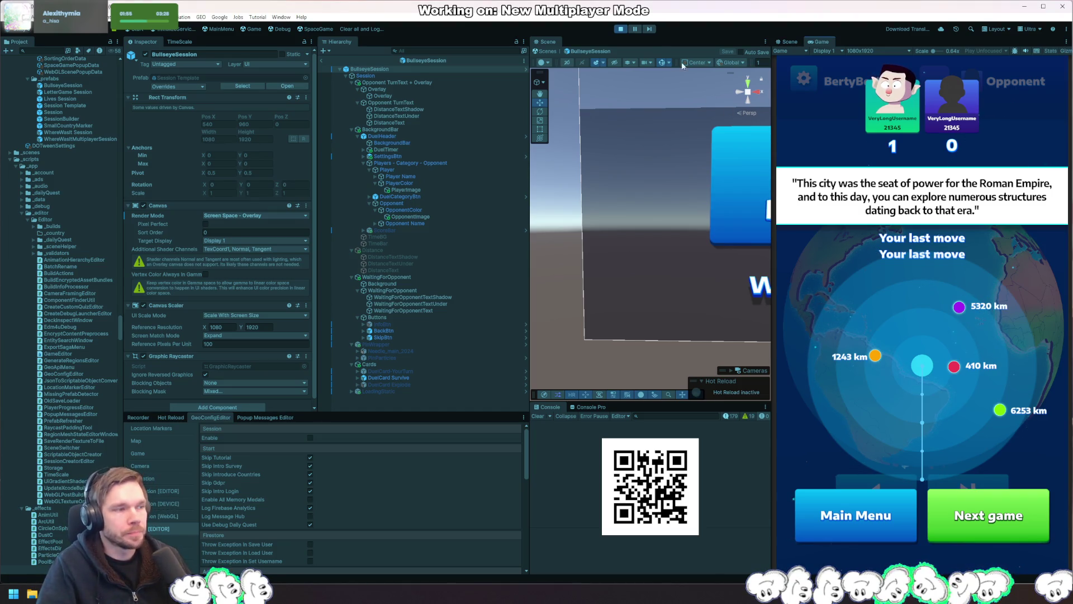
pyautogui.click(621, 28)
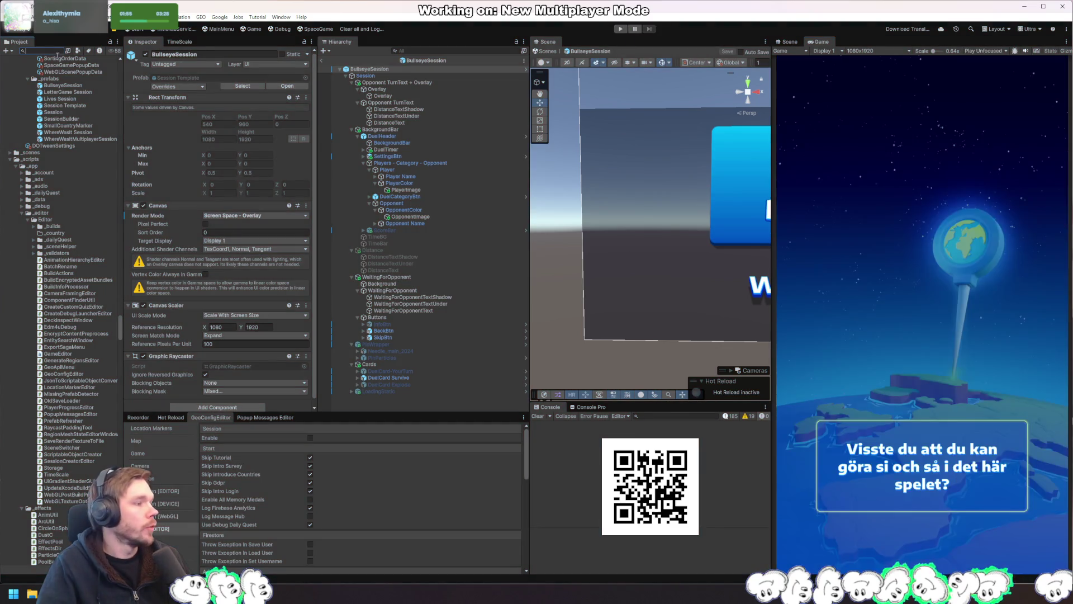
pyautogui.write('MidGamePopup')
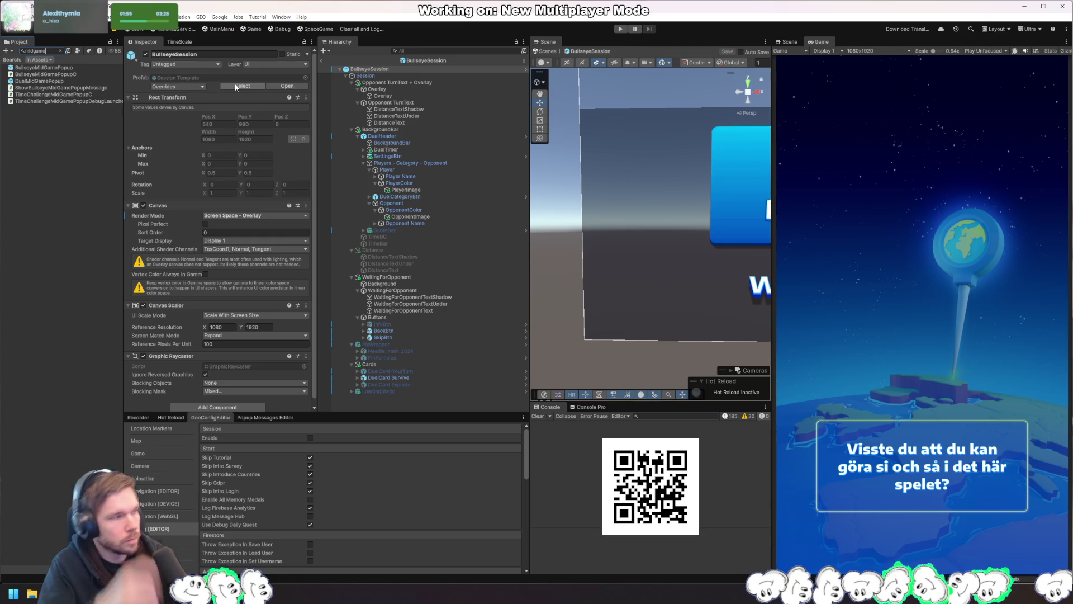
# Search the Project window for endgame, then bullseye, and open the BullseyeEndScreen prefab
pyautogui.click(62, 67)
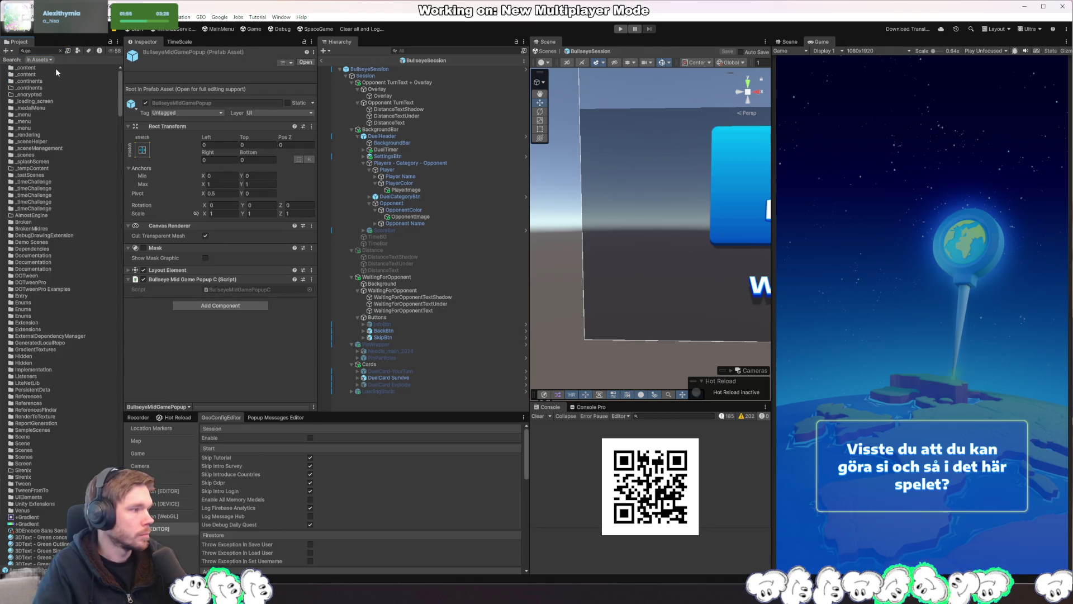
pyautogui.click(39, 50)
pyautogui.write('endgame')
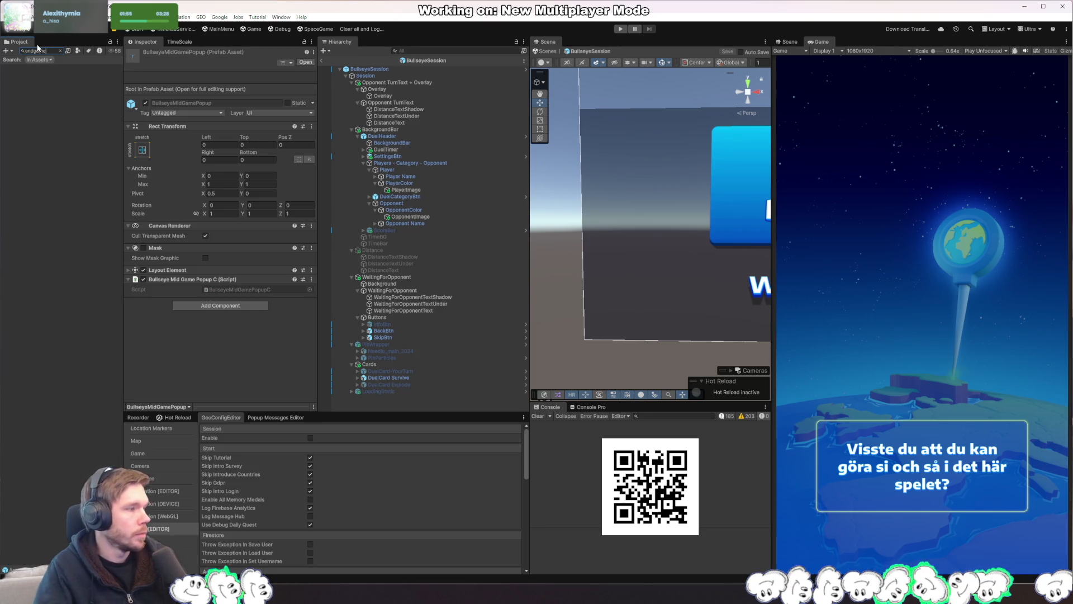
pyautogui.press('Escape')
pyautogui.write('bullse')
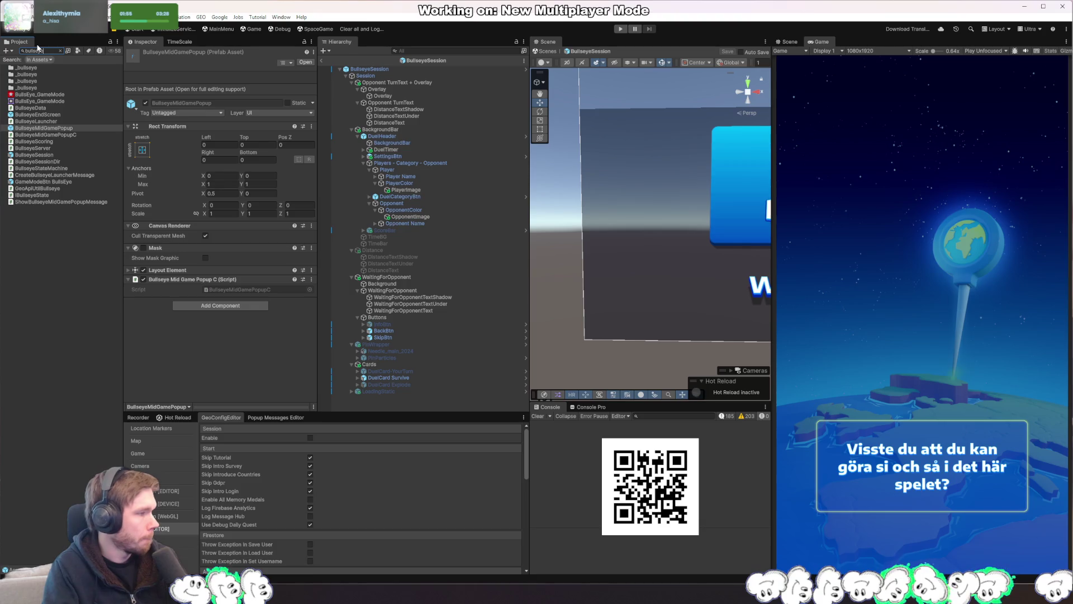
pyautogui.write('ye')
pyautogui.doubleClick(62, 115)
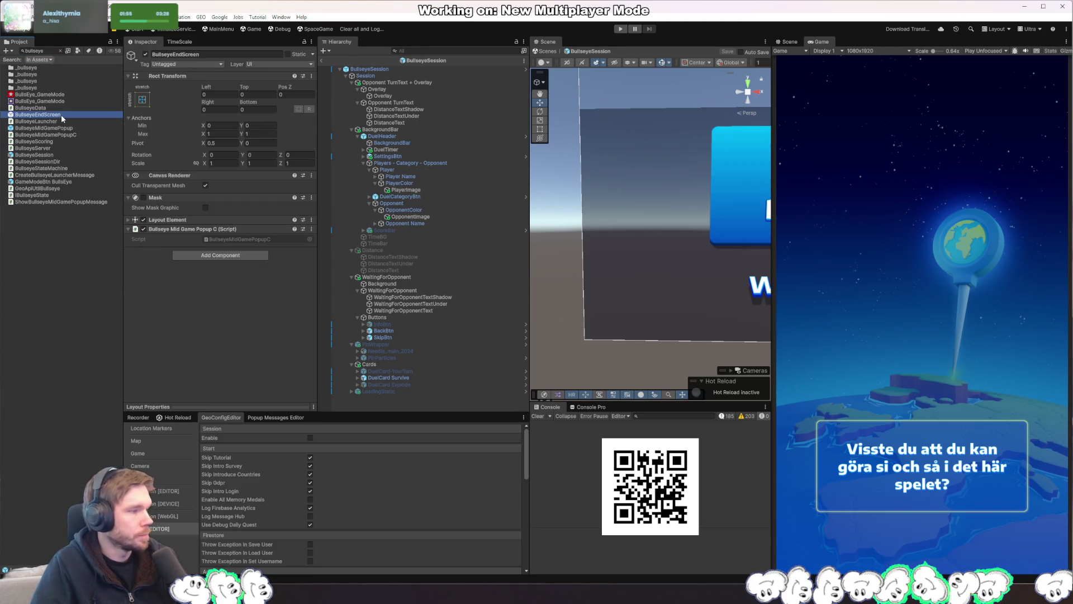
# Open the BullseyeMidGamePopup prefab in Prefab Mode
pyautogui.scroll(3, 699, 255)
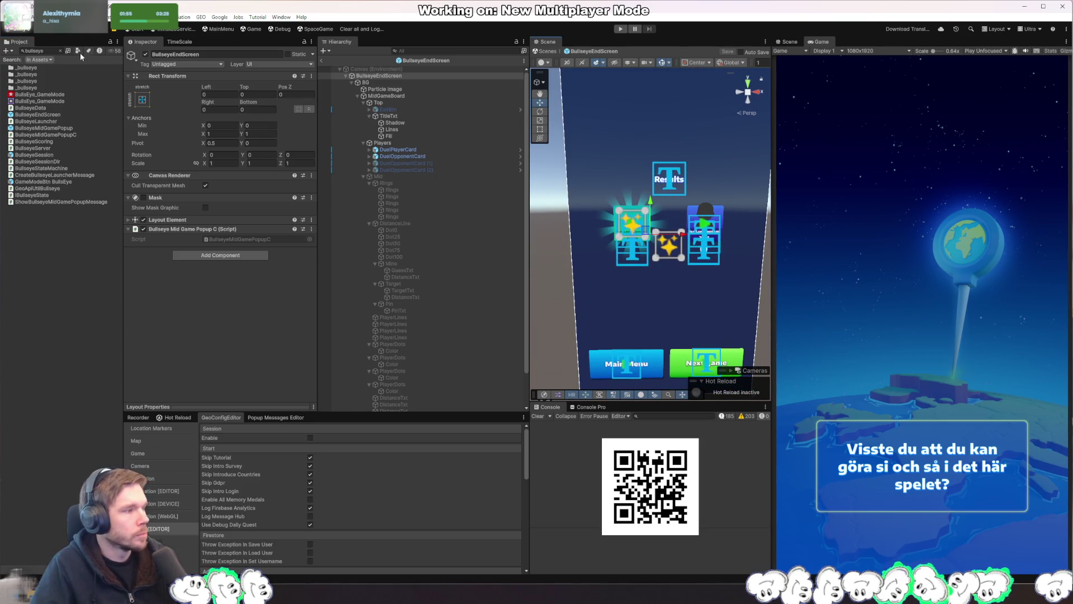
pyautogui.doubleClick(48, 129)
pyautogui.scroll(2, 582, 235)
# Review the popup script's MainMenuTapped and Show methods in Rider, then select and expand Mid in Unity
pyautogui.doubleClick(250, 240)
pyautogui.click(308, 163)
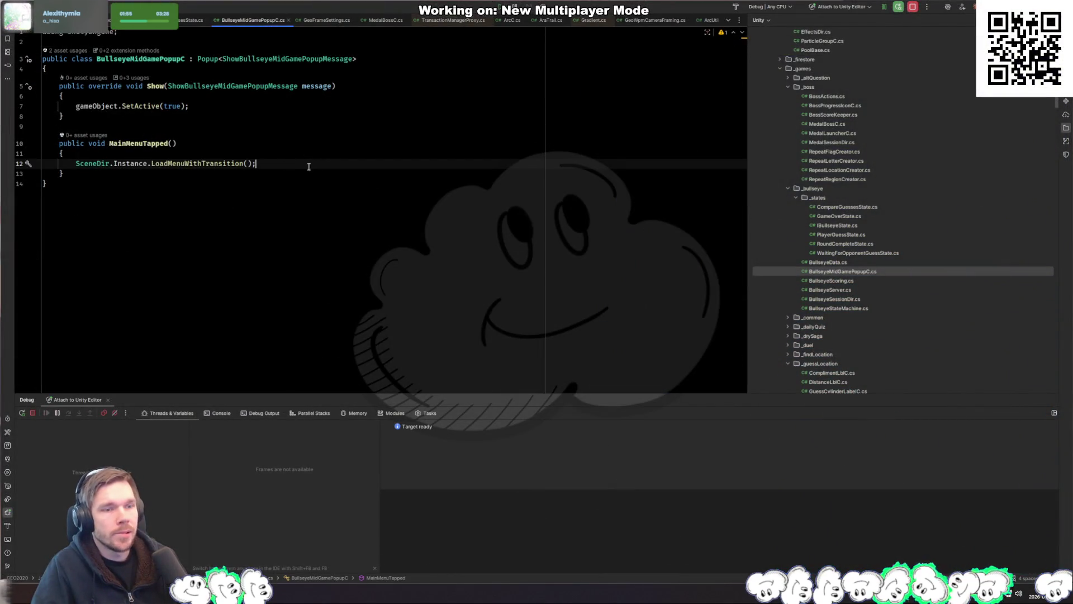
pyautogui.click(277, 111)
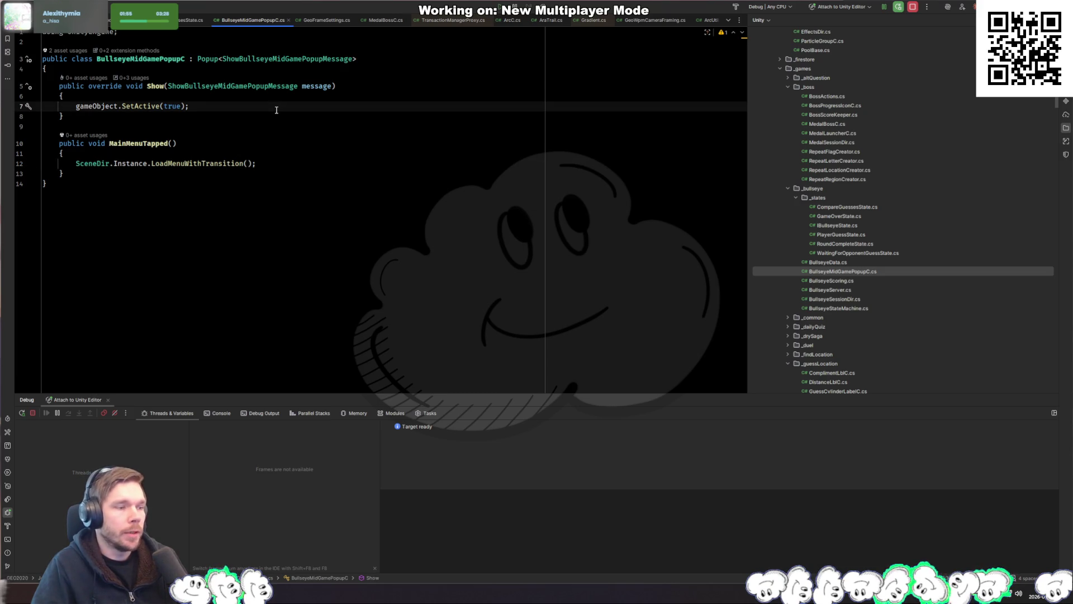
pyautogui.hotkey('alt', 'Tab')
pyautogui.click(361, 110)
pyautogui.click(364, 109)
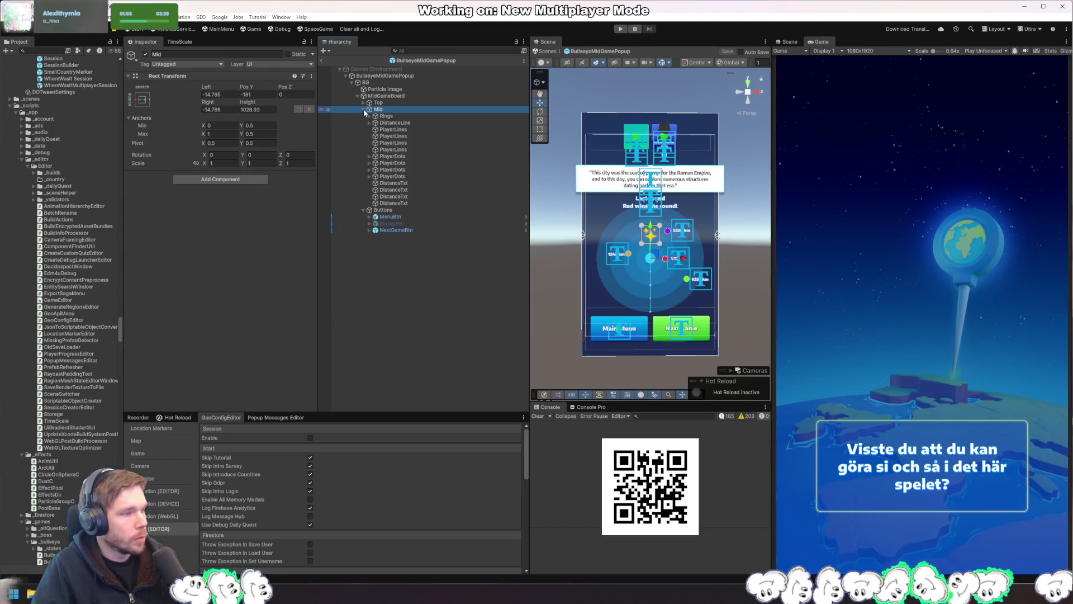
# After checking PlayerDots, create an empty child 'DistanceRing' under Mid with Alt+Shift+N, then switch to Rider
pyautogui.click(393, 156)
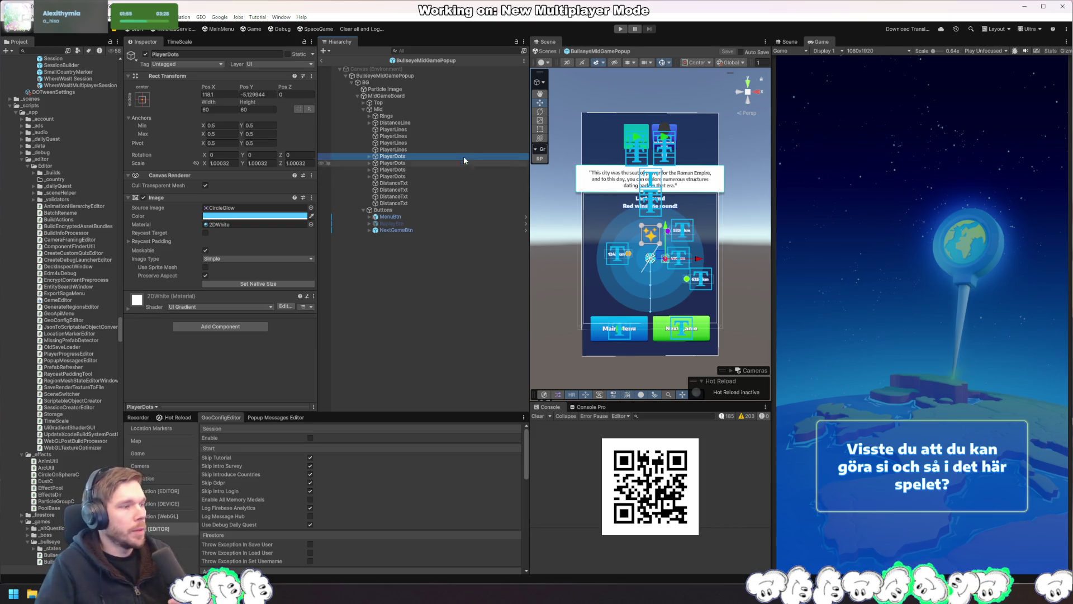
pyautogui.click(431, 274)
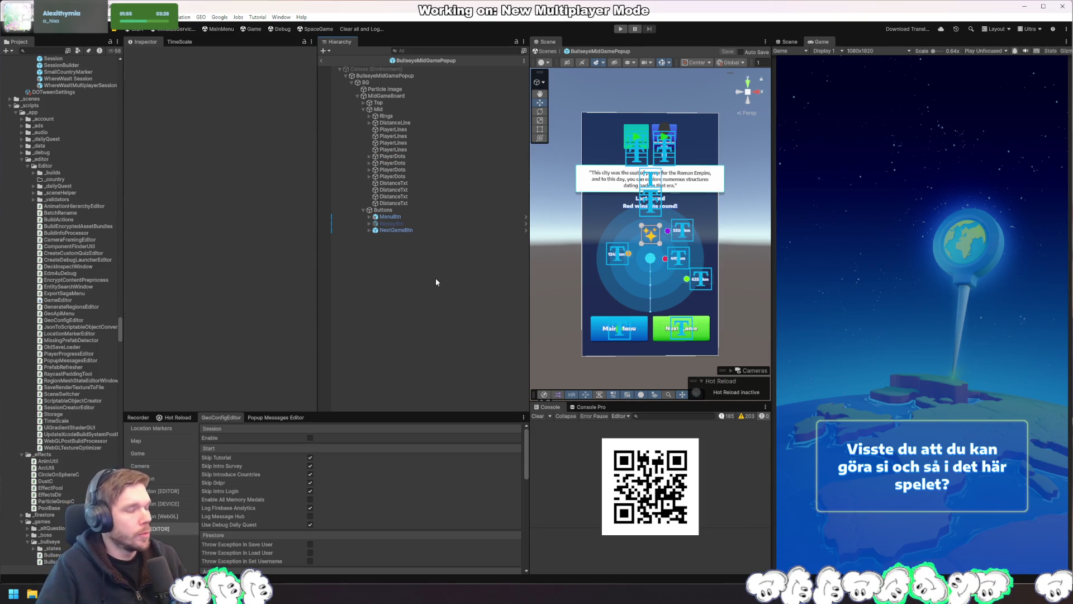
pyautogui.click(398, 157)
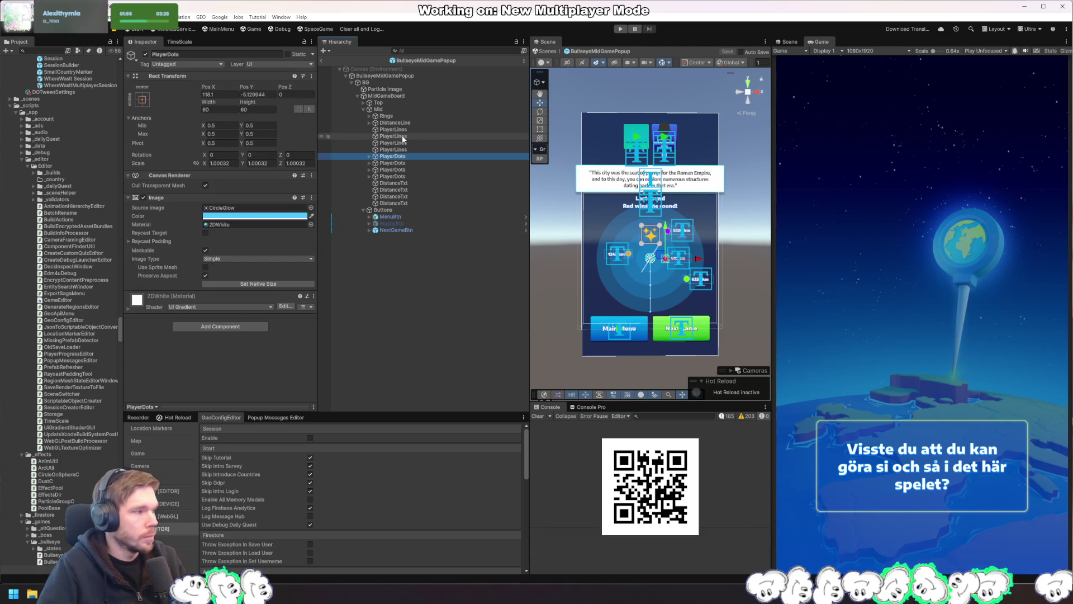
pyautogui.click(414, 109)
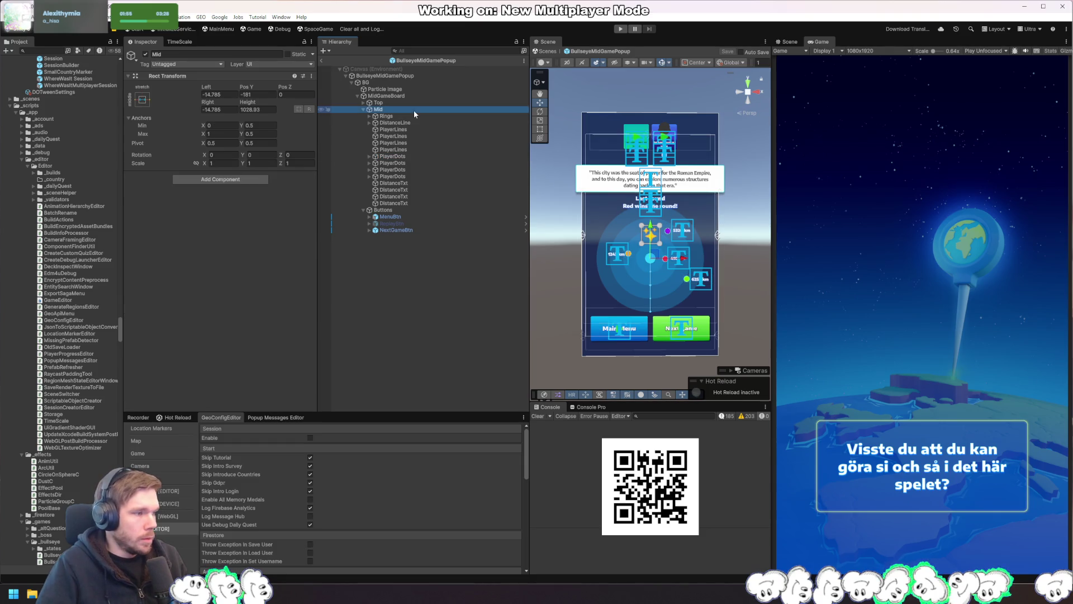
pyautogui.hotkey('alt', 'shift', 'n')
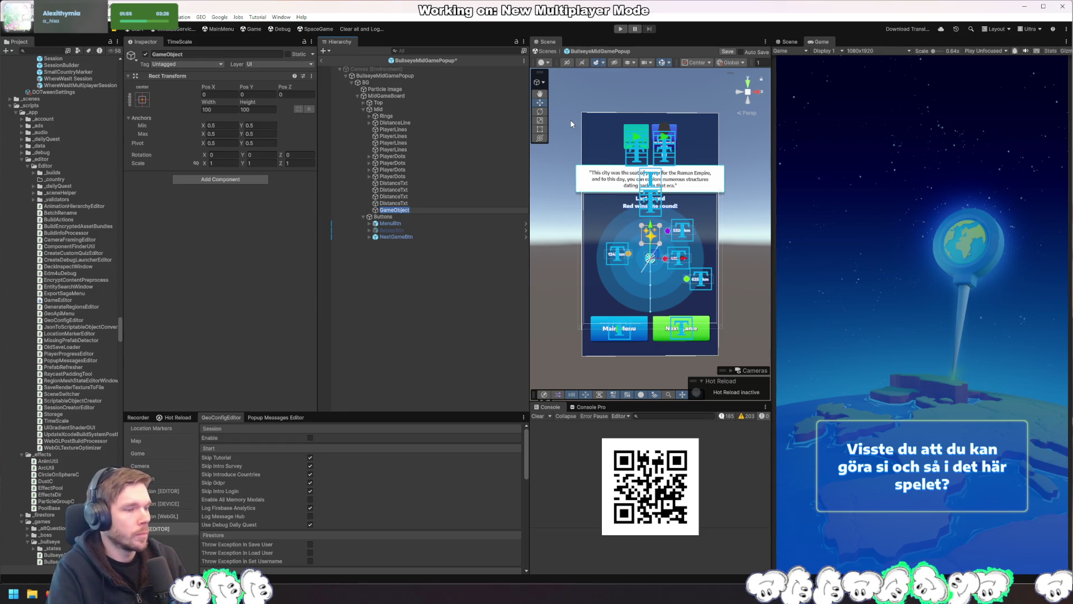
pyautogui.write('DistanceRing')
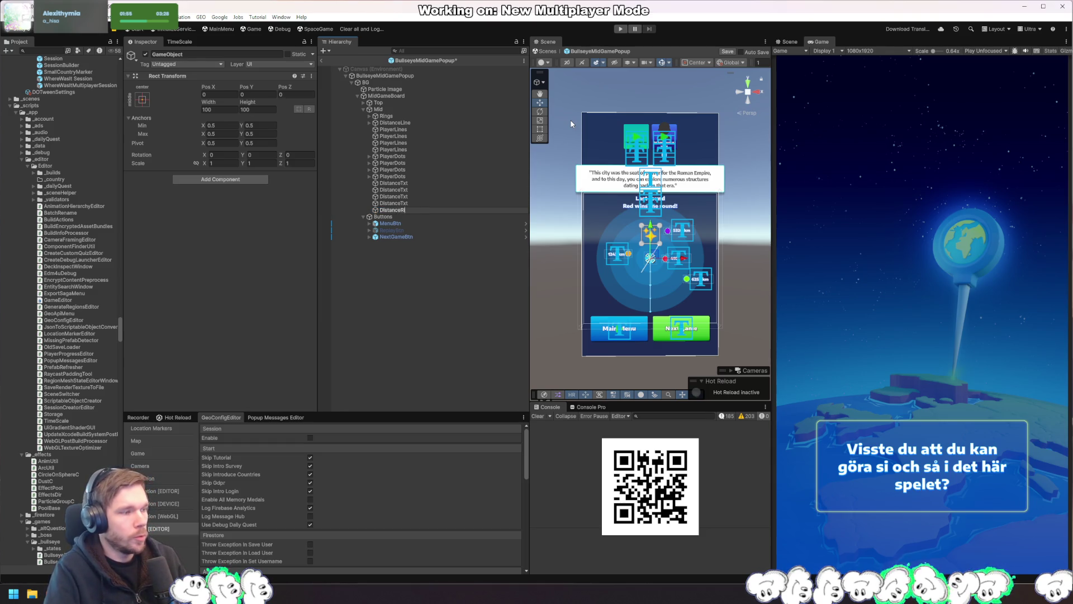
pyautogui.press('Return')
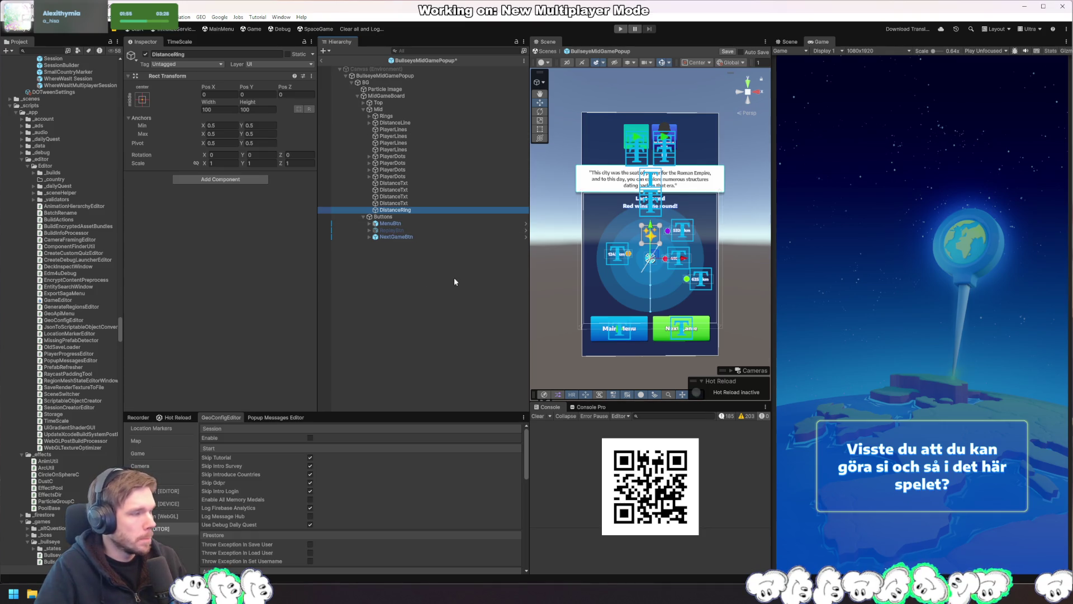
pyautogui.hotkey('alt', 'Tab')
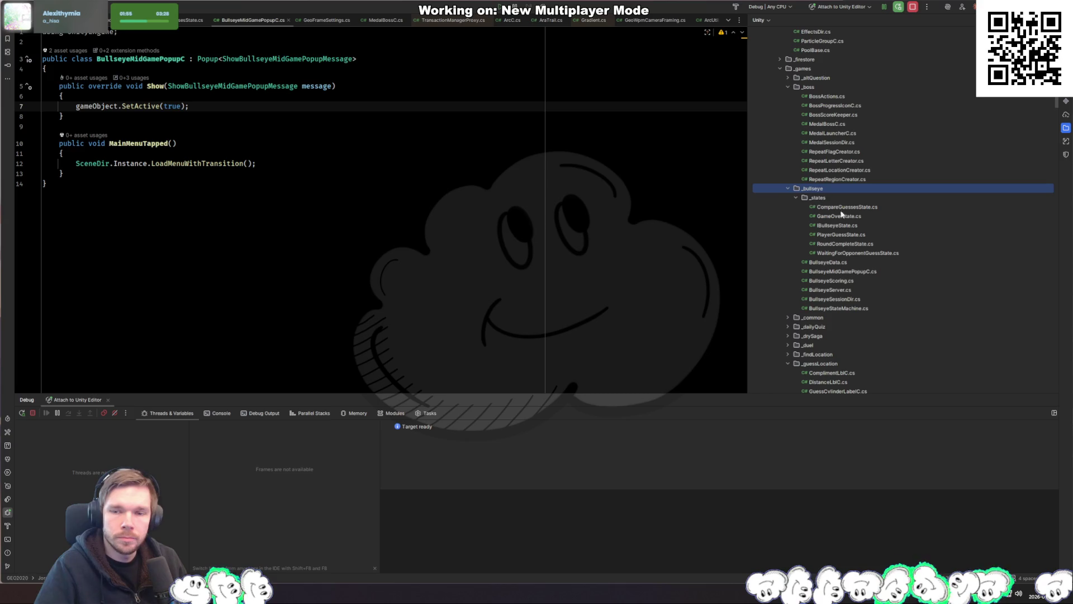
# Create a new class BullseyeDistanceRingC in the _bullseye folder, declining the add-to-Git prompt
pyautogui.rightClick(819, 191)
pyautogui.moveTo(912, 189)
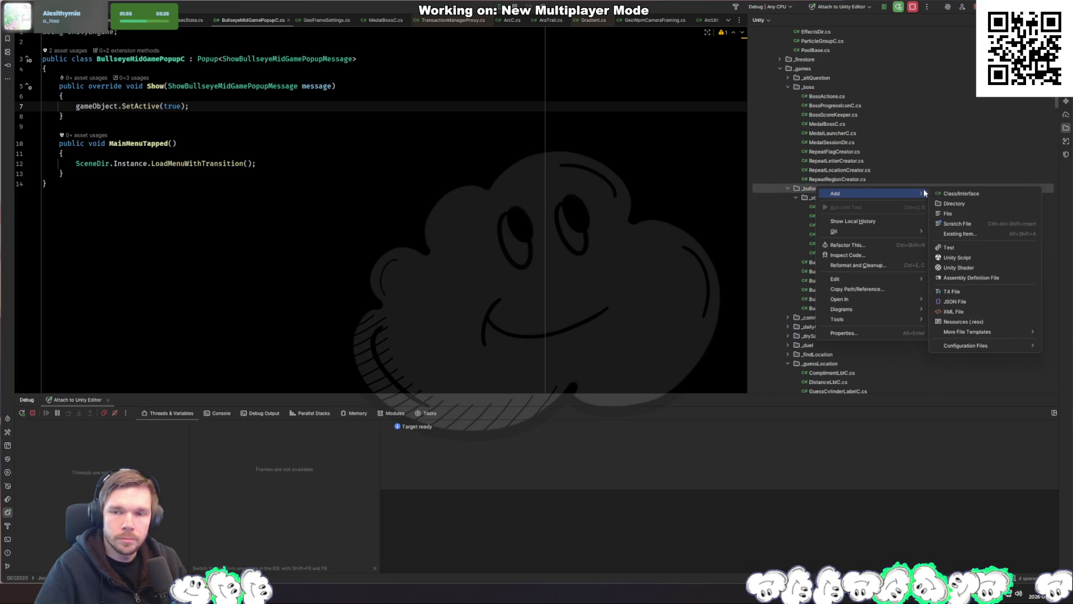
pyautogui.click(962, 193)
pyautogui.write('Bullse')
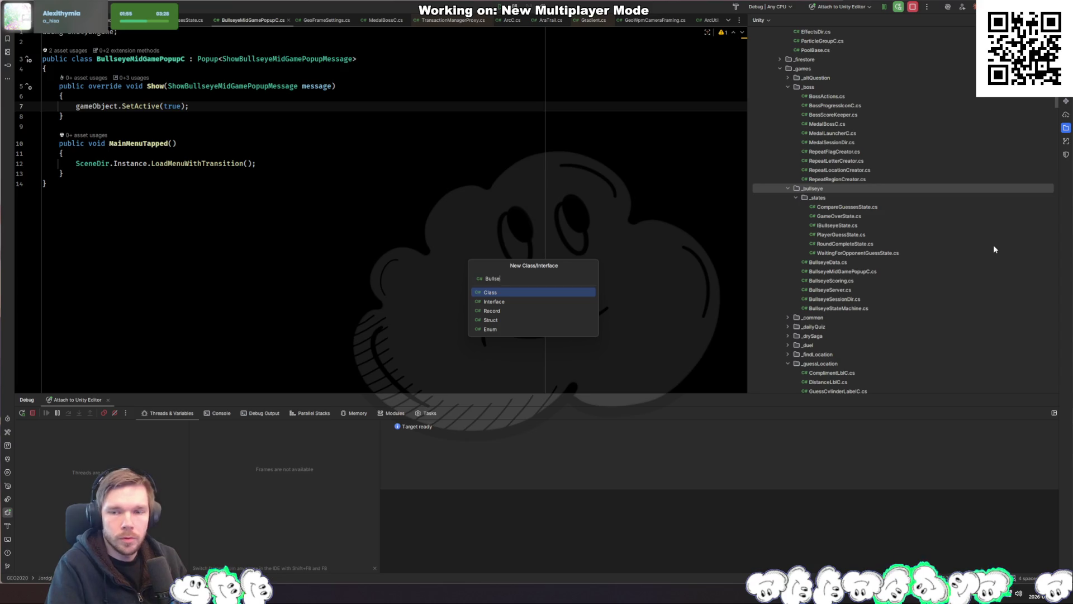
pyautogui.write('yeMidGame')
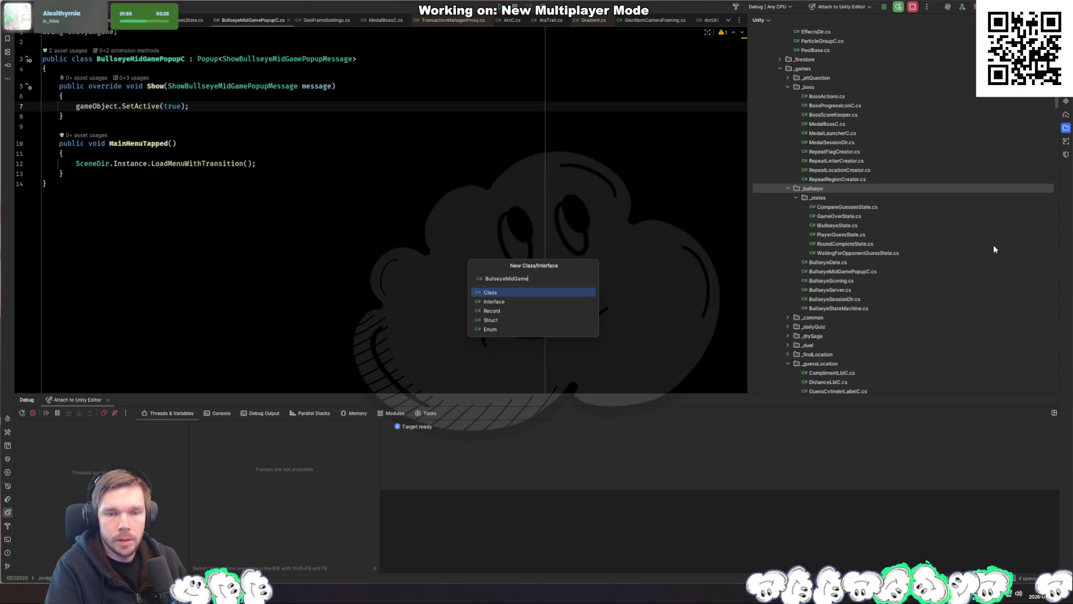
pyautogui.press('BackSpace')
pyautogui.press('BackSpace')
pyautogui.press('BackSpace')
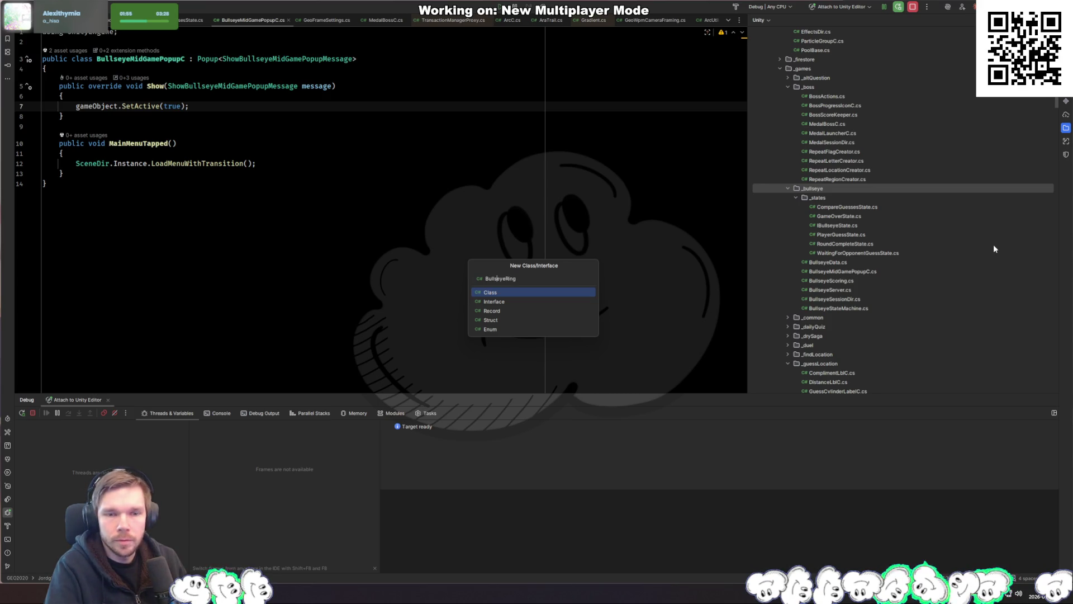
pyautogui.write('Distance')
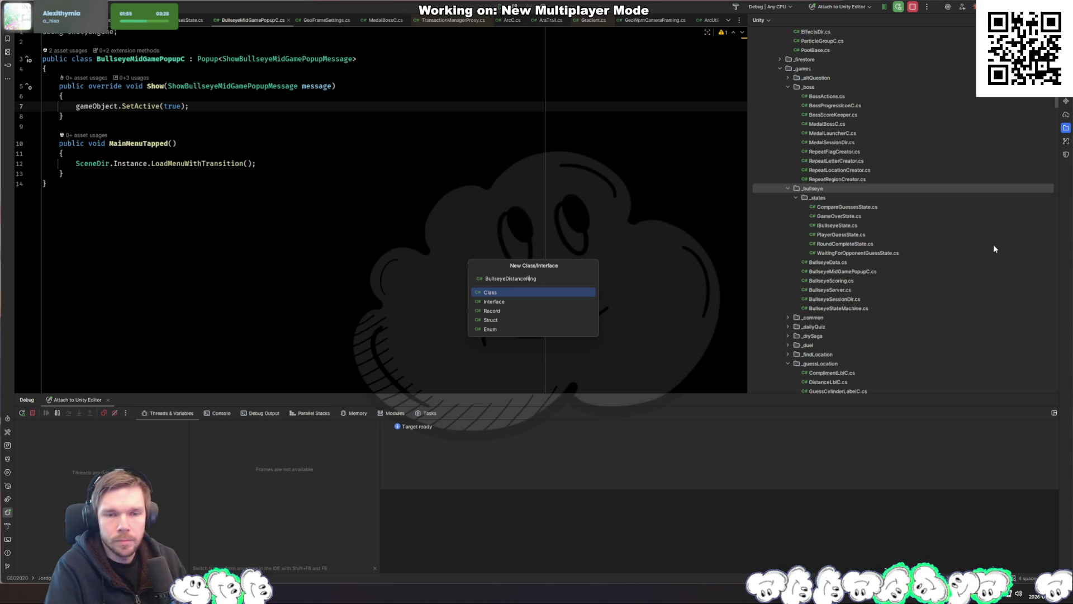
pyautogui.press('End')
pyautogui.write('C')
pyautogui.press('Return')
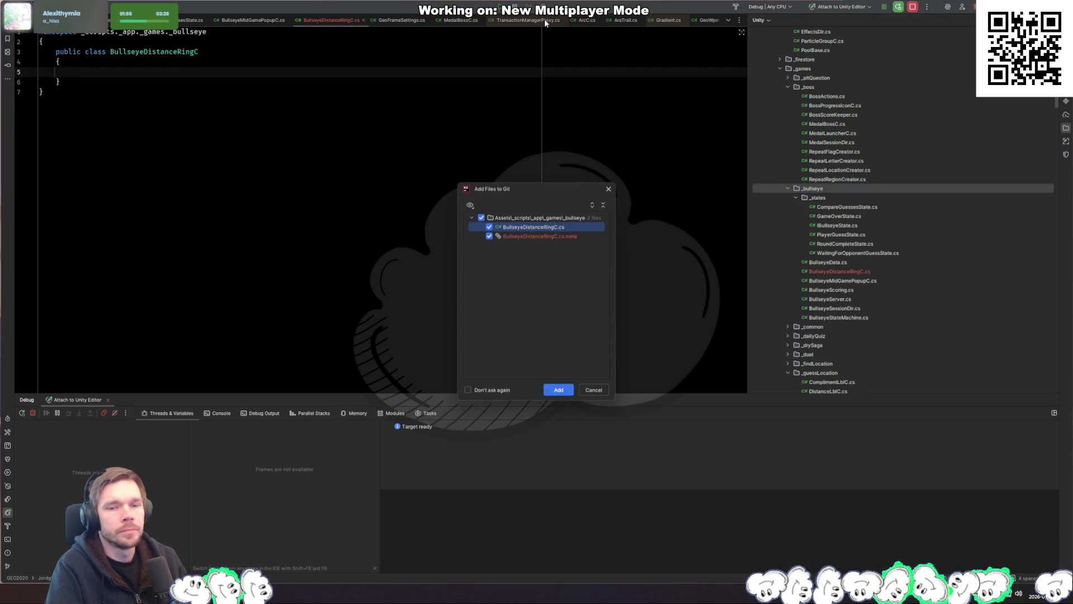
pyautogui.click(559, 390)
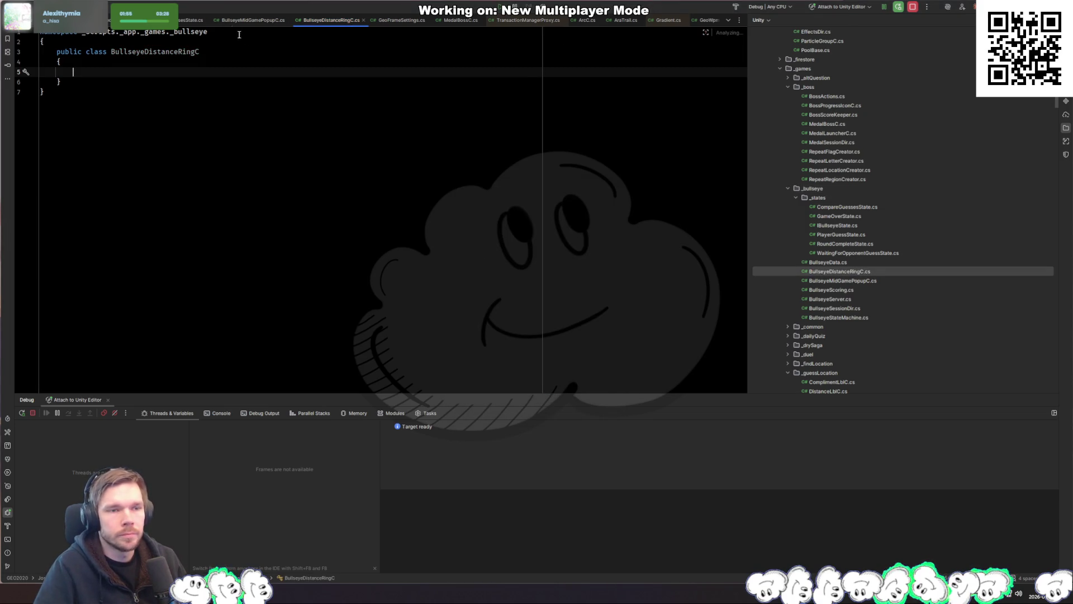
# Make BullseyeDistanceRingC derive from MonoBehaviour, reformat, and start a [SerializeField] private field
pyautogui.click(280, 51)
pyautogui.write(': Mono')
pyautogui.press('Return')
pyautogui.hotkey('ctrl', 'alt', 'l')
pyautogui.write('[SerializeField] privaet BullseyeDir  _dir;')
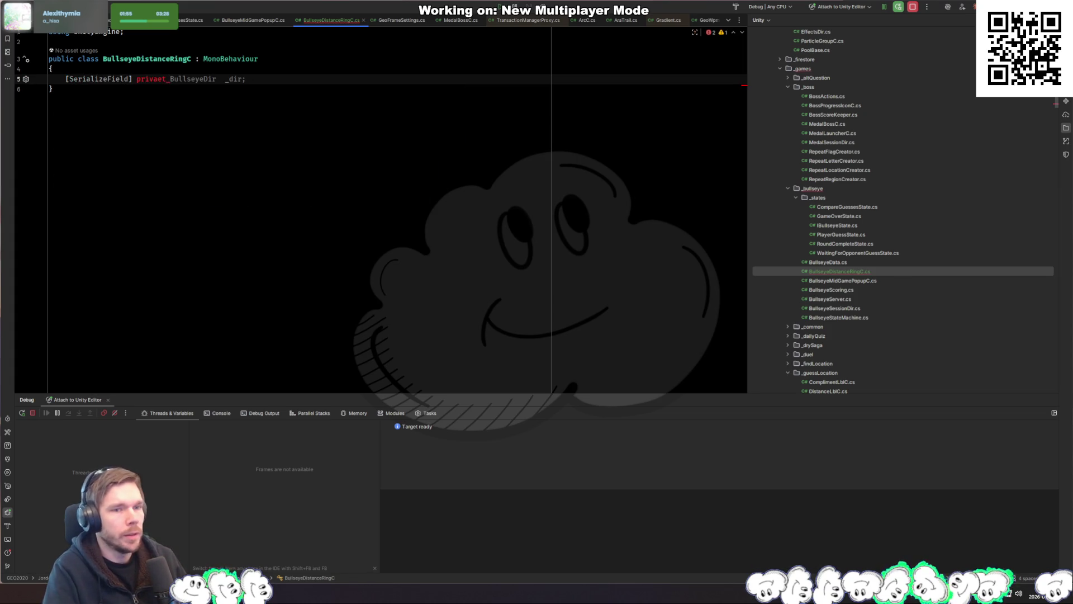
pyautogui.hotkey('ctrl', 'BackSpace')
pyautogui.write('private ')
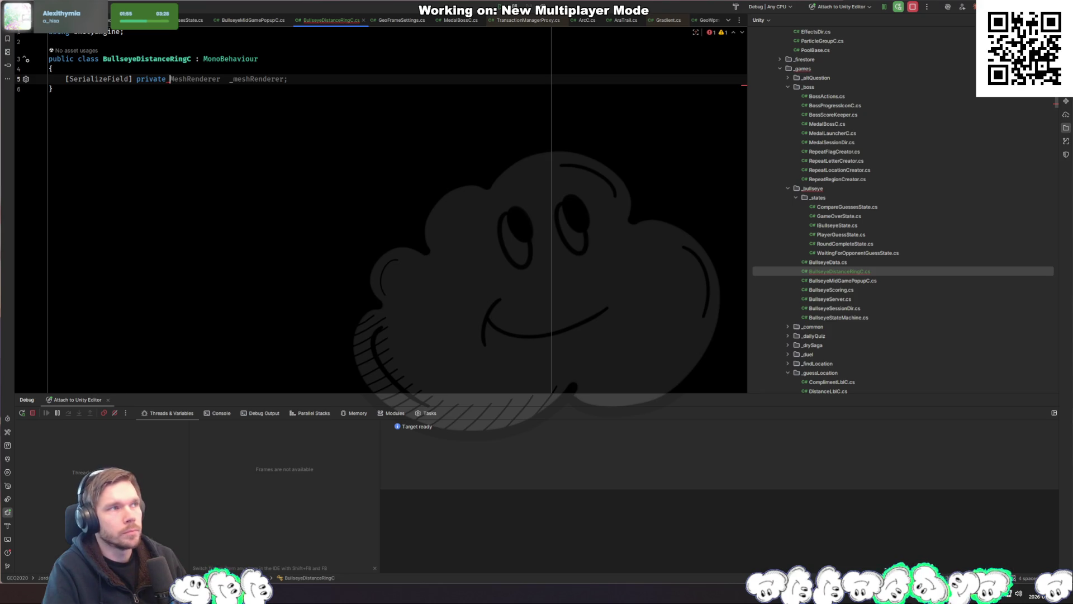
pyautogui.write('G')
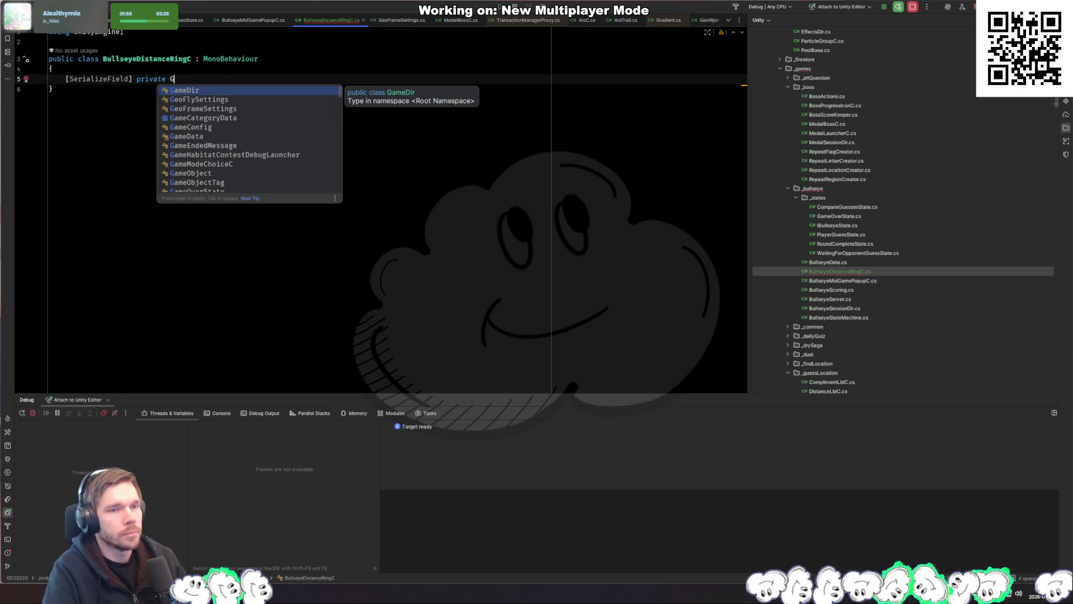
pyautogui.press('BackSpace')
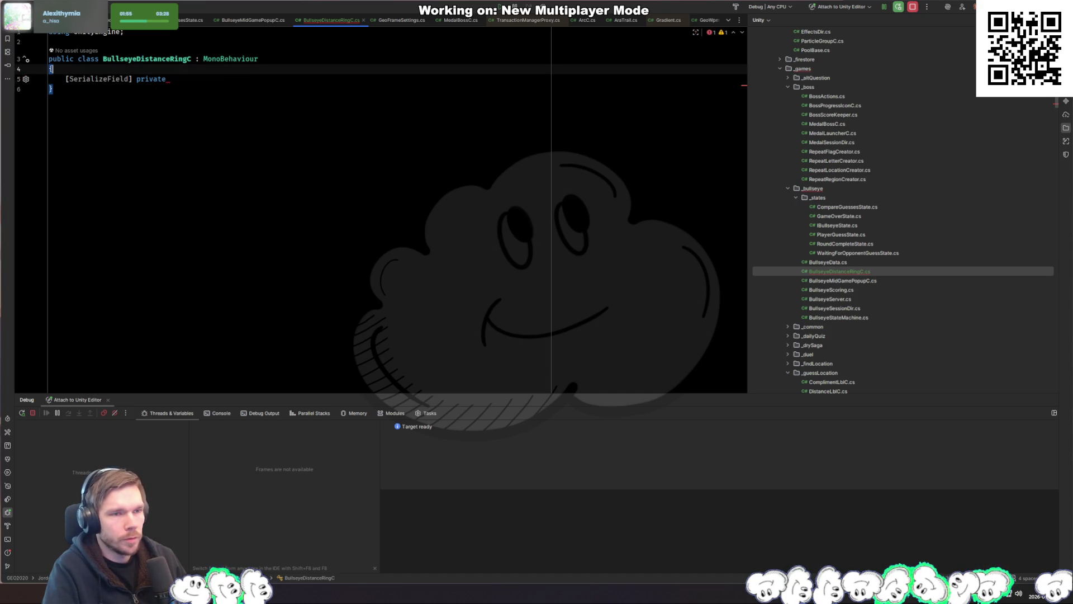
# Add an empty 'public class DistanceRingMarkerC : MonoBehaviour' above BullseyeDistanceRingC and select its name
pyautogui.press('Up')
pyautogui.press('Up')
pyautogui.press('Up')
pyautogui.press('Return')
pyautogui.press('Return')
pyautogui.press('Up')
pyautogui.write('public class DistanceRingData')
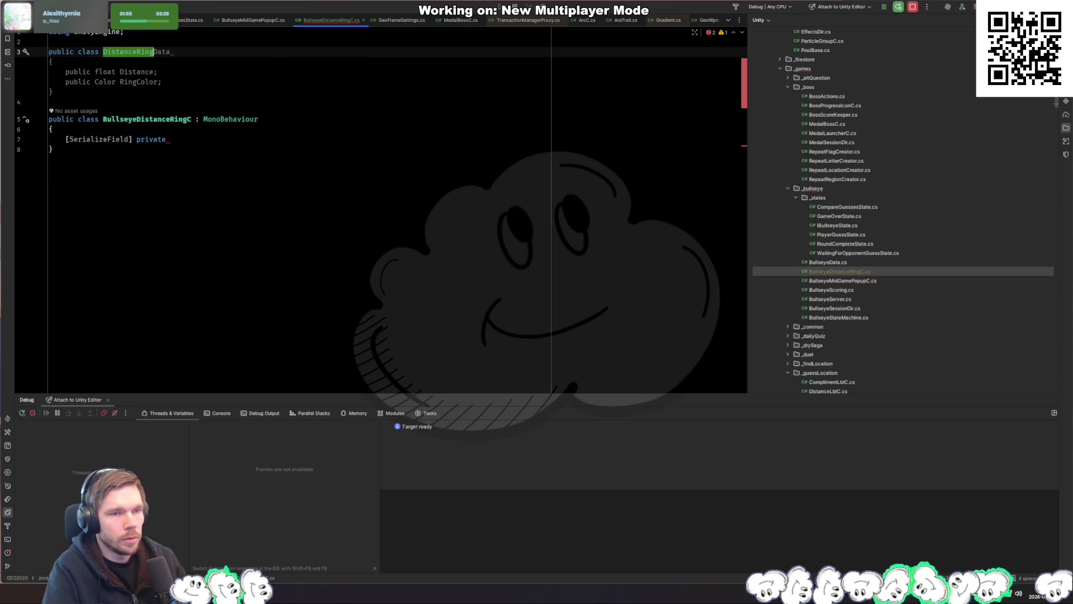
pyautogui.write('Object')
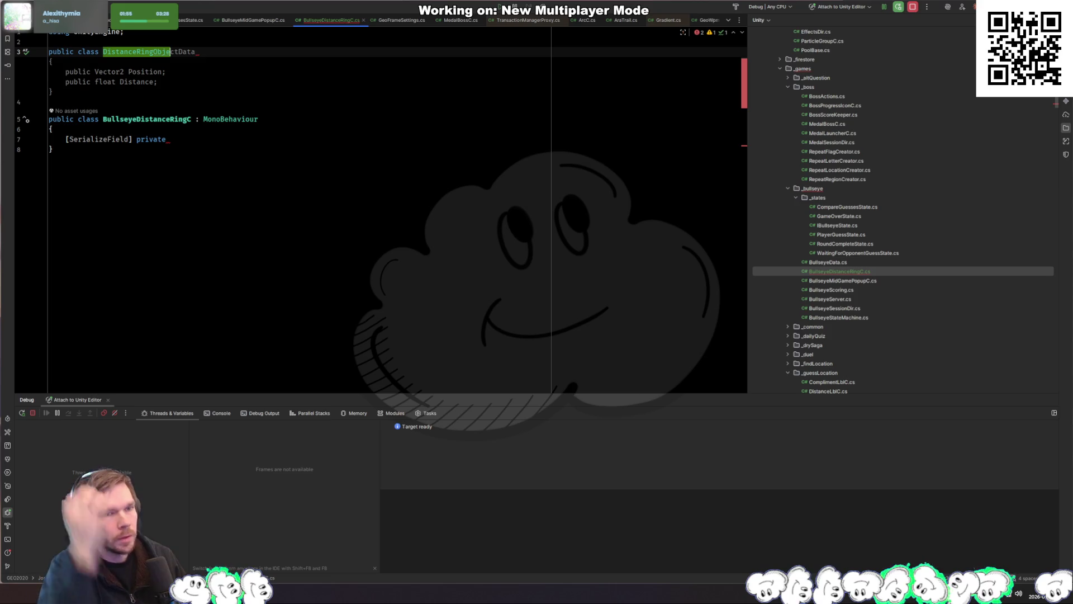
pyautogui.press('BackSpace')
pyautogui.press('BackSpace')
pyautogui.press('BackSpace')
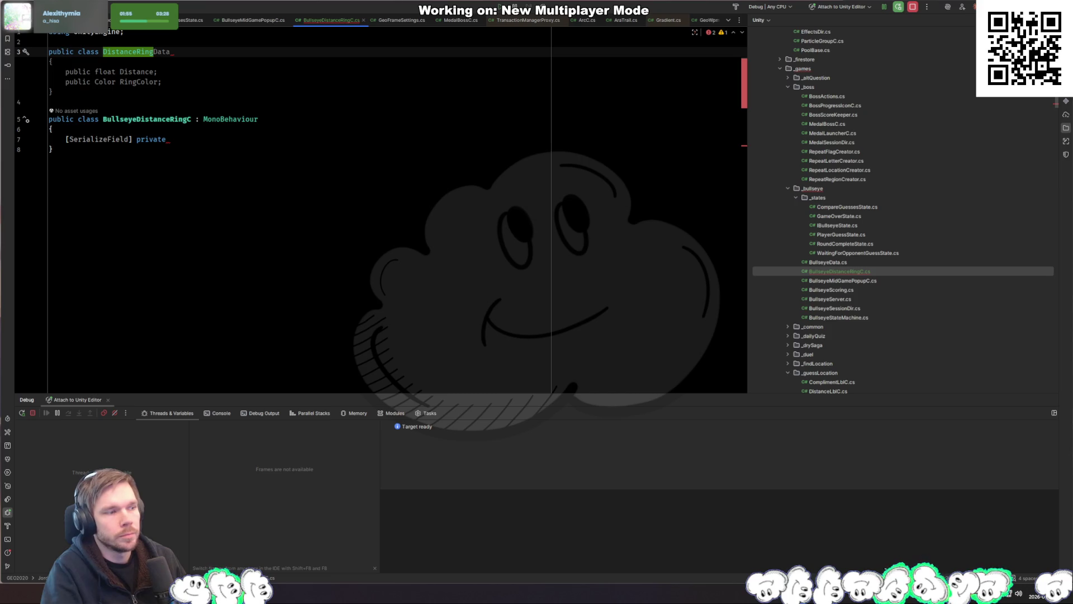
pyautogui.write('MarkerC')
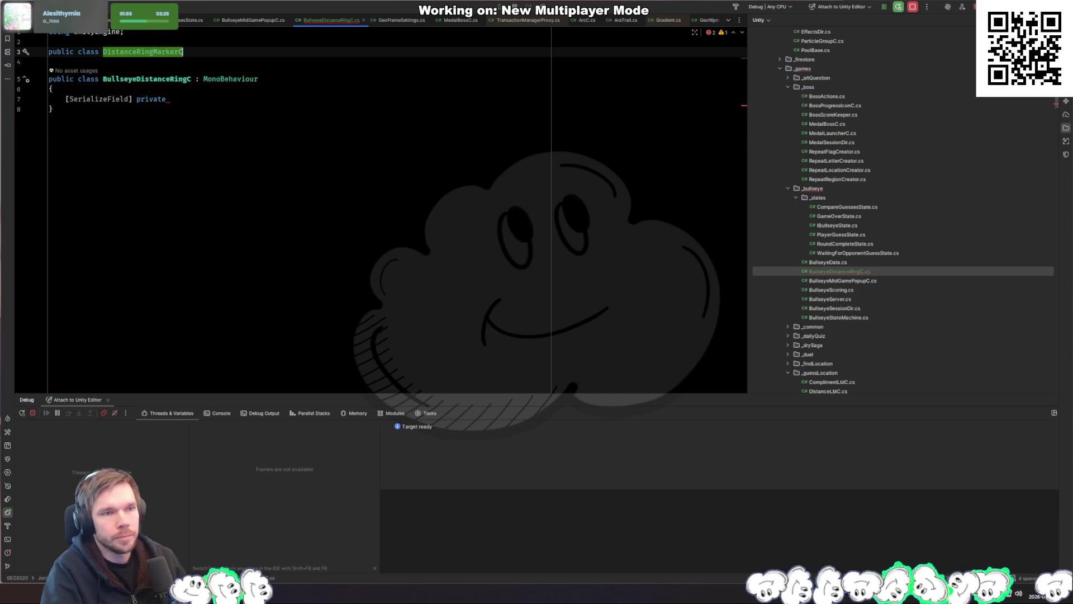
pyautogui.write(' : Mono')
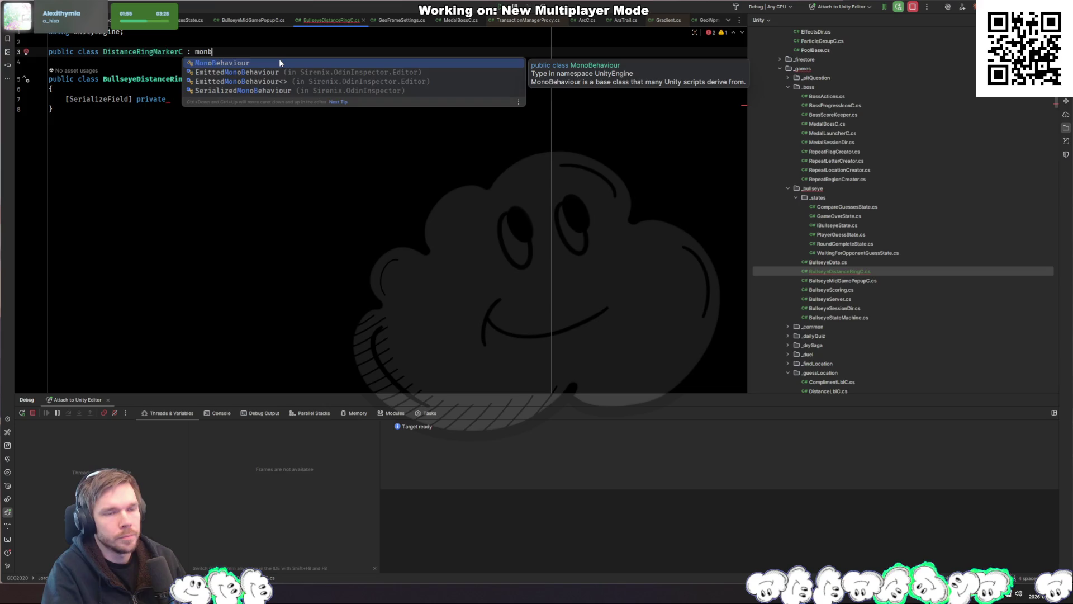
pyautogui.press('Return')
pyautogui.write('{')
pyautogui.press('Return')
pyautogui.press('Escape')
pyautogui.press('Down')
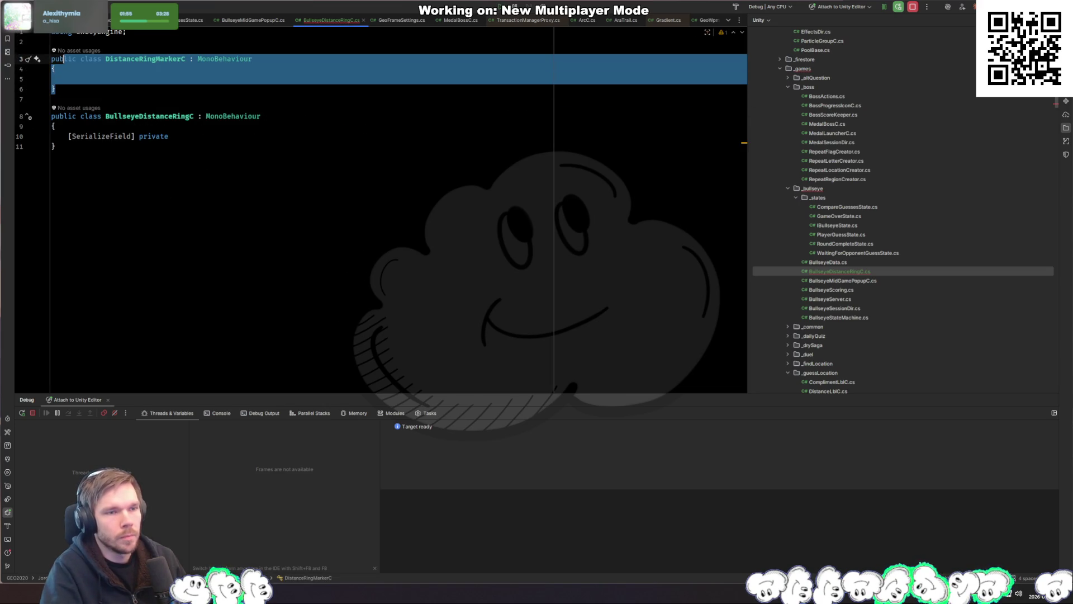
pyautogui.press('Up')
pyautogui.press('Up')
pyautogui.press('Up')
pyautogui.doubleClick(145, 58)
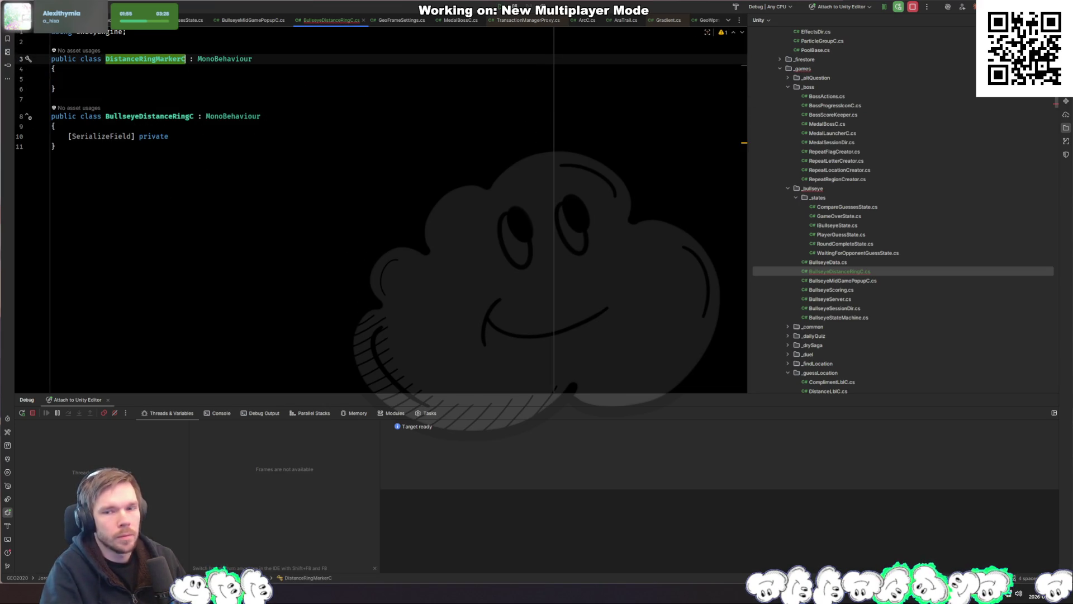
pyautogui.rightClick(839, 187)
# Create a DistanceRing folder under _bullseye and rename it to _distanceRing
pyautogui.moveTo(917, 191)
pyautogui.click(1006, 193)
pyautogui.write('DistanceRing')
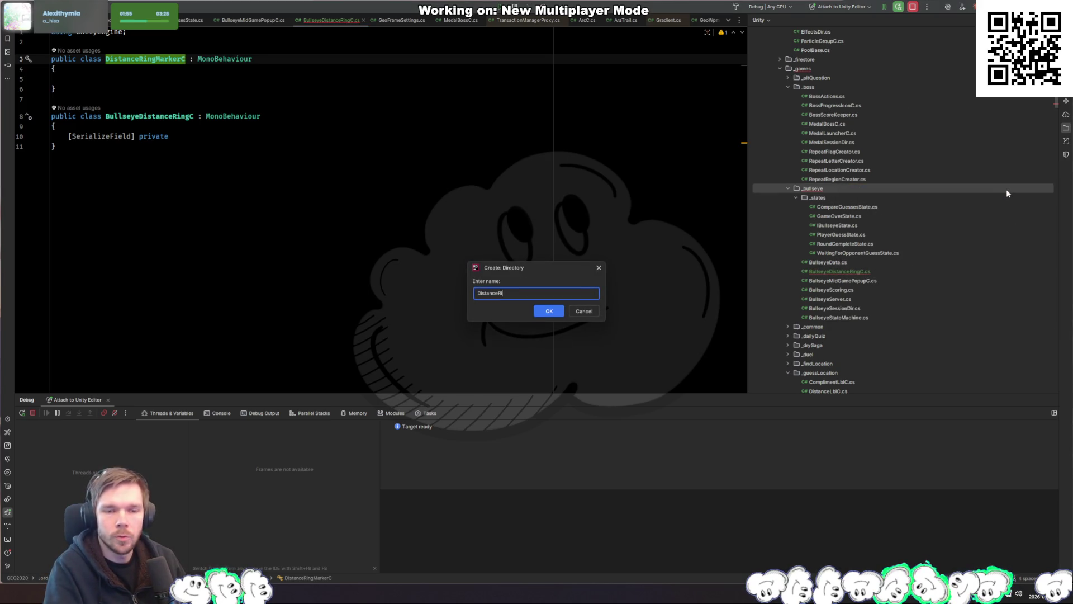
pyautogui.press('Return')
pyautogui.press('Return')
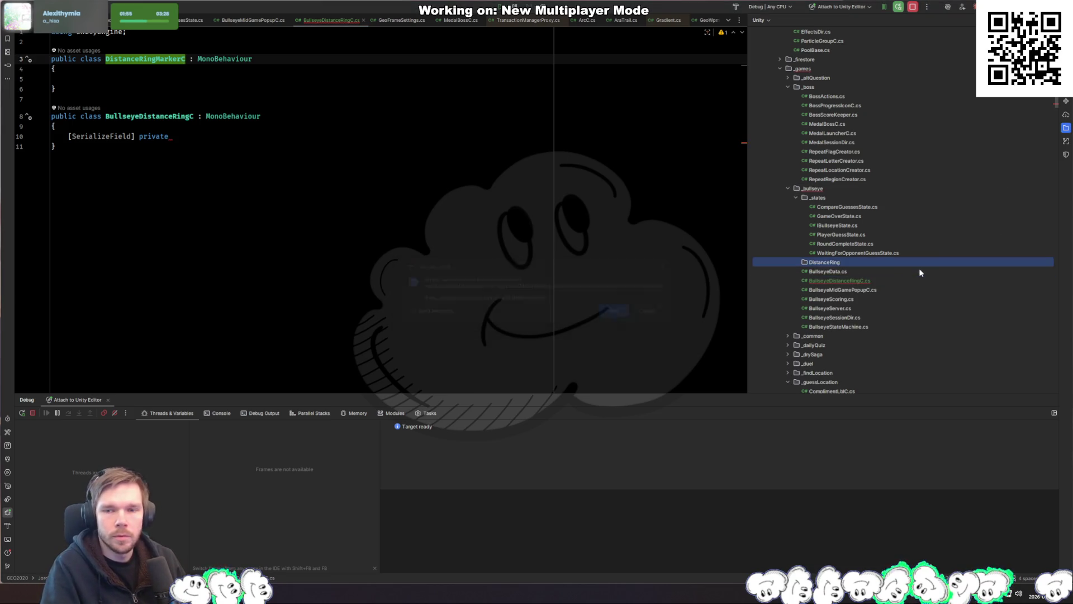
pyautogui.hotkey('shift', 'F6')
pyautogui.press('Delete')
pyautogui.write('_d')
pyautogui.press('Return')
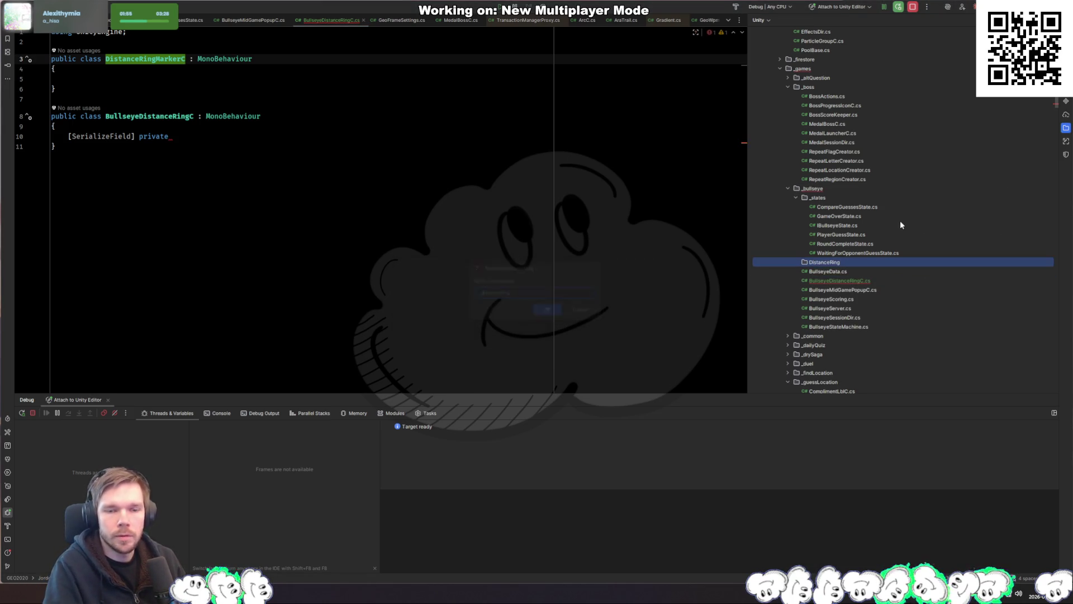
# Move BullseyeDistanceRingC.cs into the _distanceRing folder
pyautogui.click(854, 281)
pyautogui.moveTo(844, 283); pyautogui.dragTo(825, 198)
pyautogui.click(553, 305)
pyautogui.click(208, 149)
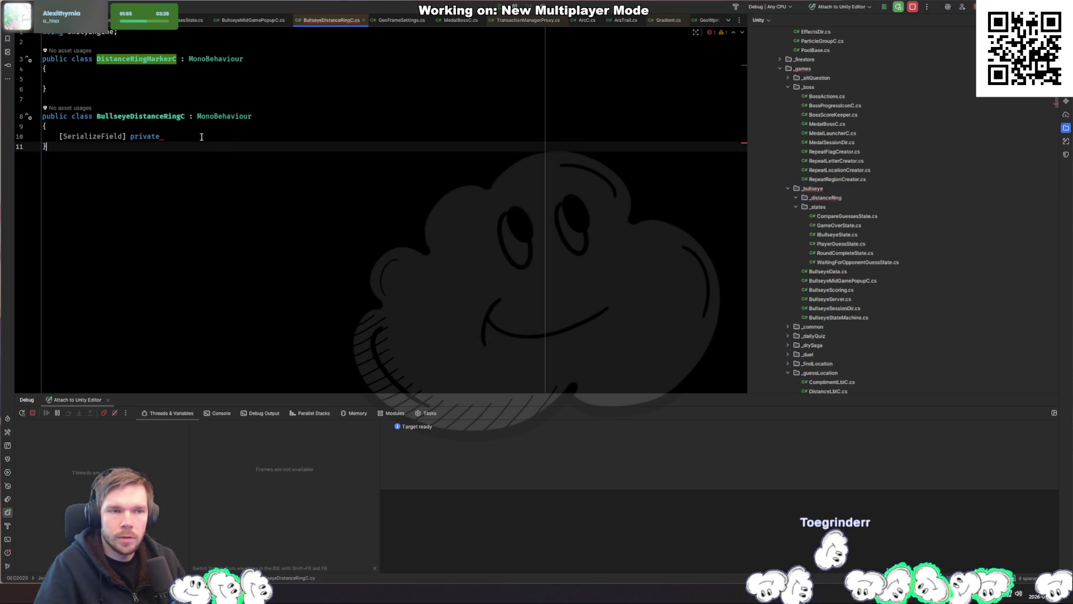
# Move the DistanceRingMarkerC class into its own DistanceRingMarkerC.cs and add it to Git
pyautogui.click(368, 58)
pyautogui.hotkey('alt', 'Return')
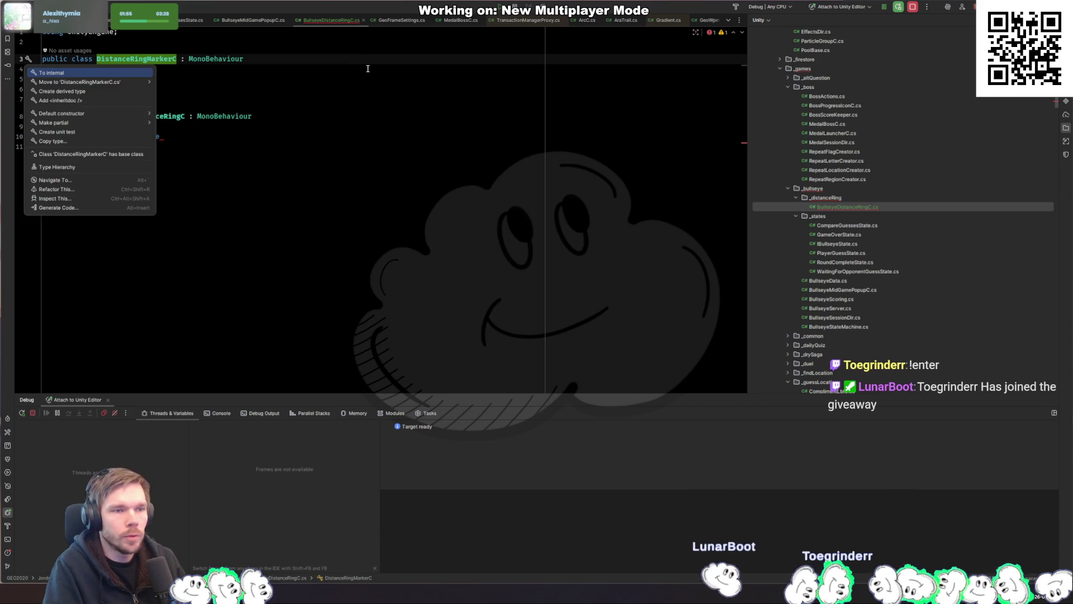
pyautogui.press('Down')
pyautogui.press('Return')
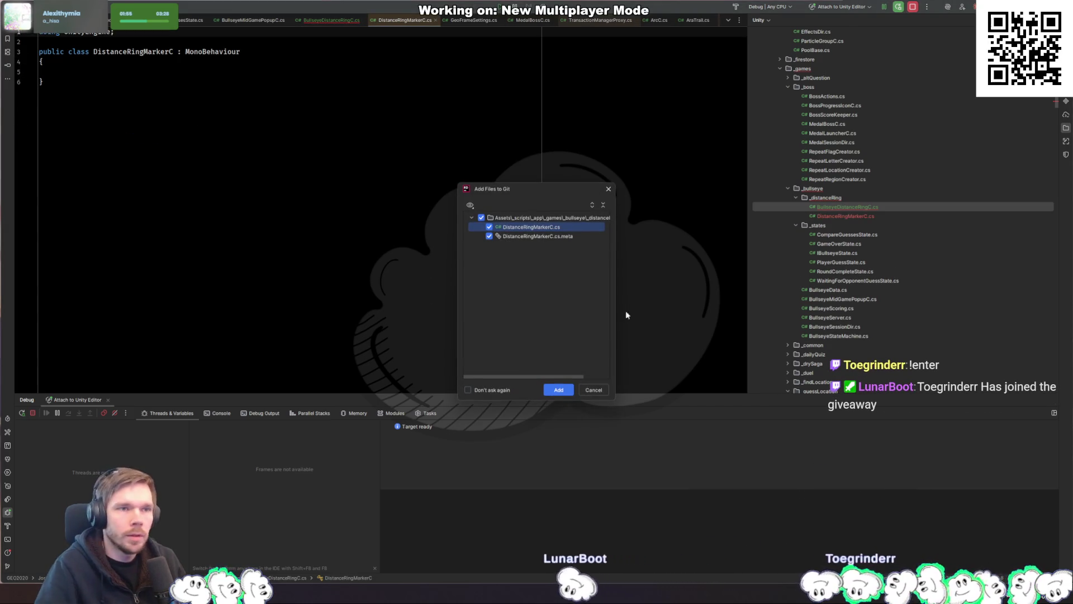
pyautogui.click(558, 390)
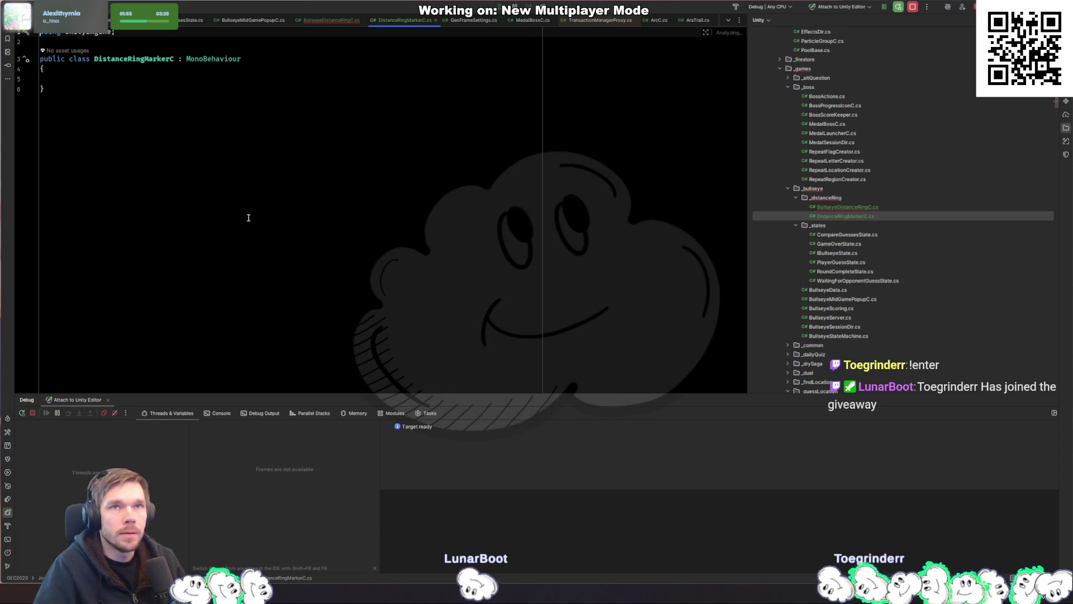
pyautogui.click(238, 79)
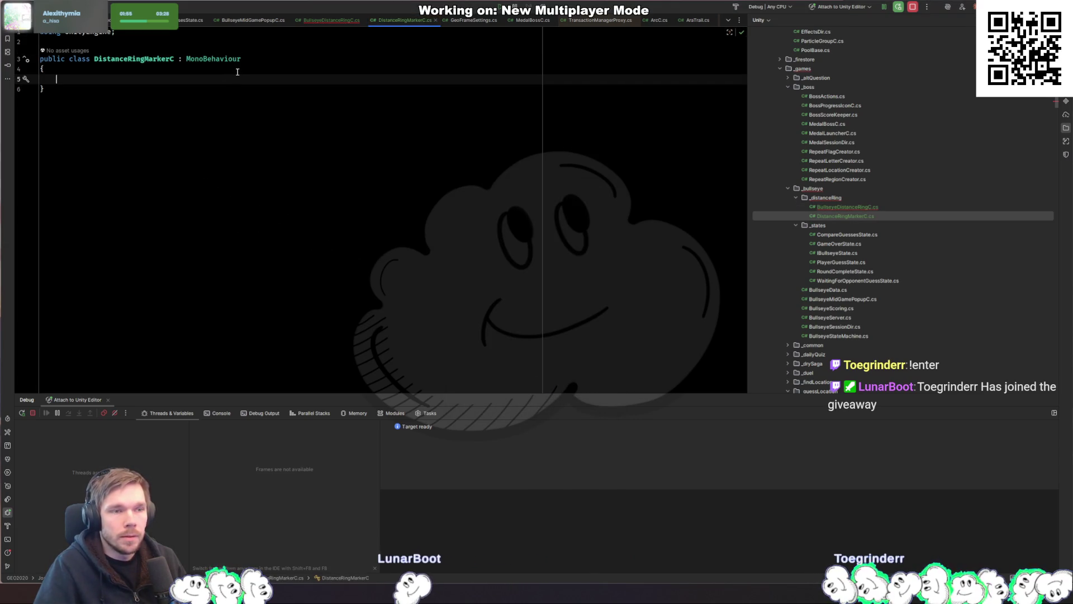
# Declare a serialized private TMP_Text _text field in DistanceRingMarkerC using the sf template
pyautogui.write('[')
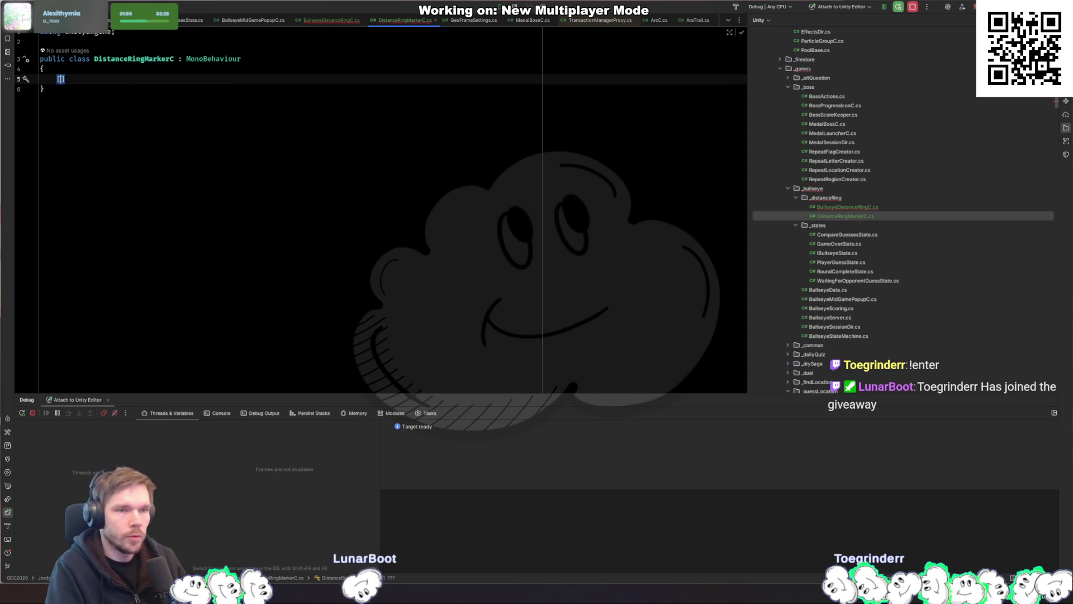
pyautogui.write('sf')
pyautogui.press('Tab')
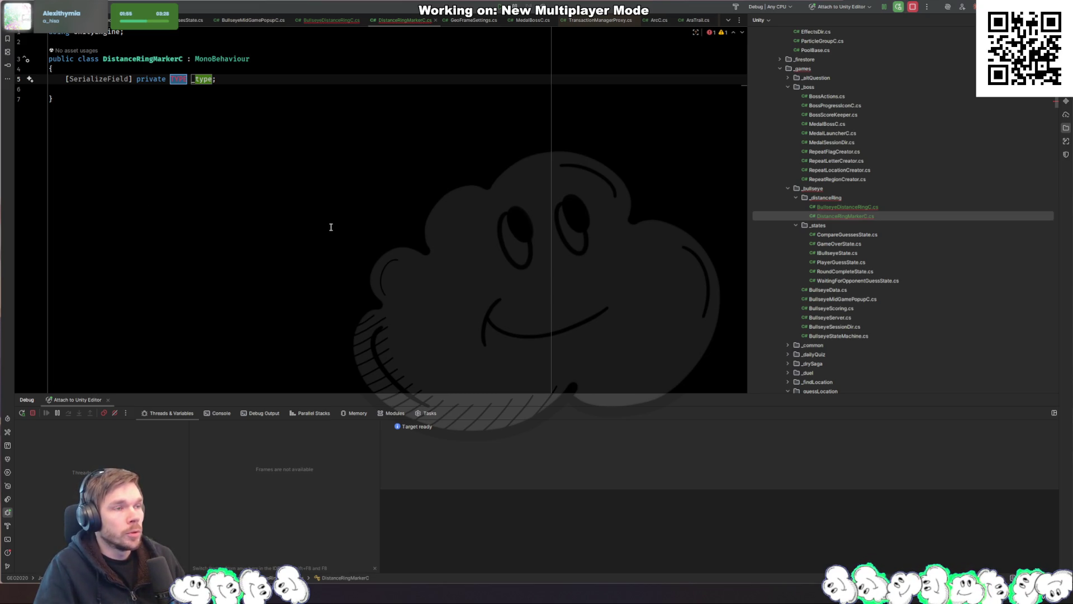
pyautogui.click(284, 87)
pyautogui.click(307, 75)
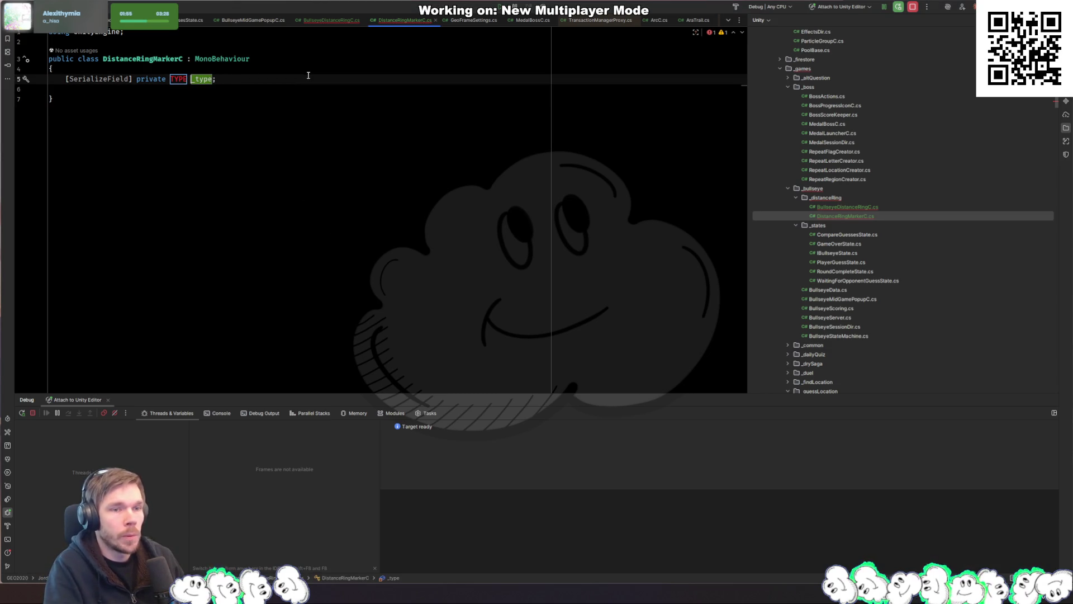
pyautogui.press('BackSpace')
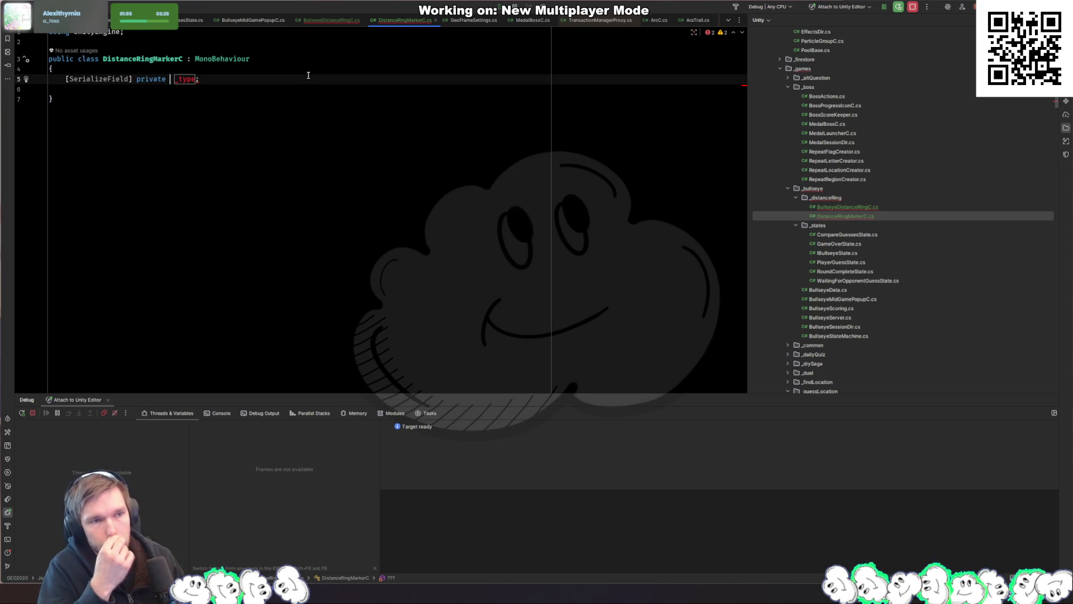
pyautogui.write('TMP_Te')
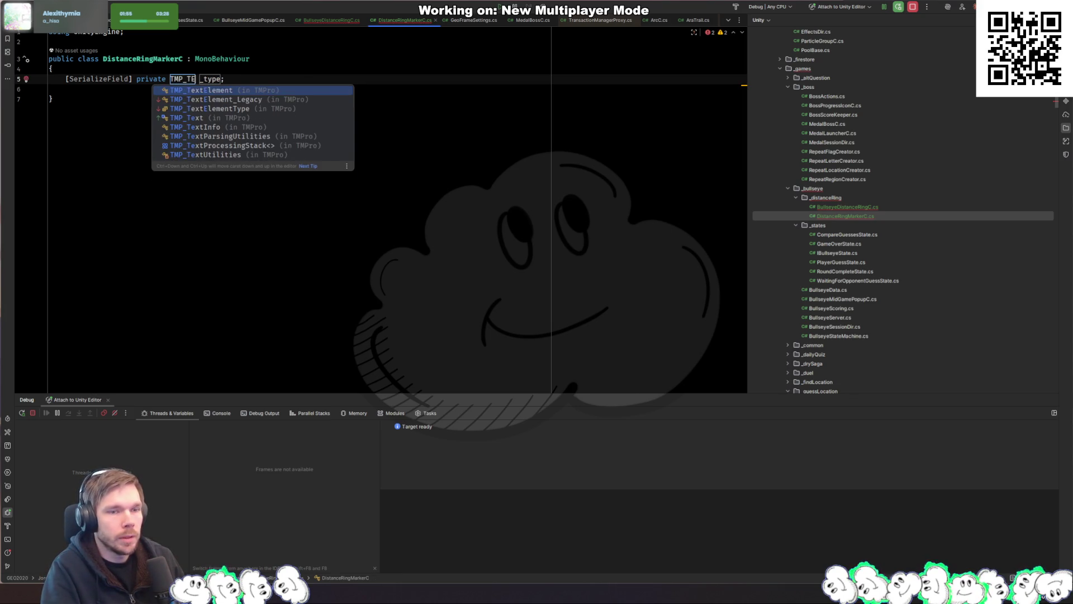
pyautogui.press('Return')
pyautogui.press('Tab')
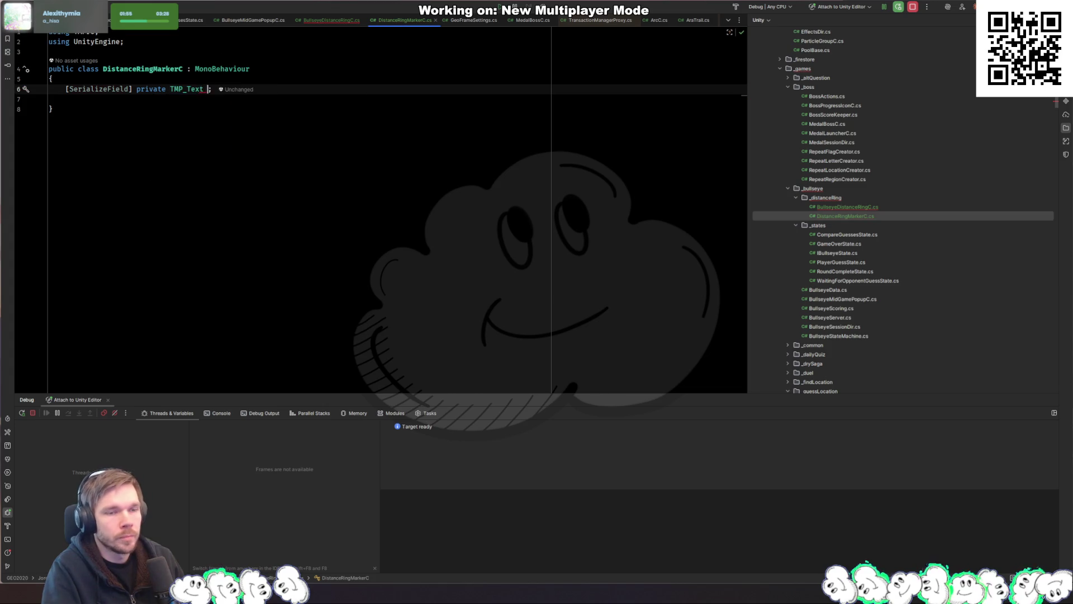
pyautogui.press('Return')
pyautogui.press('BackSpace')
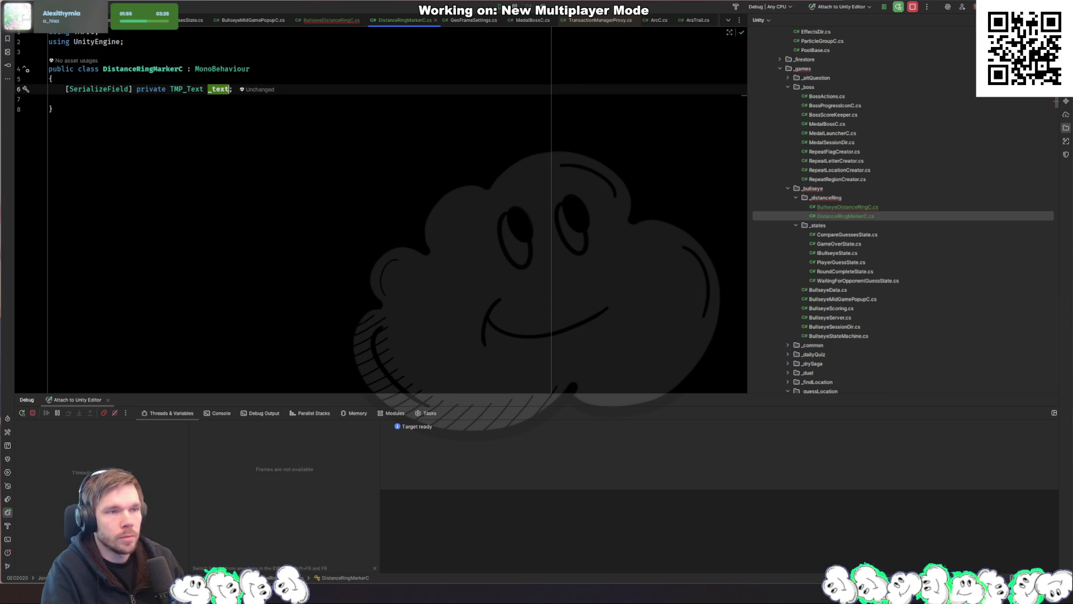
pyautogui.press('Return')
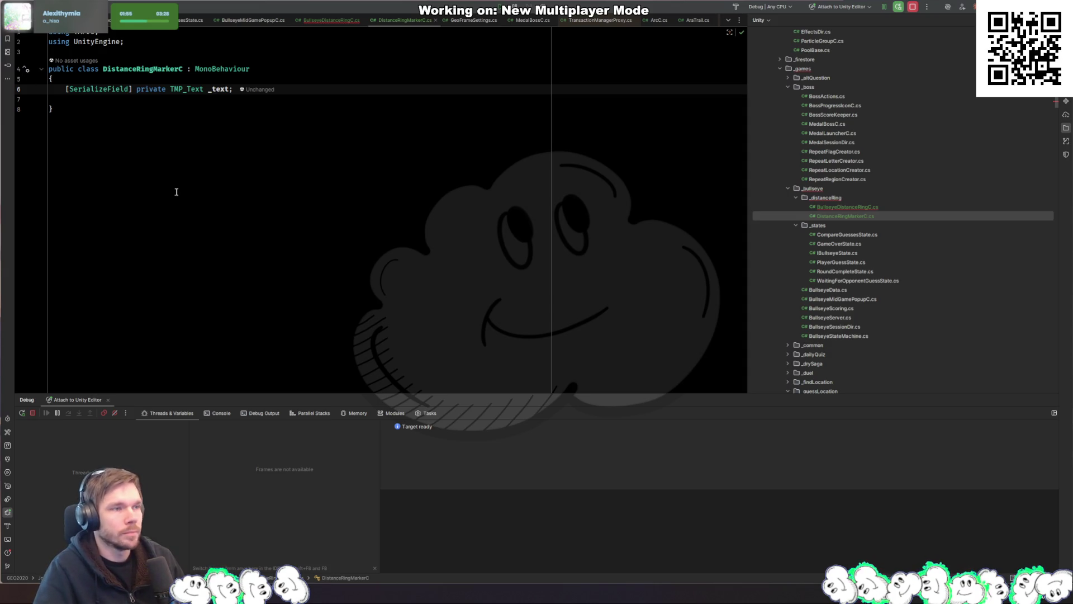
pyautogui.click(270, 146)
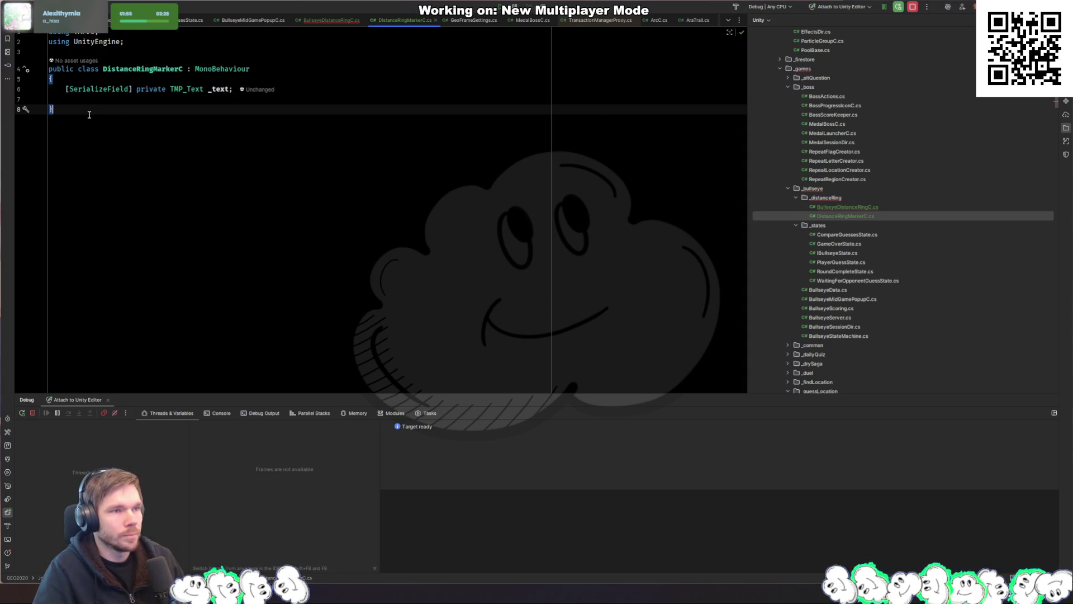
# Add a serialized private UnityEngine.UI Image field named _marker
pyautogui.press('Up')
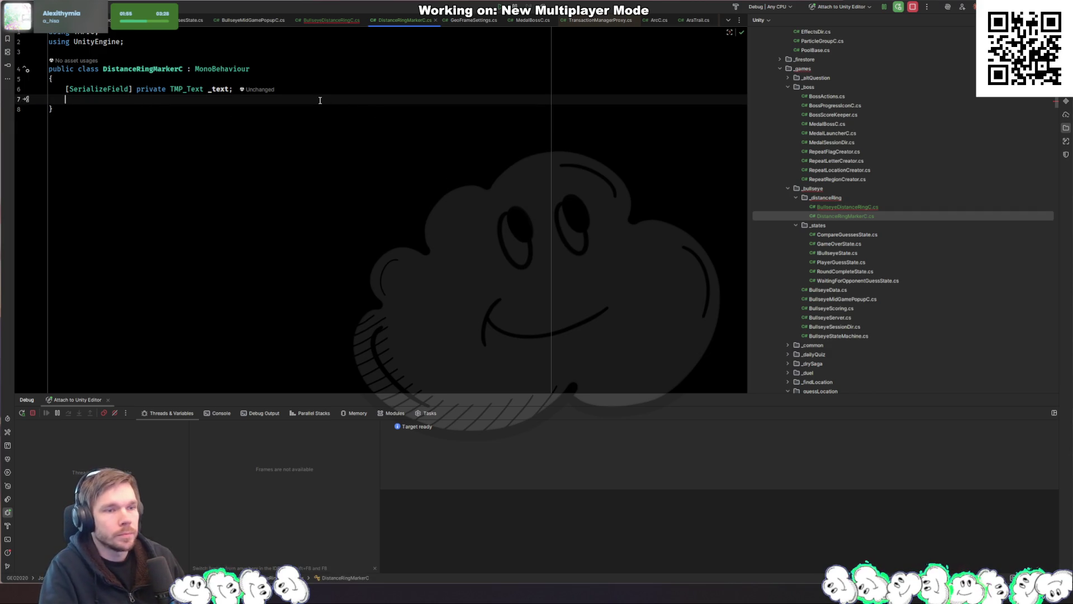
pyautogui.write('sf')
pyautogui.press('Tab')
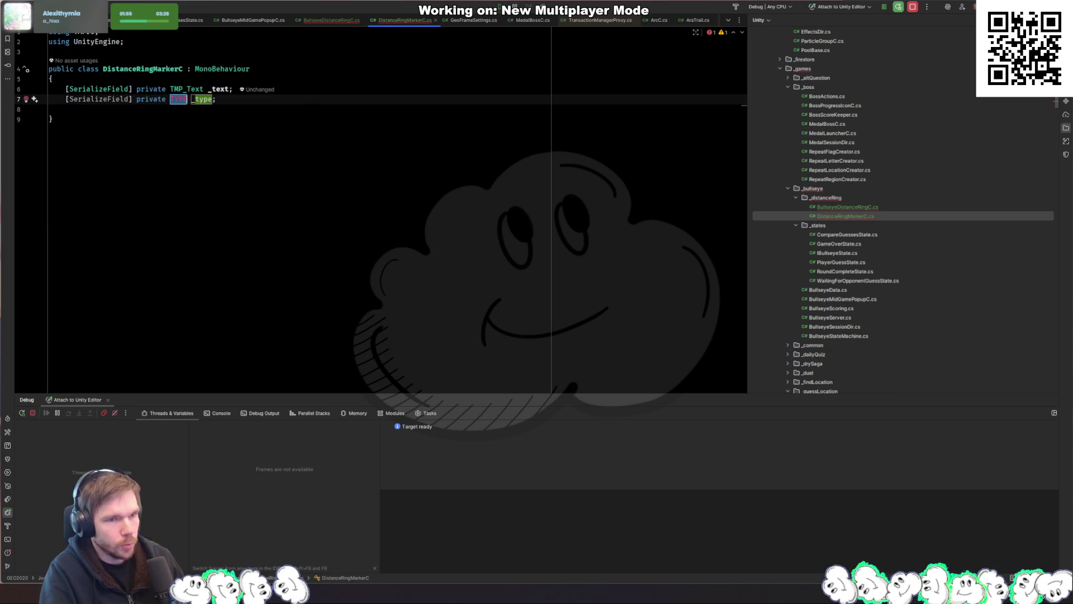
pyautogui.write('Image')
pyautogui.press('Return')
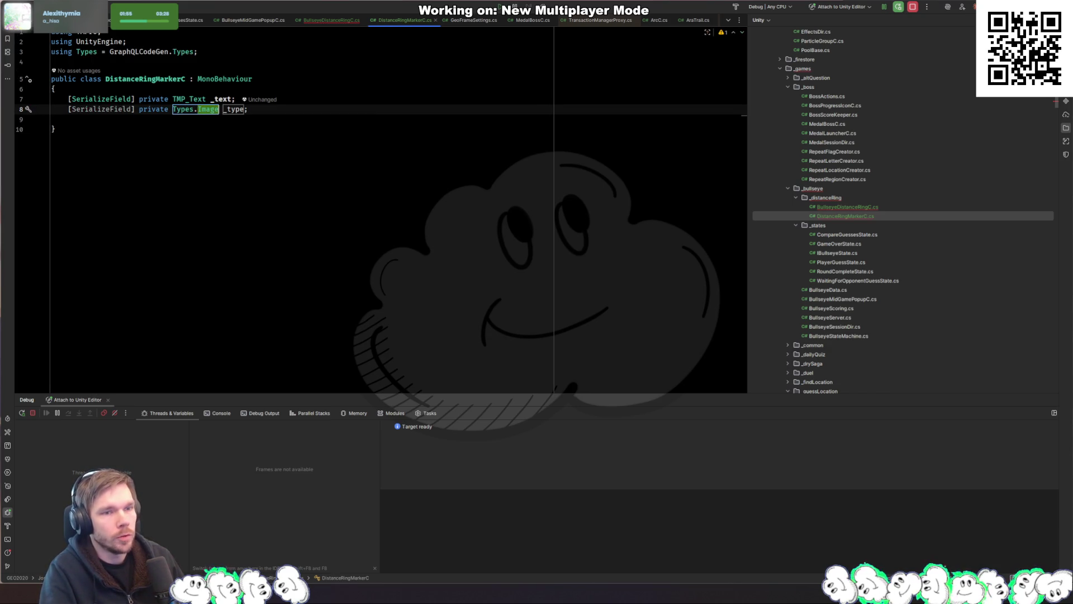
pyautogui.hotkey('ctrl', 'space')
pyautogui.press('Up')
pyautogui.press('Up')
pyautogui.press('Up')
pyautogui.press('Return')
pyautogui.press('Tab')
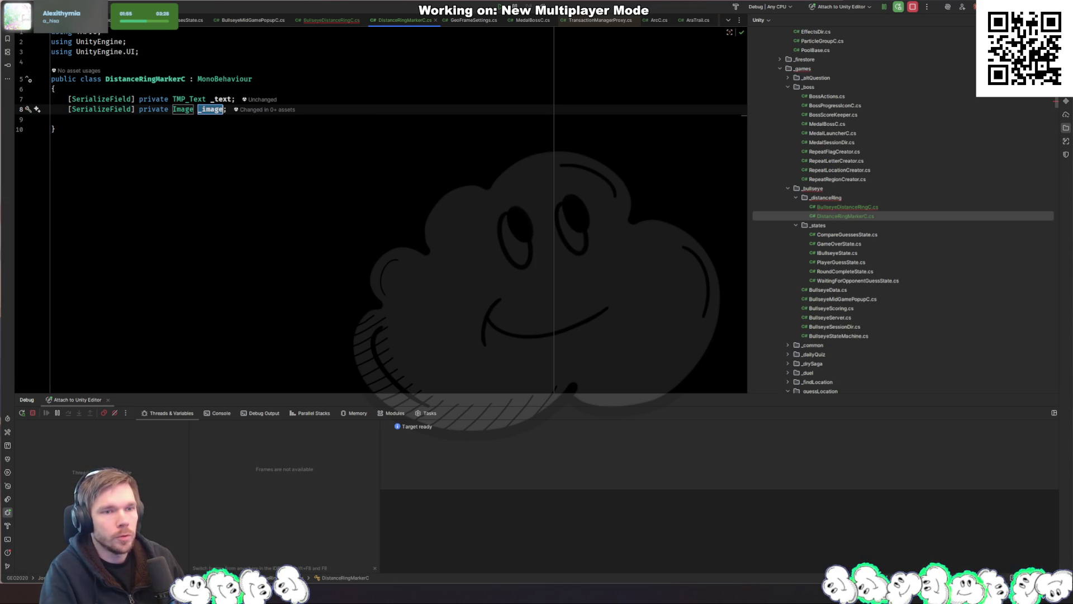
pyautogui.write('_marker')
pyautogui.press('Return')
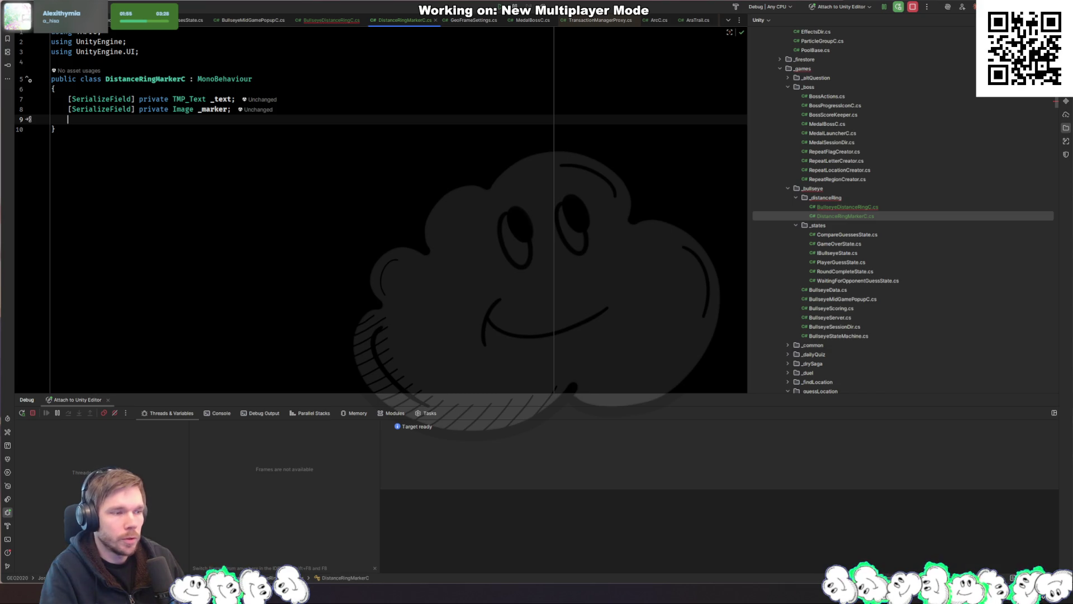
# Add a public SetText(string text) method that calls _text.SetText(text)
pyautogui.press('Return')
pyautogui.press('Return')
pyautogui.write('public void SetTE')
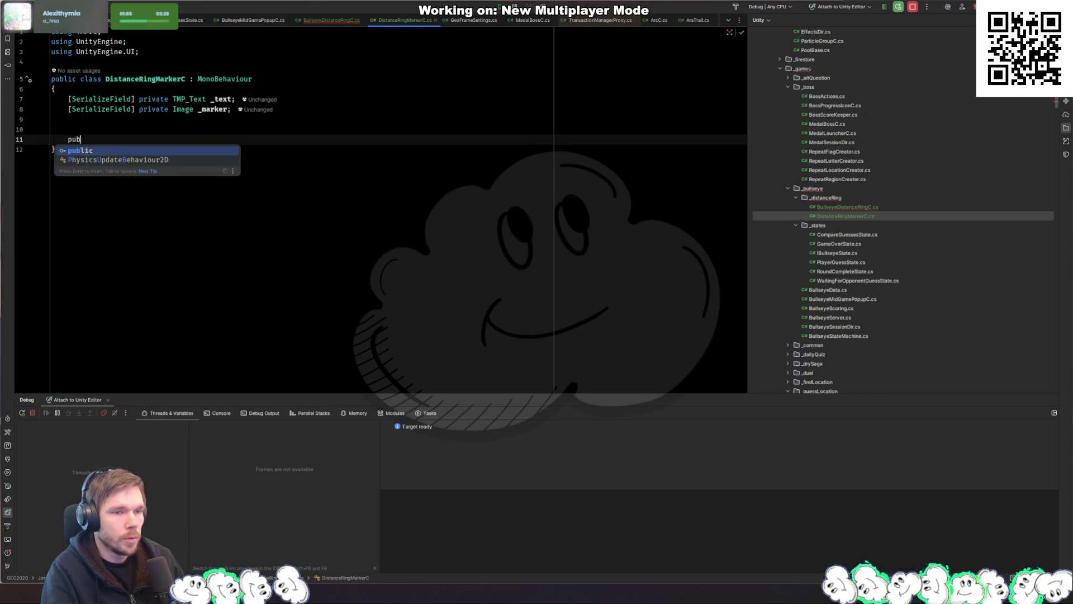
pyautogui.press('BackSpace')
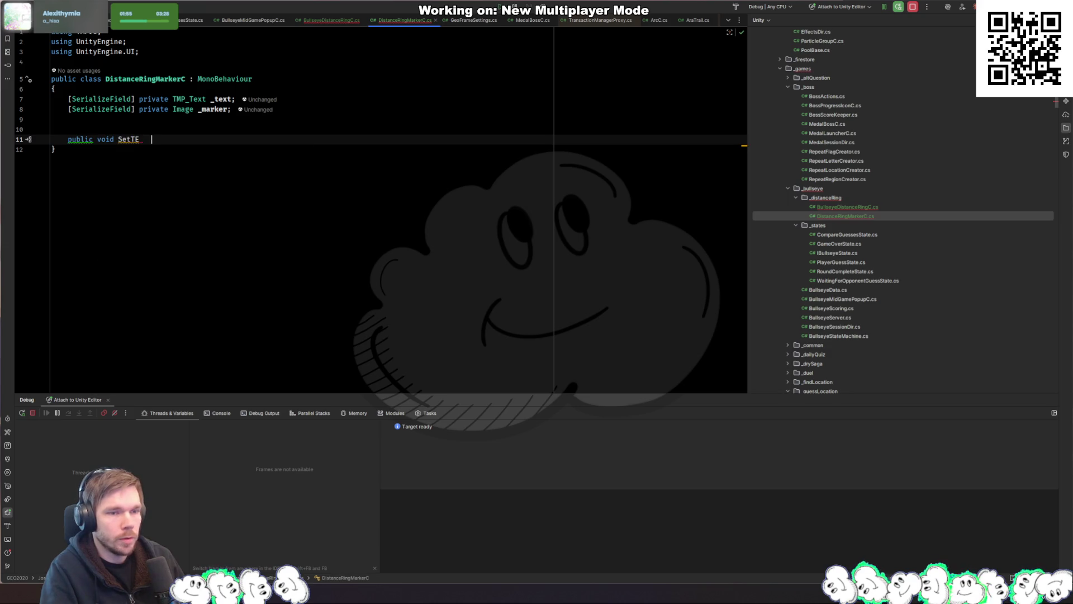
pyautogui.write('e')
pyautogui.write('xt(string text')
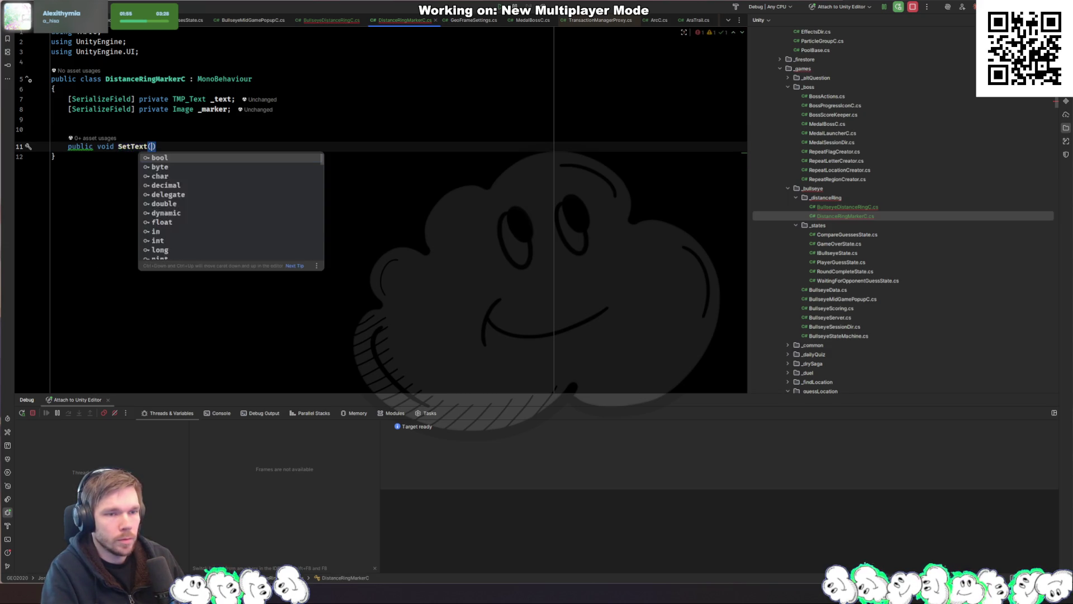
pyautogui.hotkey('ctrl', 'shift', 'Return')
pyautogui.write('_text.s')
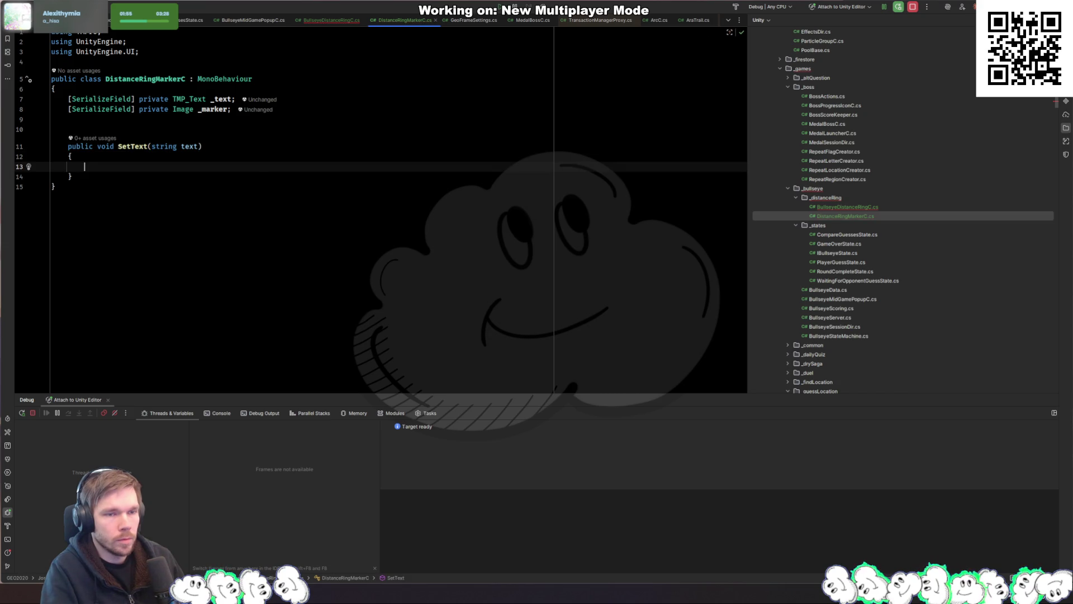
pyautogui.write('etT')
pyautogui.press('Return')
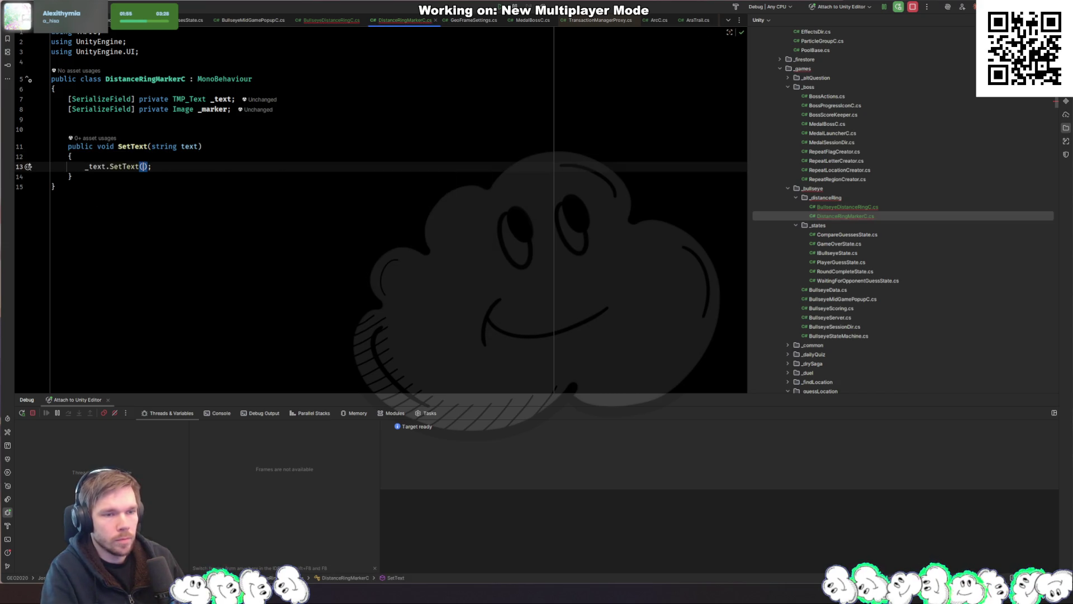
pyautogui.write('te')
pyautogui.press('Return')
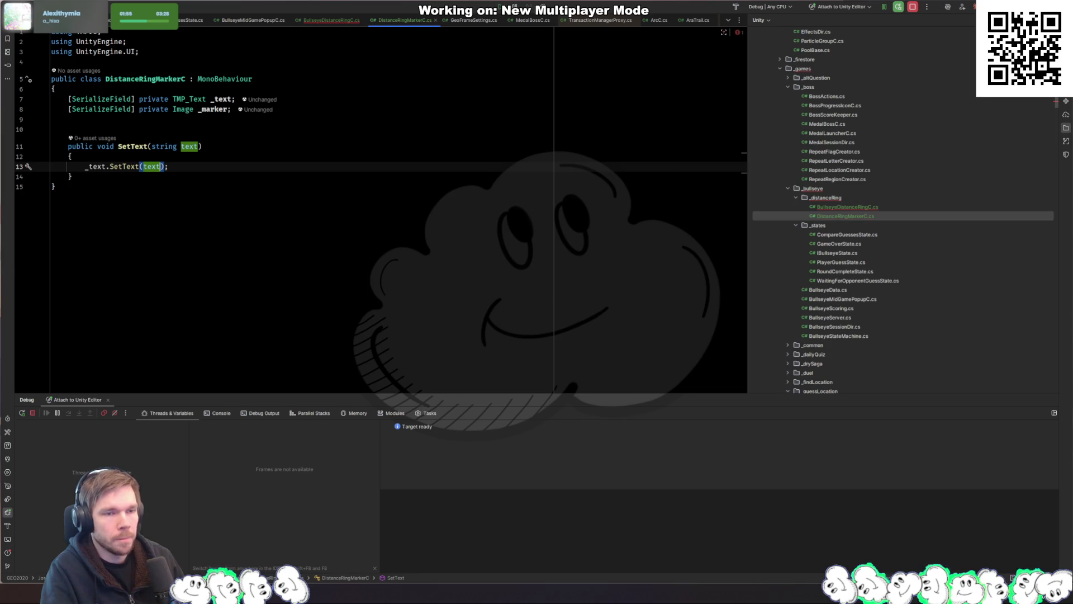
pyautogui.press('Up')
pyautogui.press('Up')
pyautogui.hotkey('ctrl', 'alt', 'Return')
pyautogui.hotkey('ctrl', 'alt', 'Return')
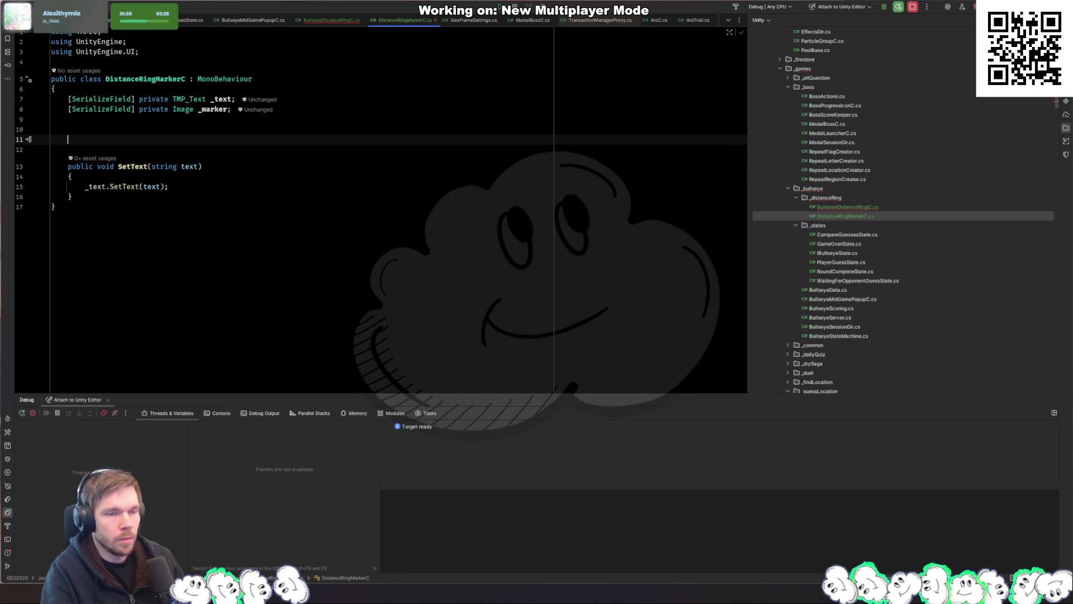
pyautogui.hotkey('ctrl', 'z')
pyautogui.hotkey('ctrl', 'z')
pyautogui.hotkey('ctrl', 'z')
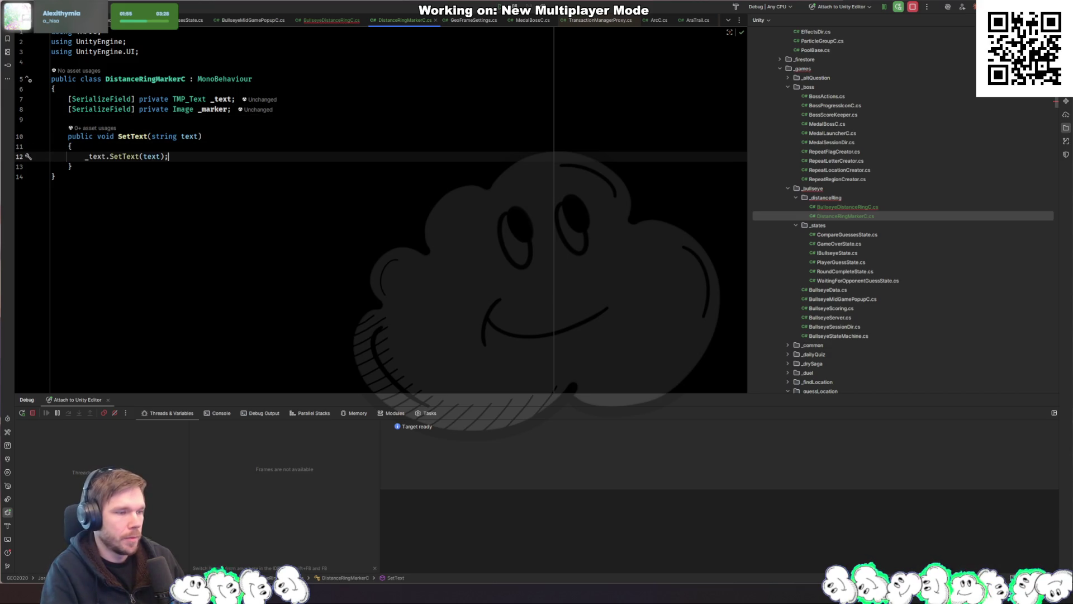
pyautogui.hotkey('ctrl', 'Tab')
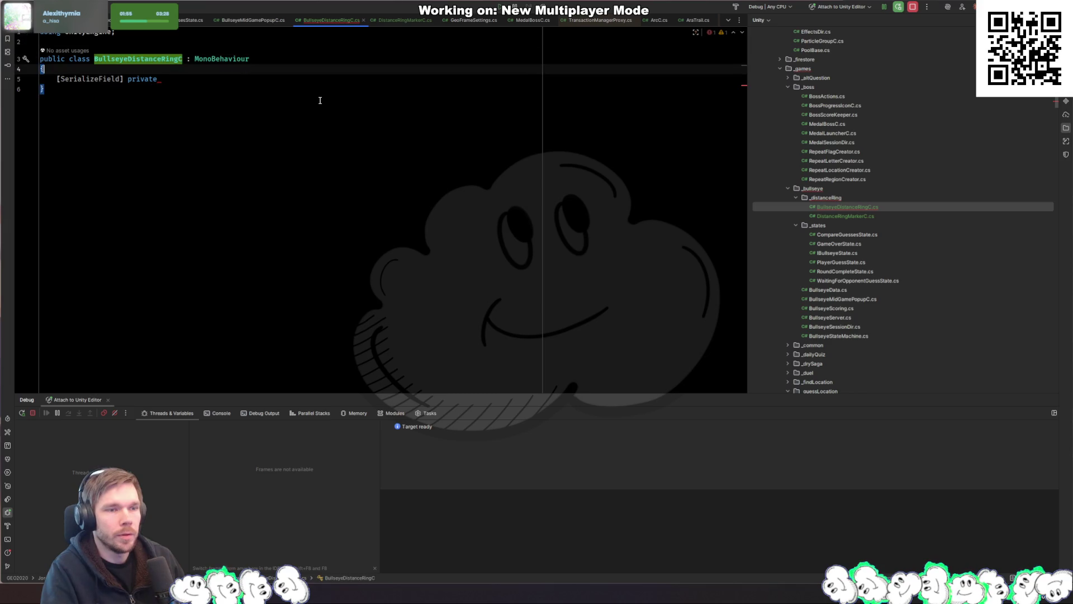
# Declare a serialized List<DistanceRingMarkerC> _markers field, importing System.Collections.Generic
pyautogui.press('Up')
pyautogui.press('End')
pyautogui.hotkey('ctrl', 'BackSpace')
pyautogui.write('private DistanceR')
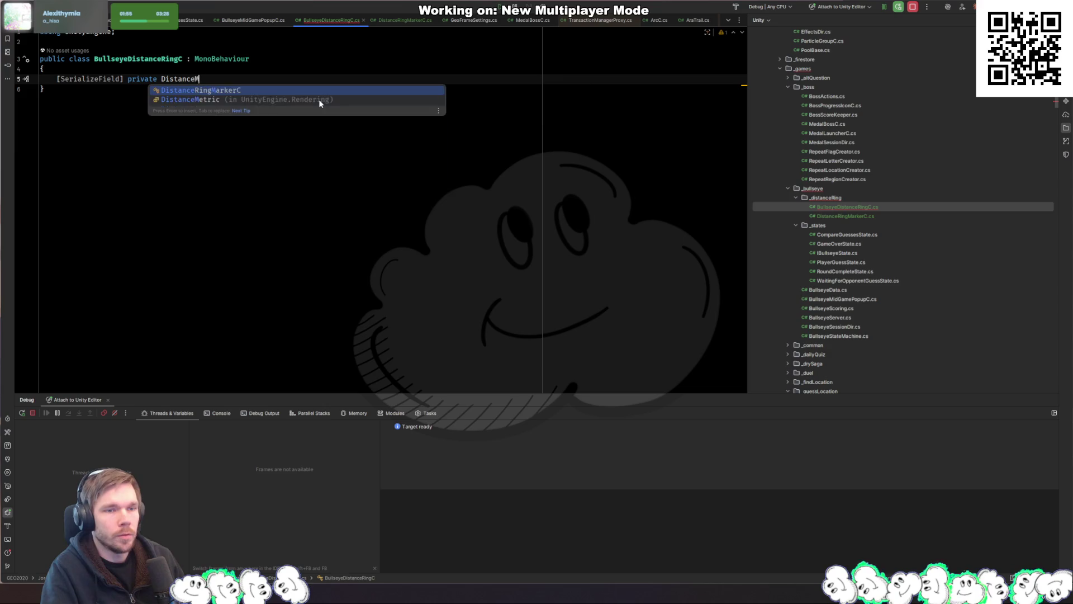
pyautogui.press('Return')
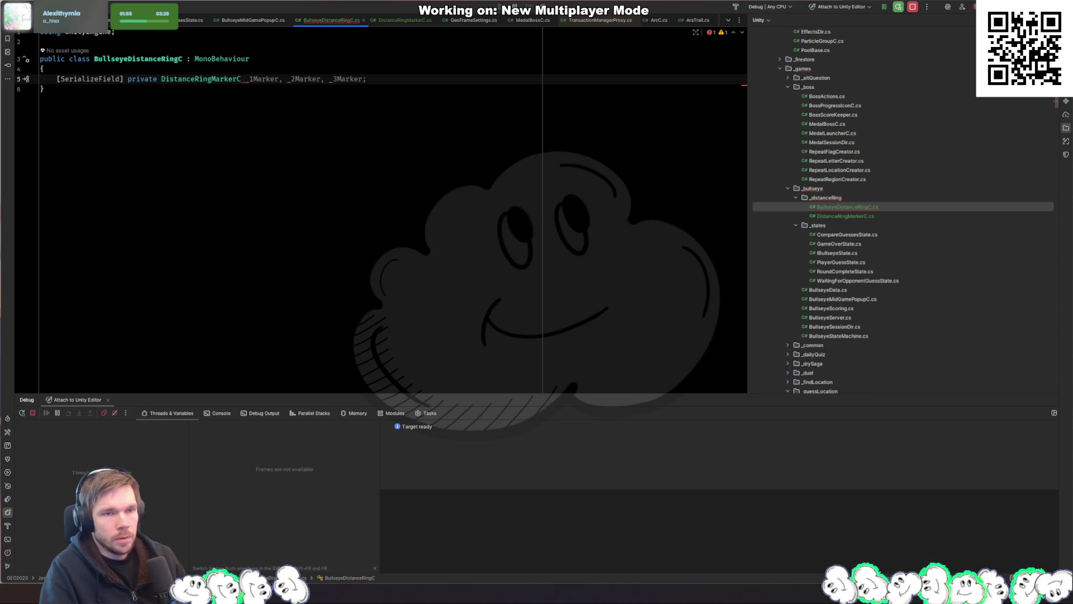
pyautogui.write('_mark')
pyautogui.press('Return')
pyautogui.press('BackSpace')
pyautogui.press('BackSpace')
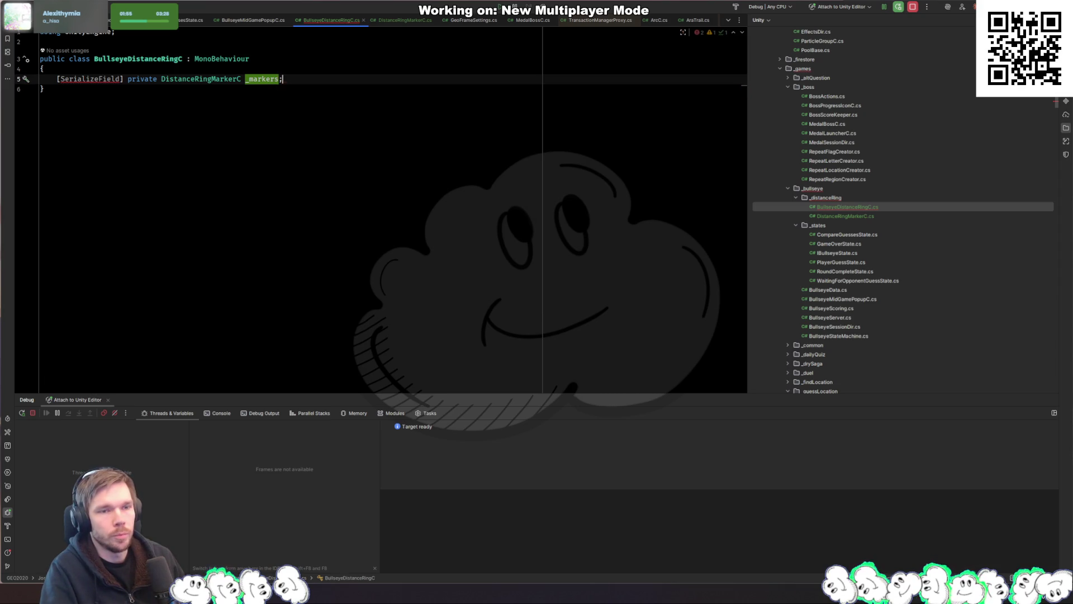
pyautogui.click(162, 79)
pyautogui.write('list')
pyautogui.press('Tab')
pyautogui.press('Tab')
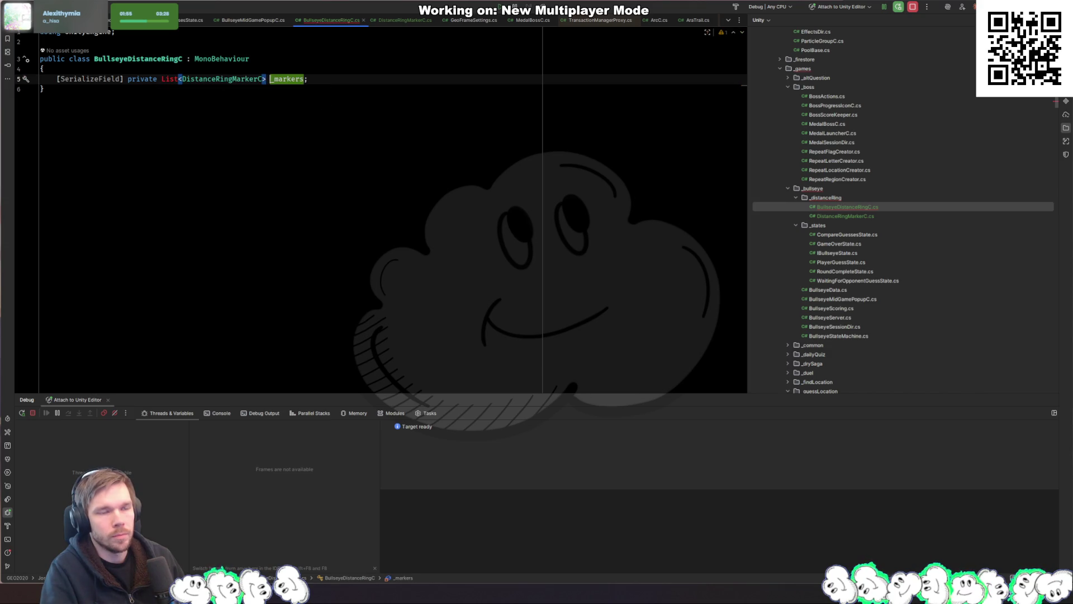
pyautogui.hotkey('alt', 'Return')
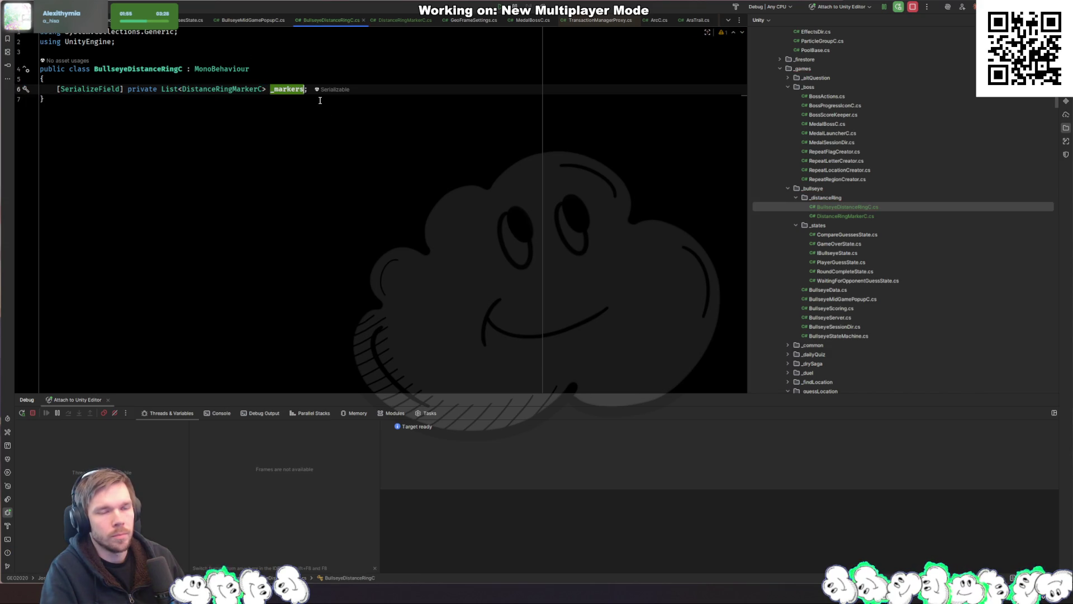
# Add a public SetColor(Color color) method to DistanceRingMarkerC that sets _marker.color
pyautogui.hotkey('ctrl', 'Tab')
pyautogui.press('Return')
pyautogui.press('Return')
pyautogui.write('publicvoi')
pyautogui.press('BackSpace')
pyautogui.press('BackSpace')
pyautogui.press('BackSpace')
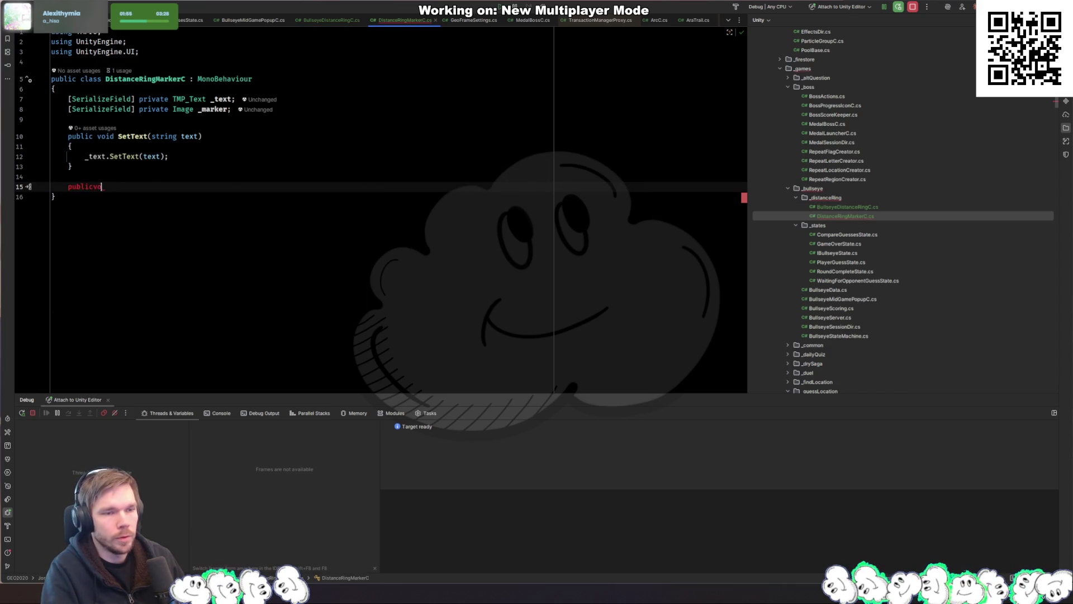
pyautogui.write('void SetColor(Color color')
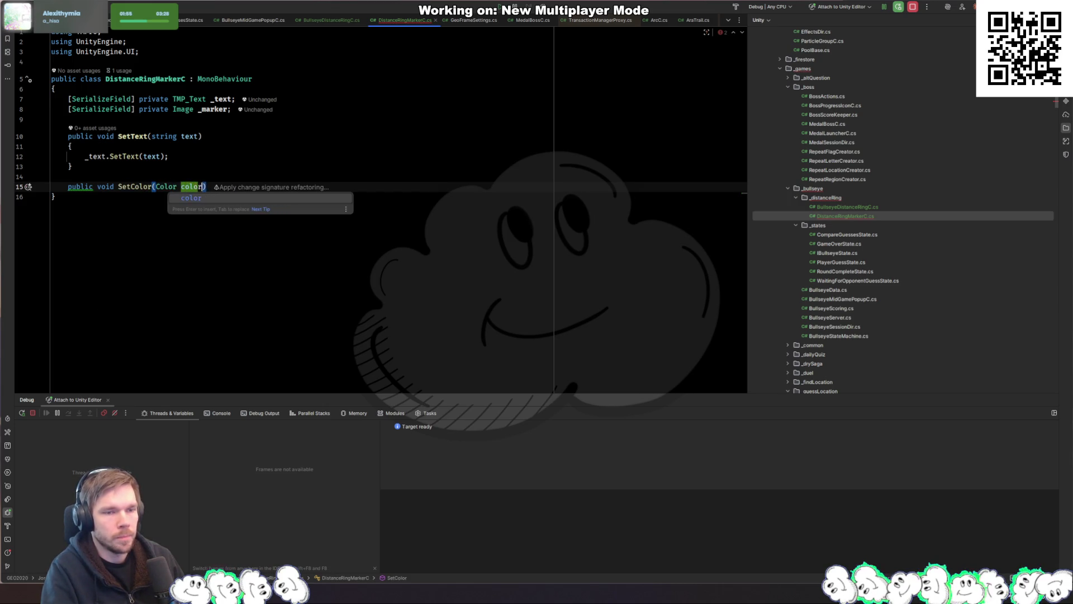
pyautogui.press('Return')
pyautogui.hotkey('ctrl', 'shift', 'Return')
pyautogui.press('Tab')
pyautogui.hotkey('ctrl', 'Tab')
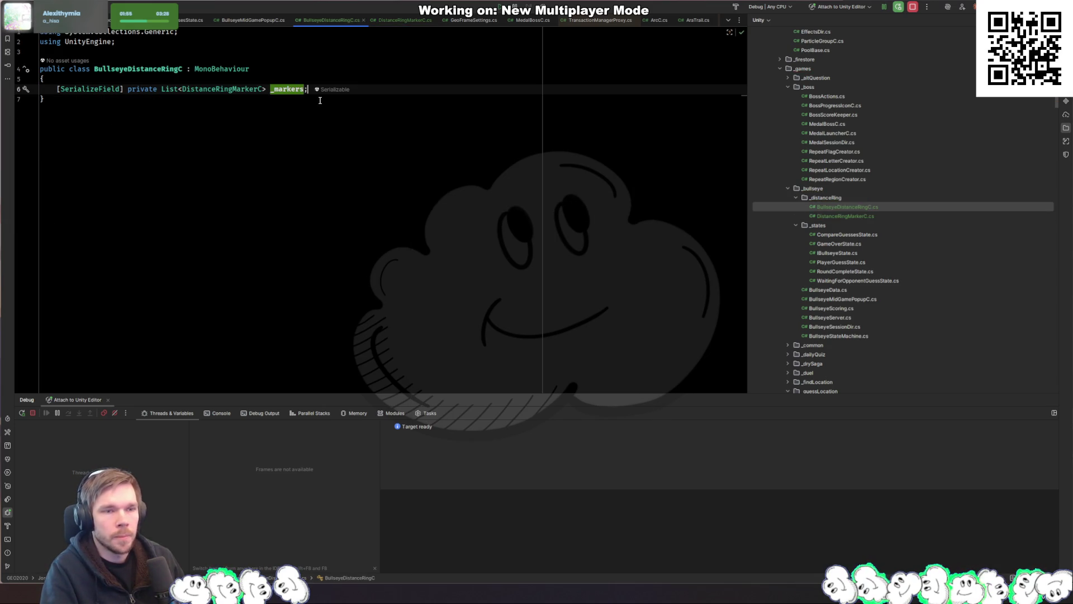
# Begin a public void AddMarker(Vector2 position) method below _markers, discarding unwanted AI suggestions
pyautogui.press('Return')
pyautogui.press('Return')
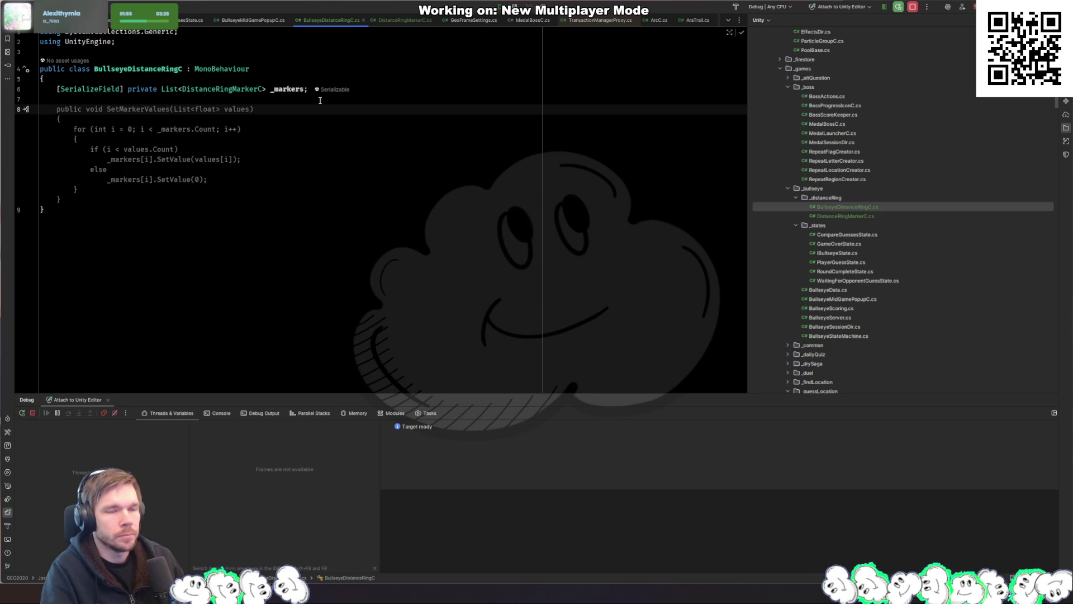
pyautogui.write('public void ')
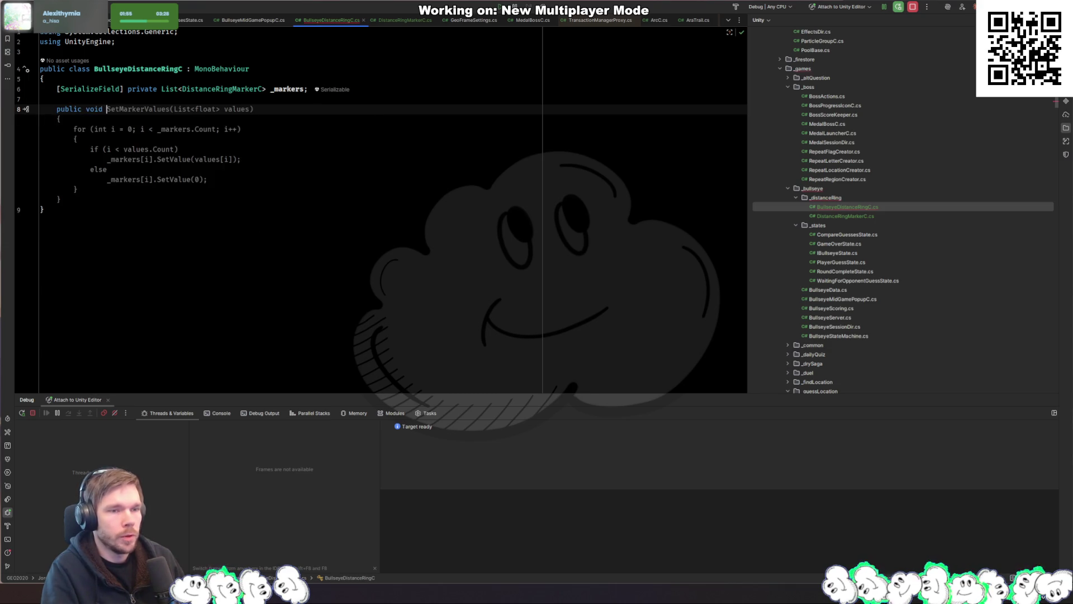
pyautogui.write('SetPosition')
pyautogui.press('Tab')
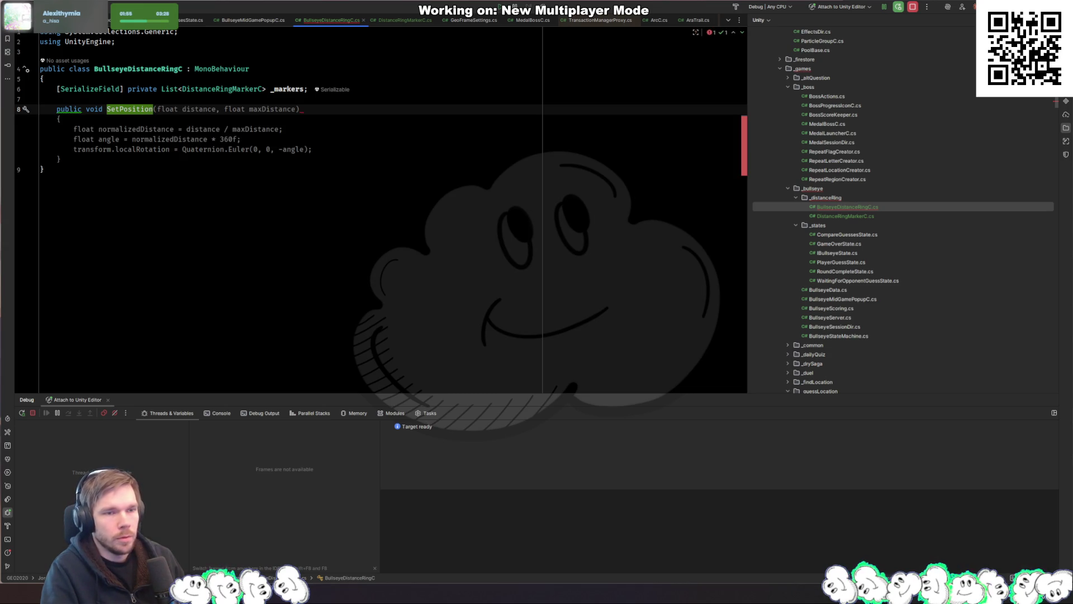
pyautogui.write('(')
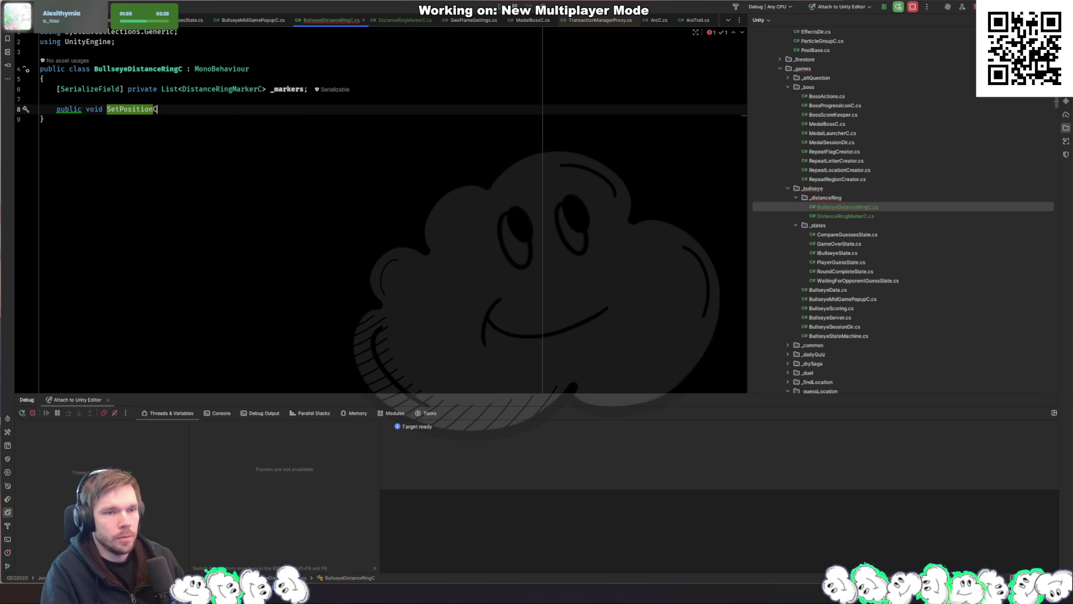
pyautogui.write('And')
pyautogui.write('st')
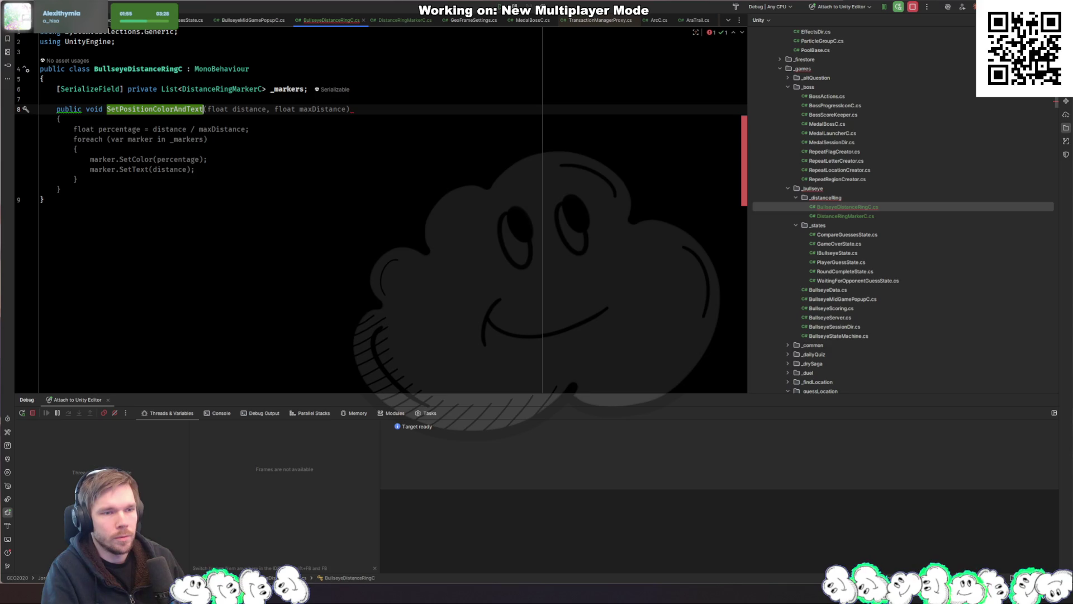
pyautogui.hotkey('ctrl', 'BackSpace')
pyautogui.write('Set')
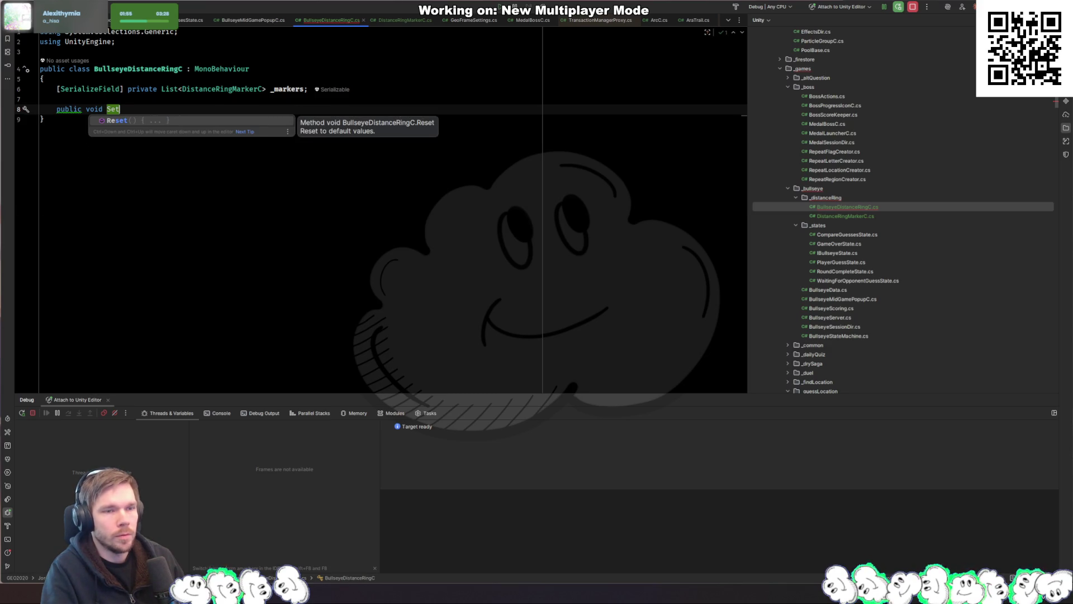
pyautogui.hotkey('ctrl', 'z')
pyautogui.hotkey('ctrl', 'z')
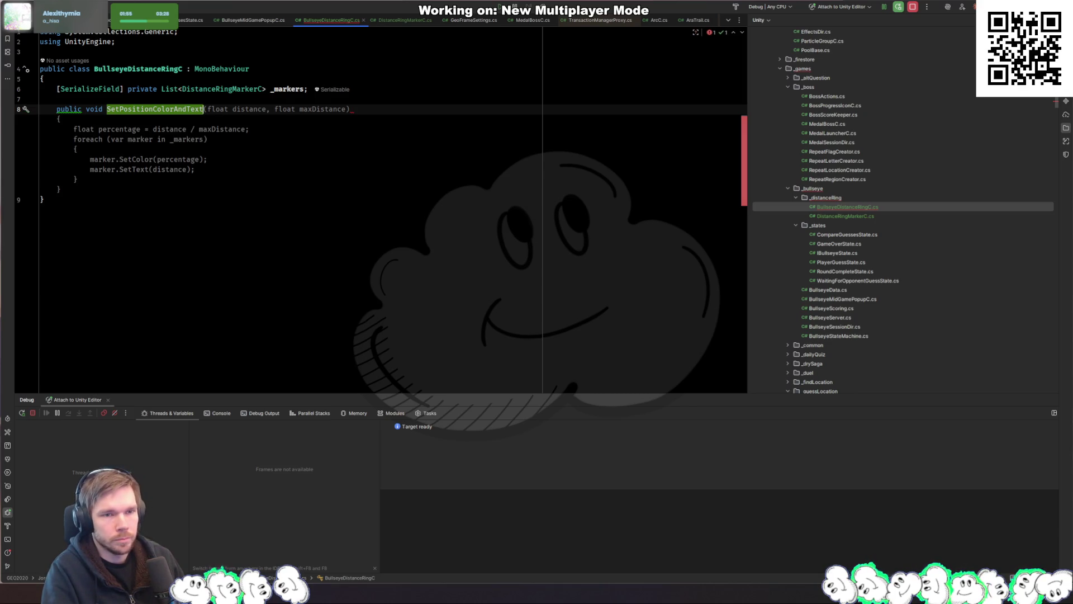
pyautogui.write('(')
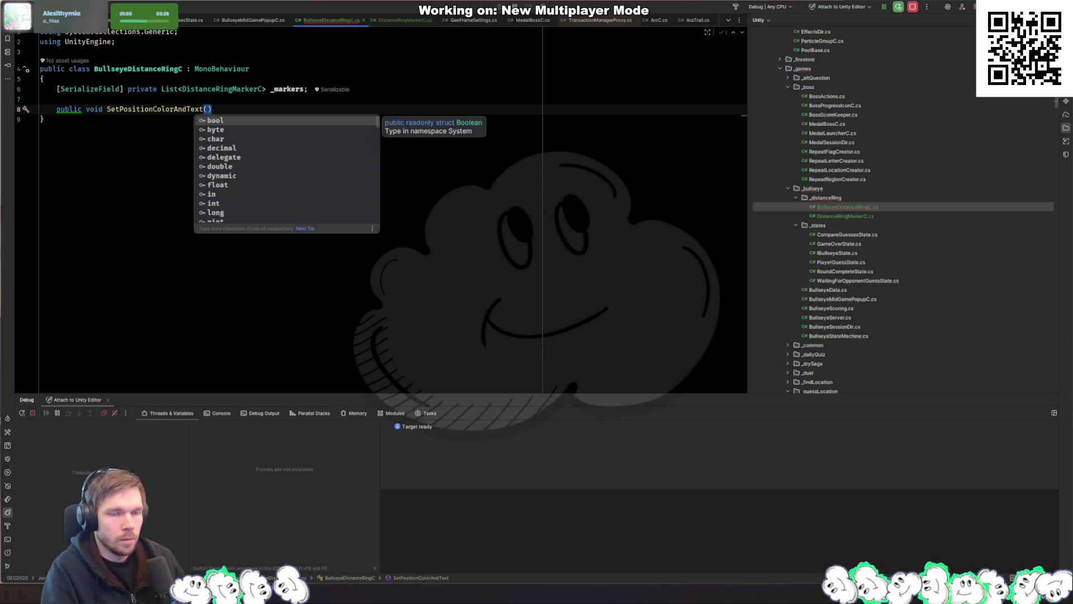
pyautogui.press('Tab')
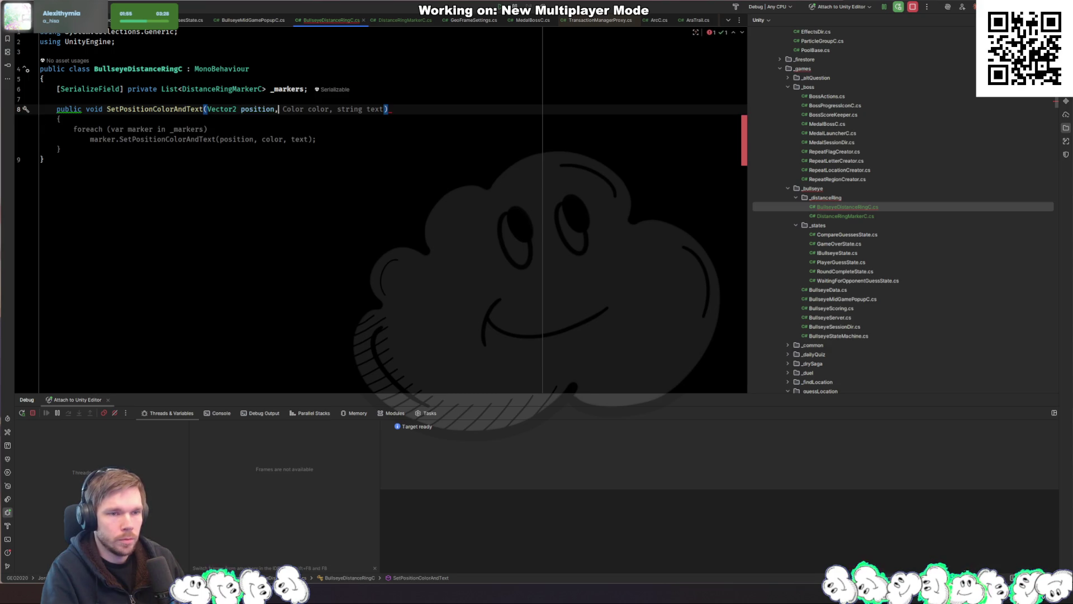
pyautogui.hotkey('ctrl', 'z')
pyautogui.press('BackSpace')
pyautogui.press('BackSpace')
pyautogui.press('BackSpace')
pyautogui.write('AddMarker')
pyautogui.hotkey('ctrl', 'Delete')
pyautogui.hotkey('ctrl', 'Delete')
pyautogui.hotkey('ctrl', 'Delete')
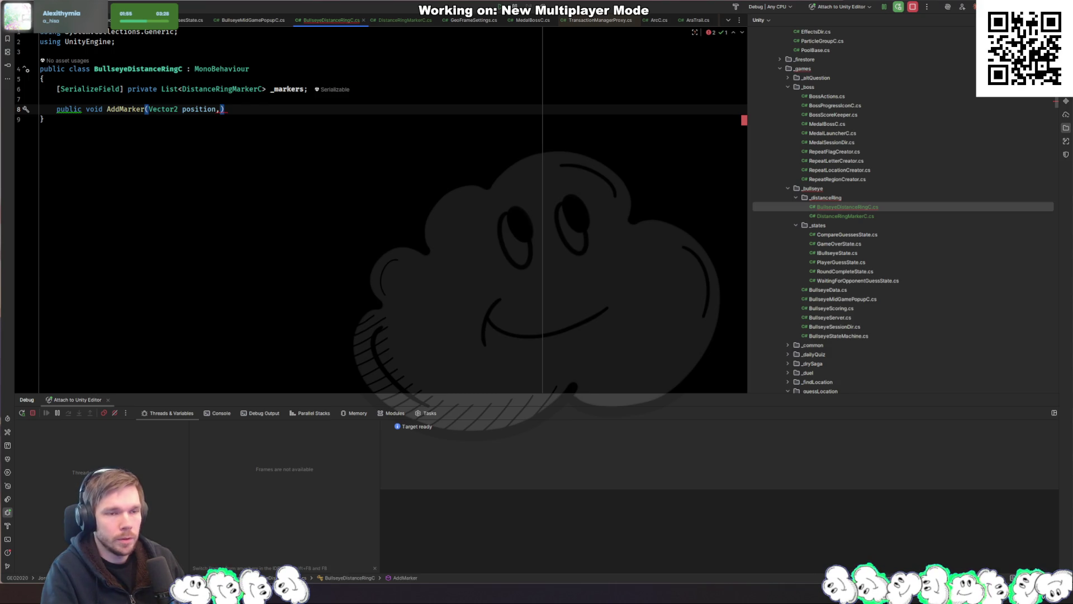
# Add Color color, string name and float distance parameters to AddMarker with an empty body
pyautogui.write('Color co')
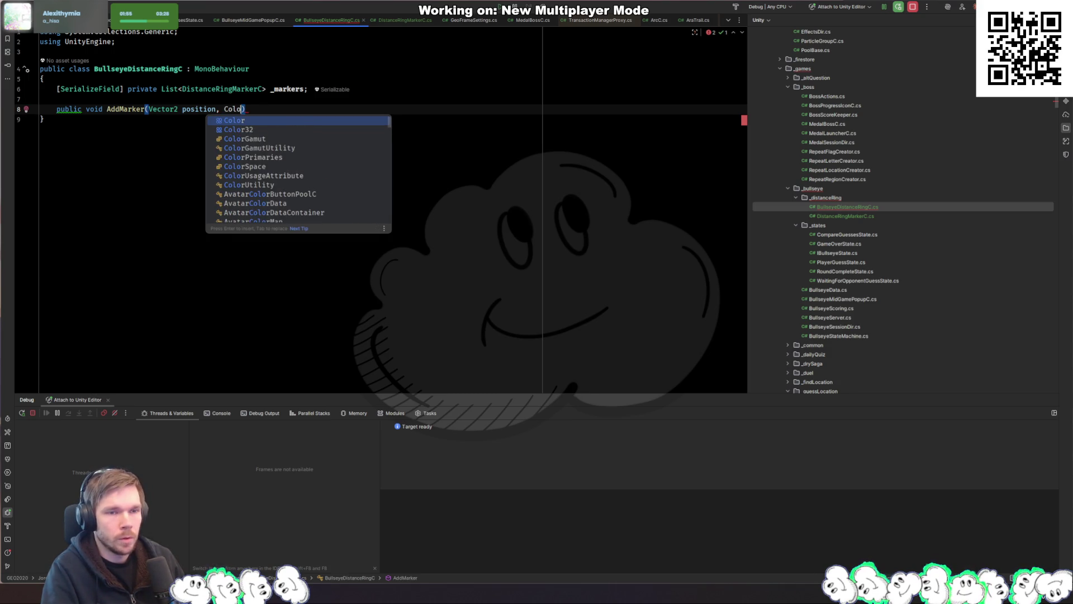
pyautogui.press('Return')
pyautogui.write(', string name')
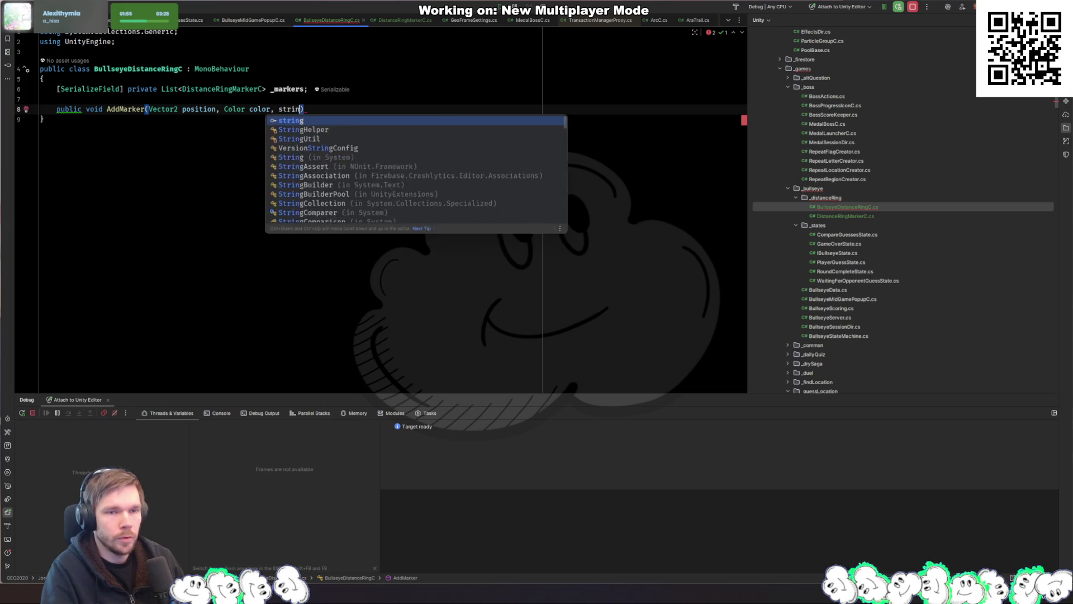
pyautogui.write(', c')
pyautogui.press('BackSpace')
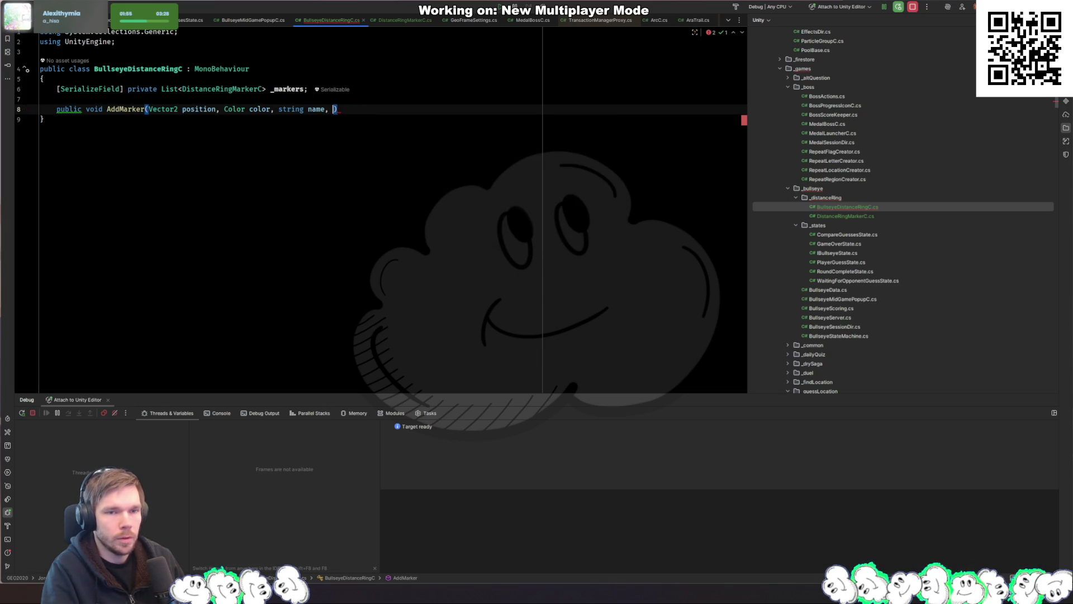
pyautogui.write('float dist')
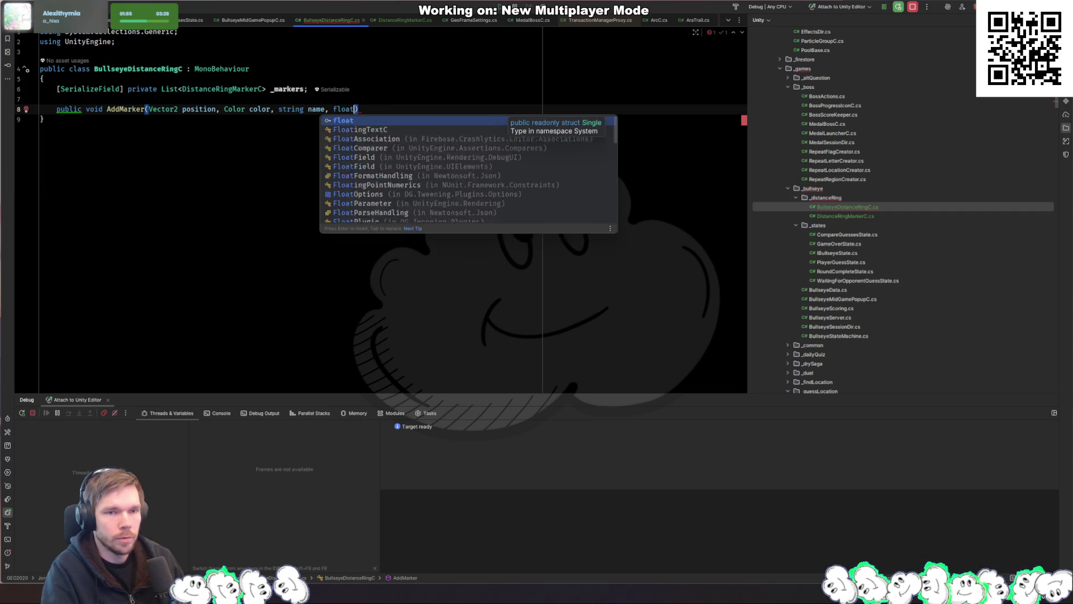
pyautogui.write('ance')
pyautogui.hotkey('ctrl', 'shift', 'Return')
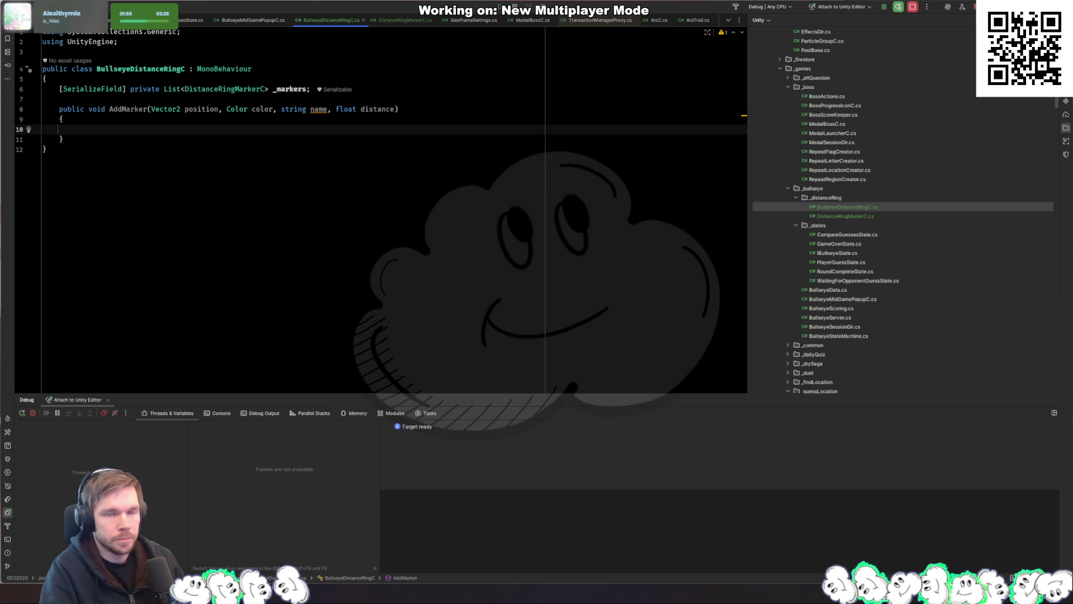
# Make AddMarker's body call _markers.Add(Instantiate())
pyautogui.press('Up')
pyautogui.press('Up')
pyautogui.press('Up')
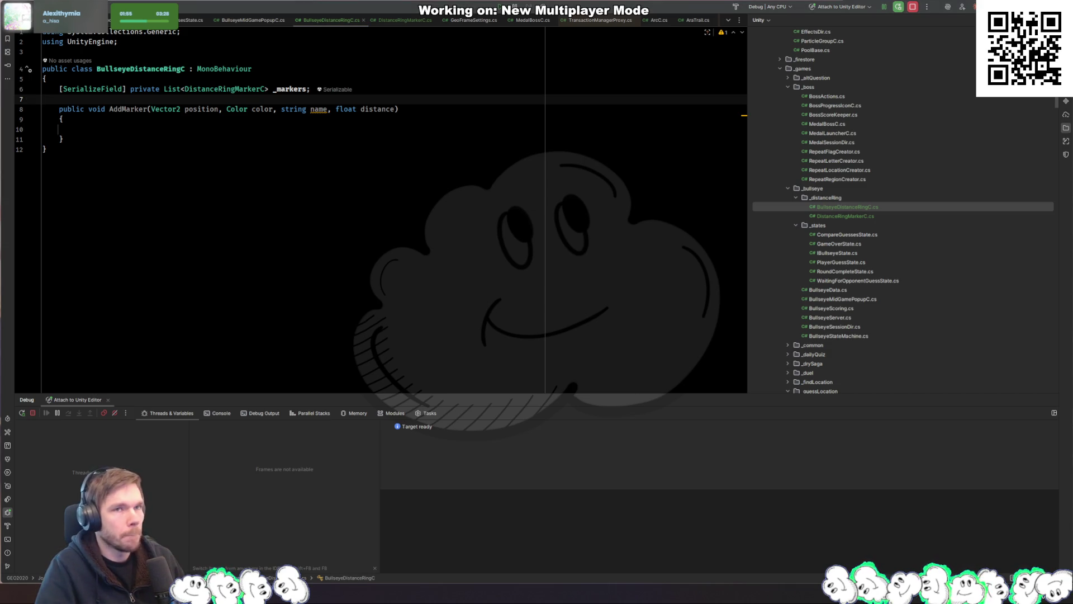
pyautogui.click(237, 160)
pyautogui.click(263, 137)
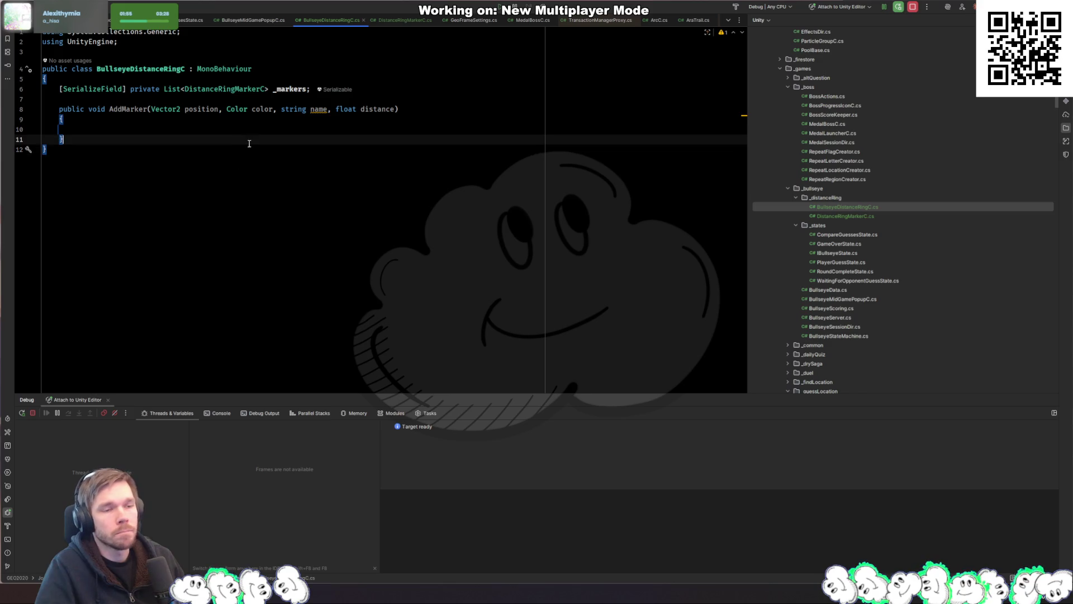
pyautogui.click(255, 129)
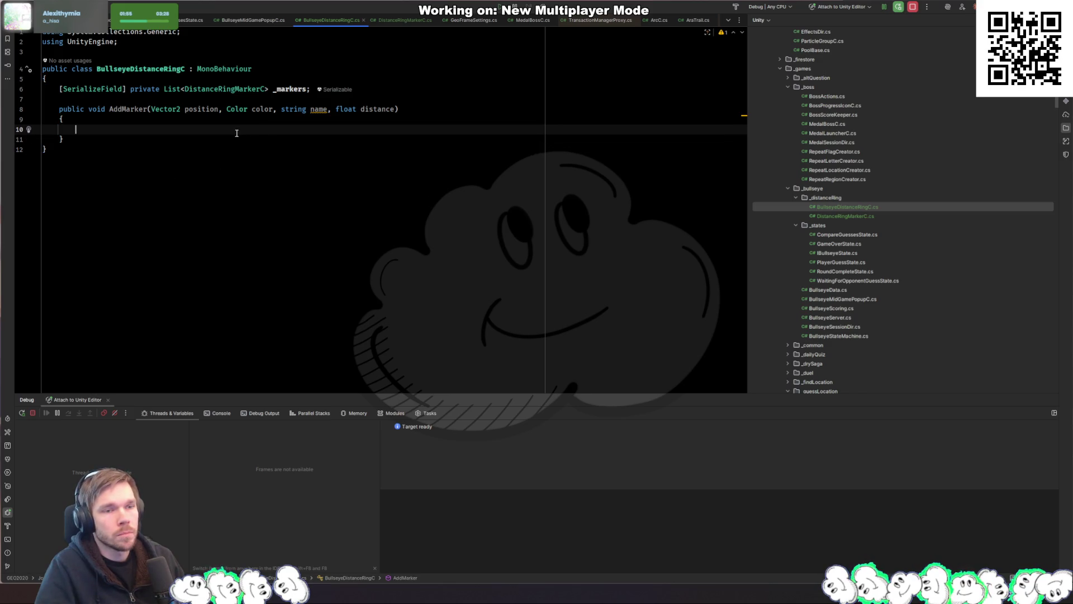
pyautogui.write('_markers.Add')
pyautogui.press('Return')
pyautogui.write('Ins);')
pyautogui.press('Return')
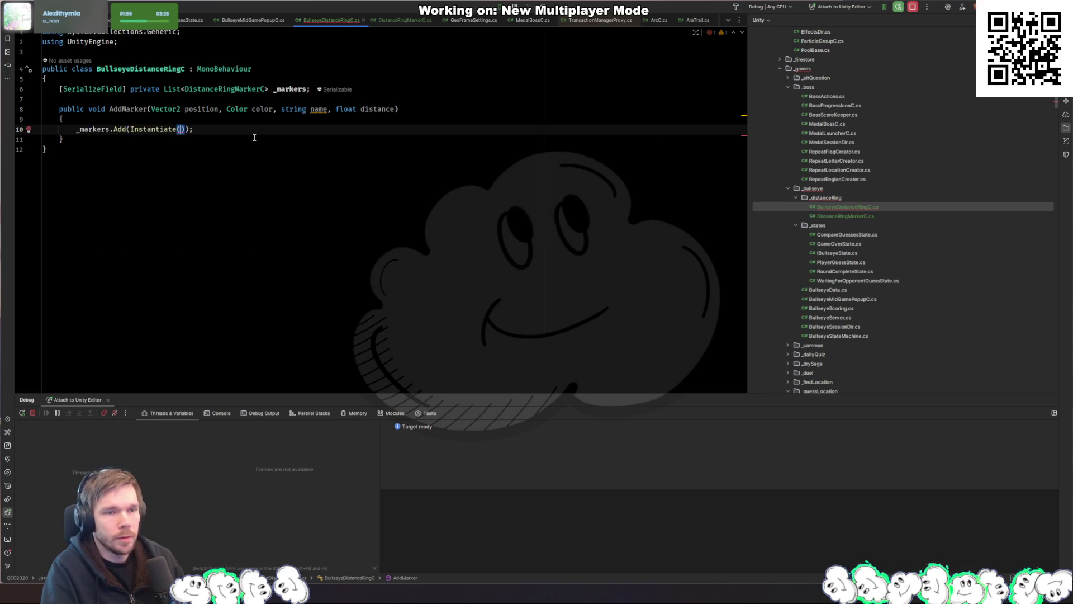
# Duplicate the _markers field line and start removing its List type from the copy
pyautogui.press('Up')
pyautogui.press('Up')
pyautogui.press('Up')
pyautogui.press('Home')
pyautogui.hotkey('shift', 'Down')
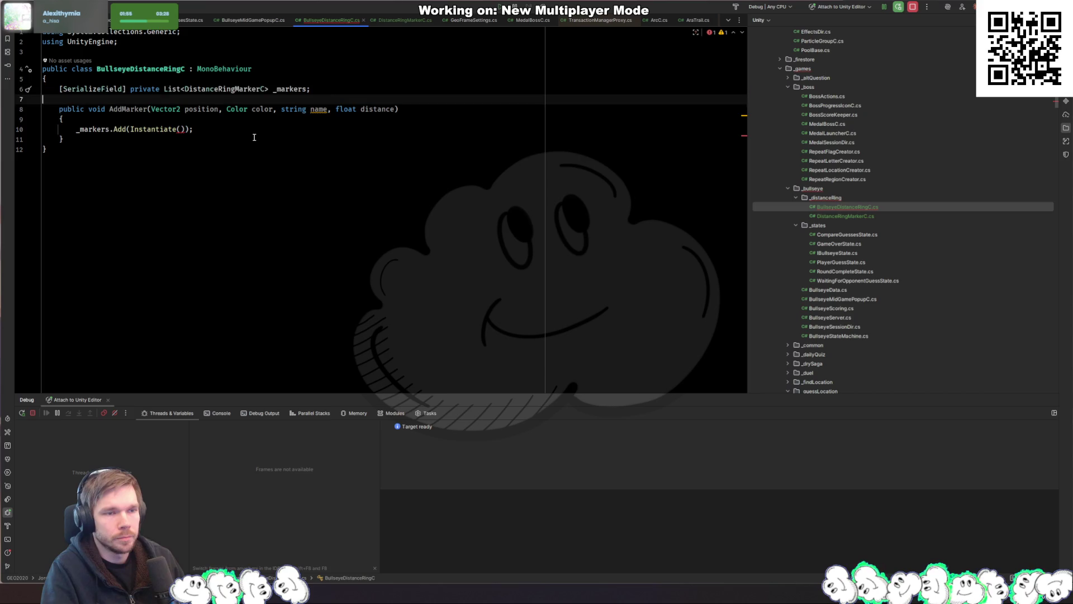
pyautogui.hotkey('ctrl', 'd')
pyautogui.press('Up')
pyautogui.press('Up')
pyautogui.hotkey('ctrl', 'Right')
pyautogui.hotkey('ctrl', 'Right')
pyautogui.hotkey('ctrl', 'Right')
pyautogui.hotkey('shift', 'ctrl', 'Left')
pyautogui.hotkey('shift', 'ctrl', 'Left')
pyautogui.hotkey('shift', 'ctrl', 'Left')
pyautogui.press('Delete')
pyautogui.hotkey('ctrl', 'z')
pyautogui.press('Delete')
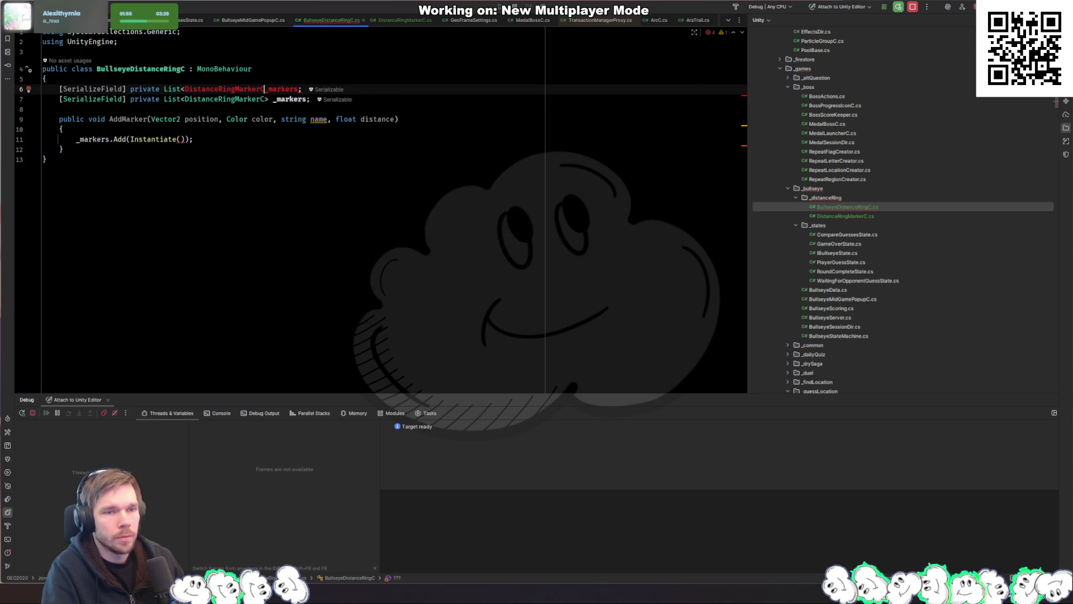
# Make the new field a single DistanceRingMarkerC named _markerPrefab
pyautogui.hotkey('ctrl', 'BackSpace')
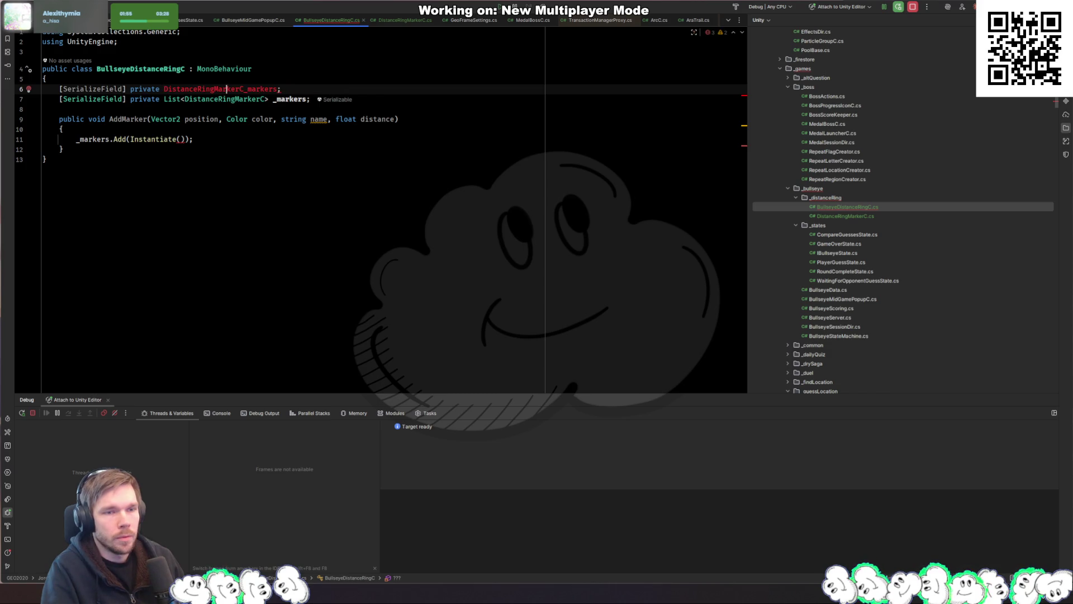
pyautogui.press('End')
pyautogui.press('Left')
pyautogui.press('BackSpace')
pyautogui.write('Prefab')
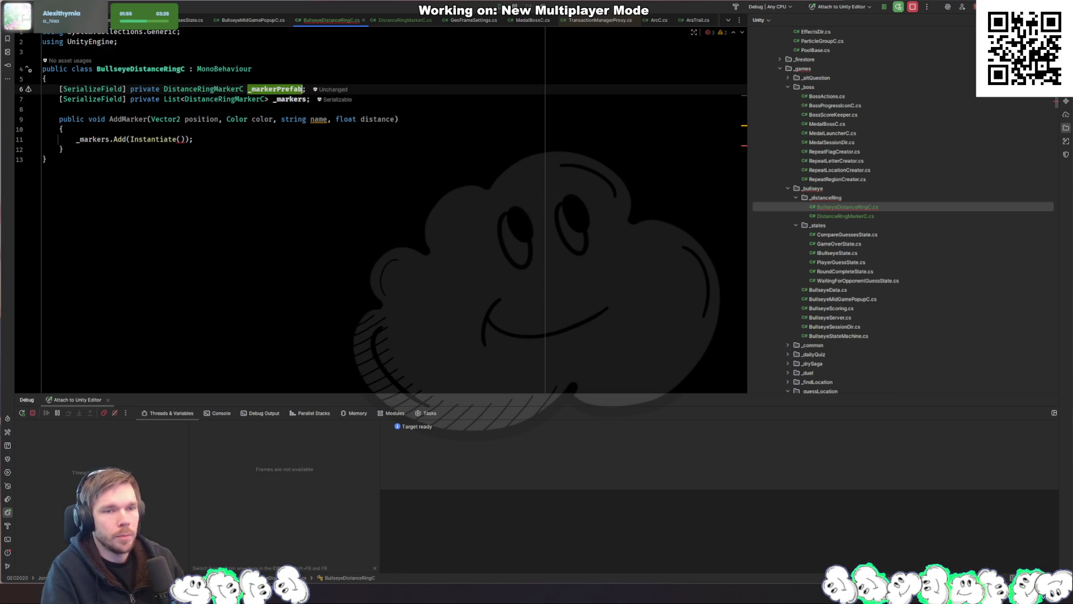
# Pass _markerPrefab as the Instantiate argument in AddMarker
pyautogui.press('Down')
pyautogui.press('Down')
pyautogui.press('Down')
pyautogui.press('Down')
pyautogui.press('Down')
pyautogui.press('Left')
pyautogui.press('Left')
pyautogui.press('Left')
pyautogui.write('_markers')
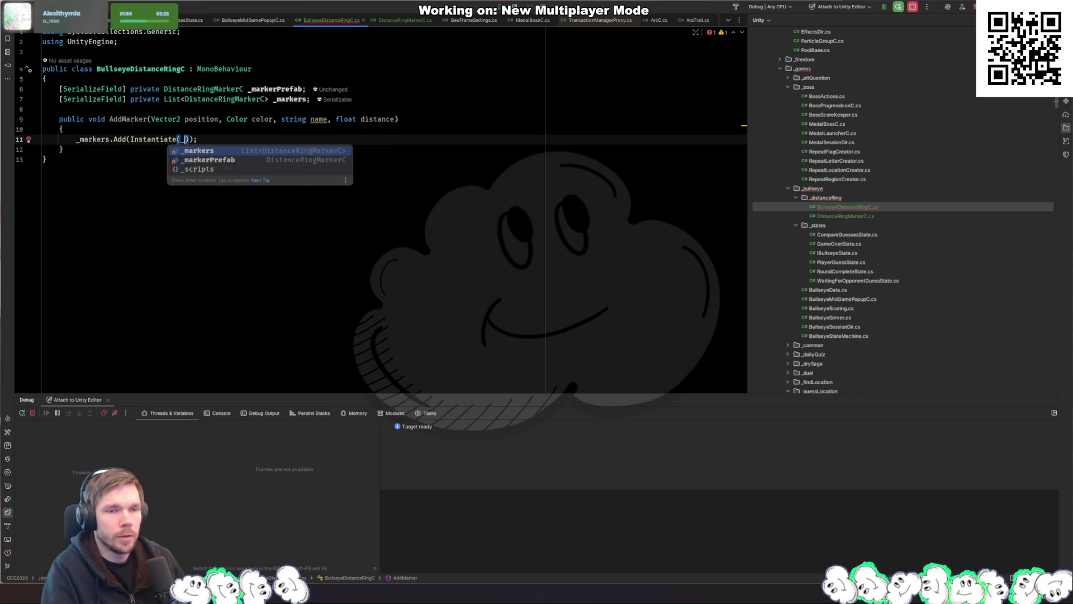
pyautogui.press('BackSpace')
pyautogui.write('P')
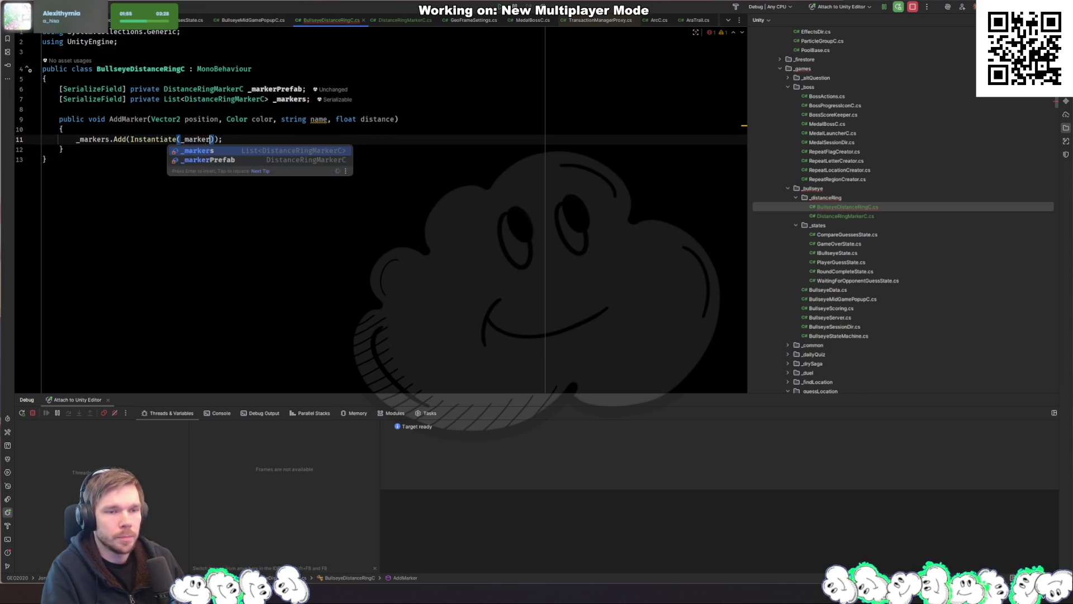
pyautogui.press('Return')
# Store the Instantiate result in a 'marker' variable and add marker to _markers
pyautogui.hotkey('ctrl', 'w')
pyautogui.hotkey('ctrl', 'w')
pyautogui.hotkey('ctrl', 'w')
pyautogui.hotkey('ctrl', 'x')
pyautogui.hotkey('ctrl', 'alt', 'Return')
pyautogui.write('var marker =')
pyautogui.hotkey('ctrl', 'v')
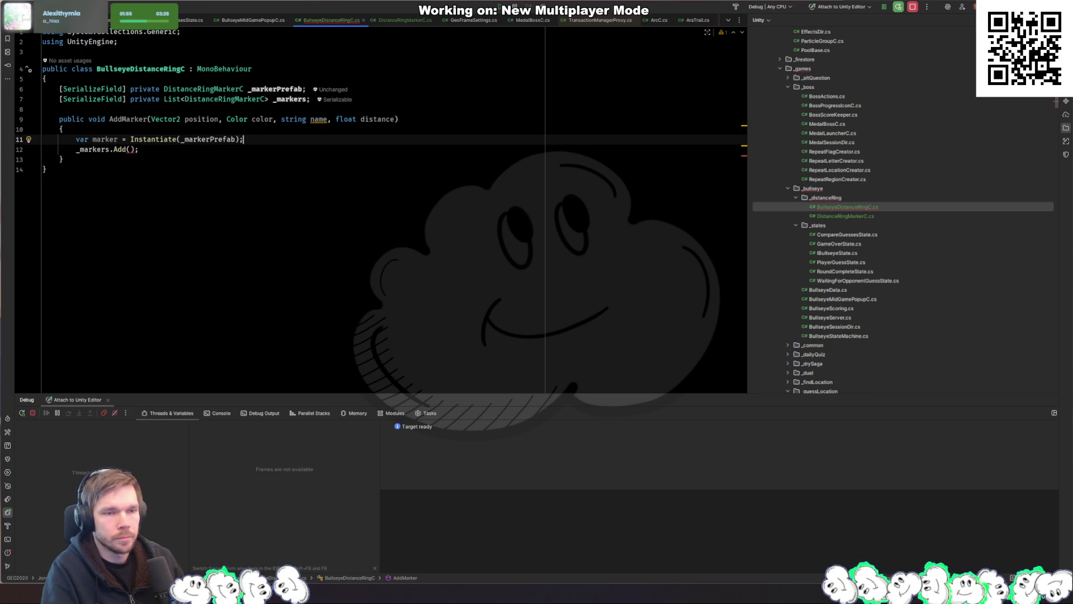
pyautogui.click(128, 149)
pyautogui.write('marker')
# Add the suggested SetParent, localPosition and SetColor lines, plus SetText with distance
pyautogui.press('End')
pyautogui.press('Return')
pyautogui.press('Return')
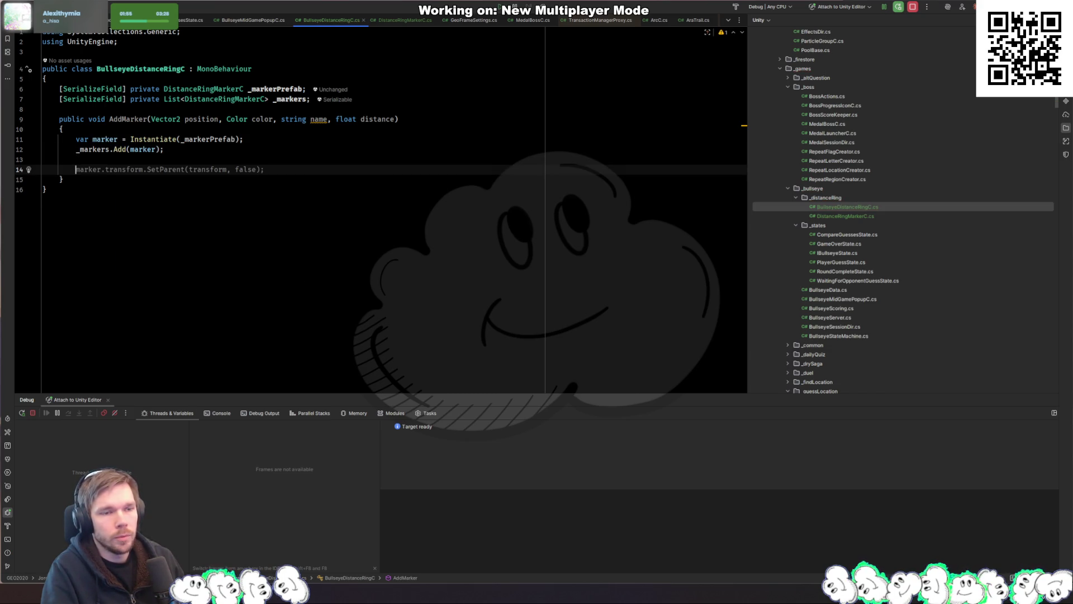
pyautogui.press('Tab')
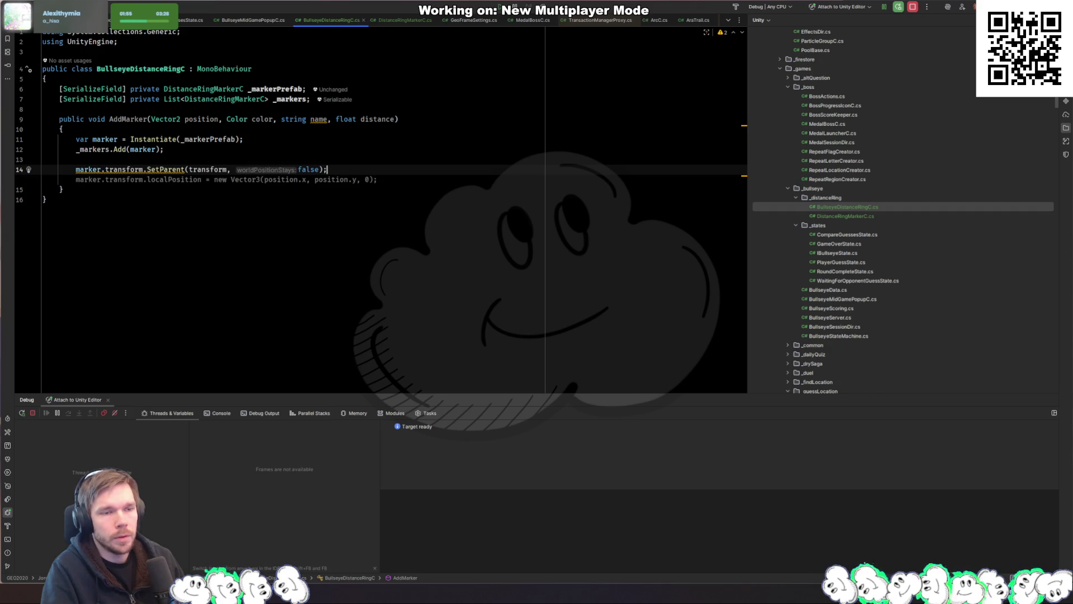
pyautogui.press('Tab')
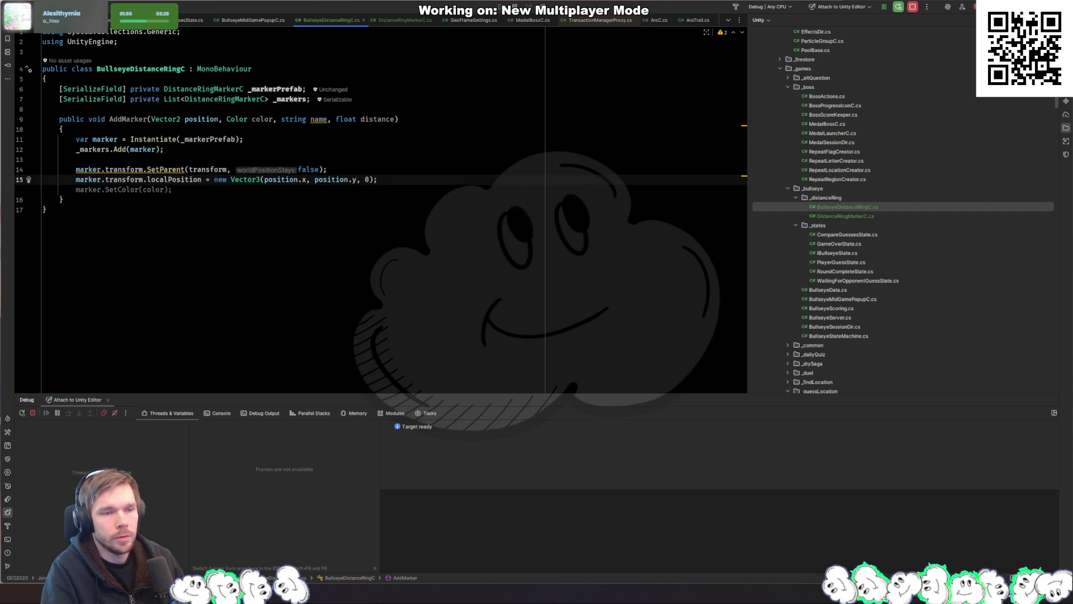
pyautogui.press('Tab')
pyautogui.press('Tab')
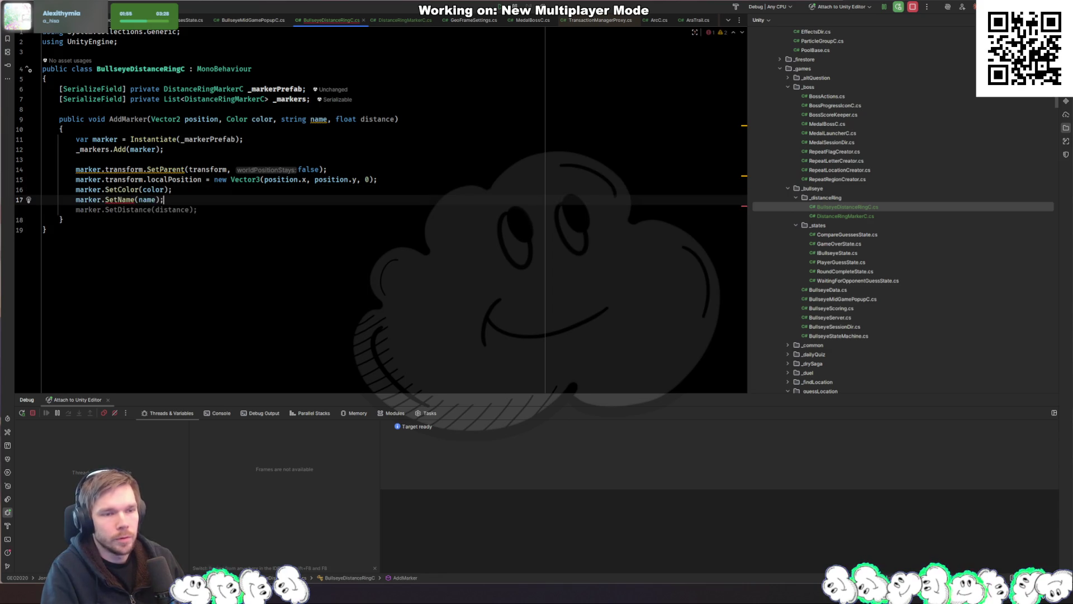
pyautogui.press('BackSpace')
pyautogui.press('BackSpace')
pyautogui.press('BackSpace')
pyautogui.write('Te')
pyautogui.press('Return')
pyautogui.write('dis')
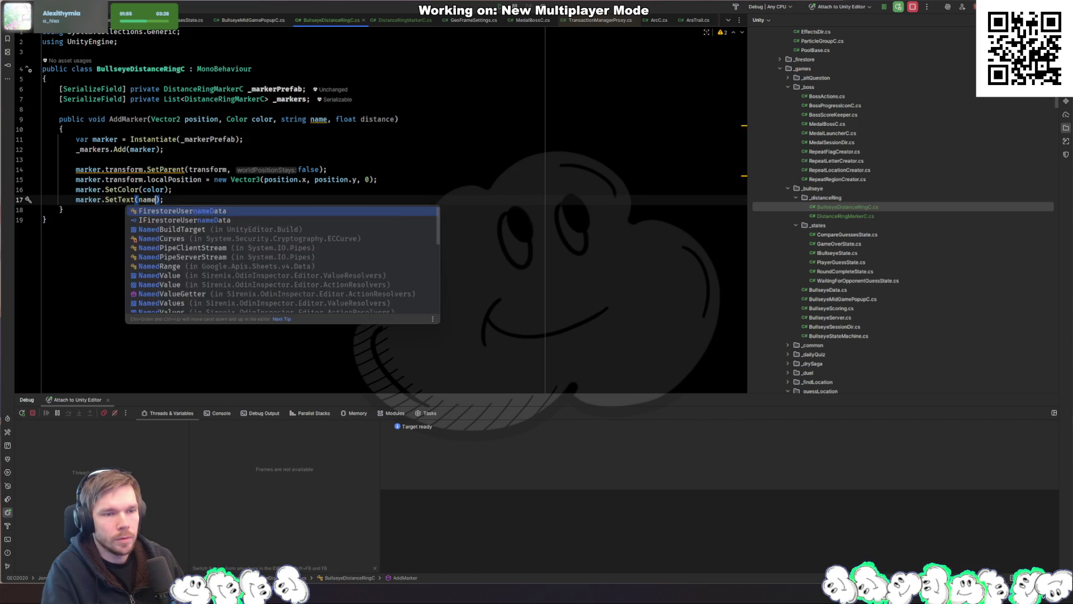
pyautogui.press('Tab')
pyautogui.press('End')
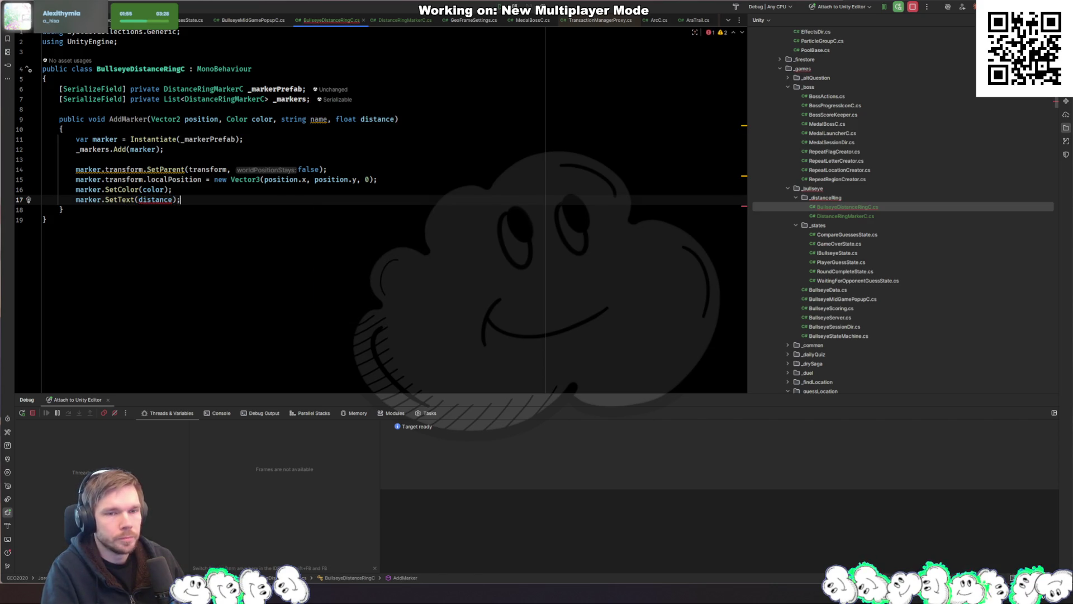
# Make SetText use distance.ToString(CultureInfo.InvariantCulture)
pyautogui.click(137, 200)
pyautogui.press('BackSpace')
pyautogui.press('BackSpace')
pyautogui.press('BackSpace')
pyautogui.write('set')
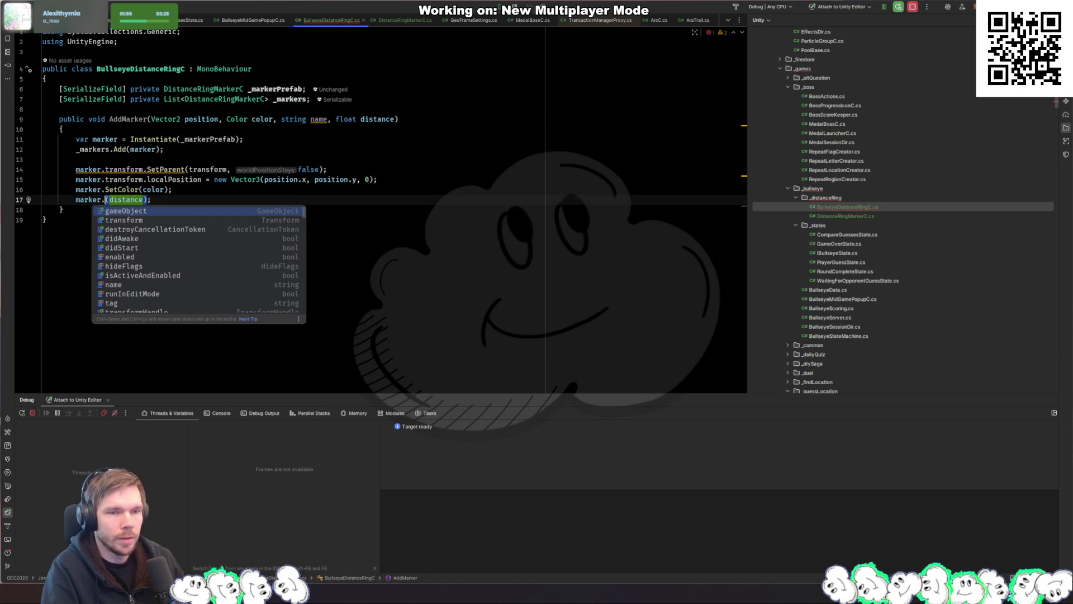
pyautogui.press('Return')
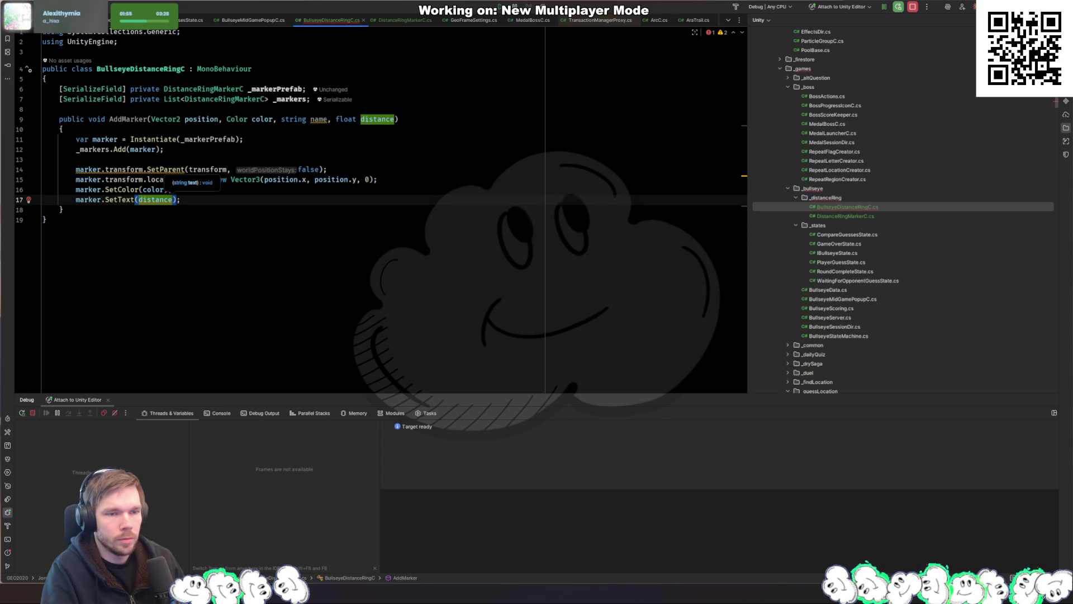
pyautogui.write('.')
pyautogui.press('Escape')
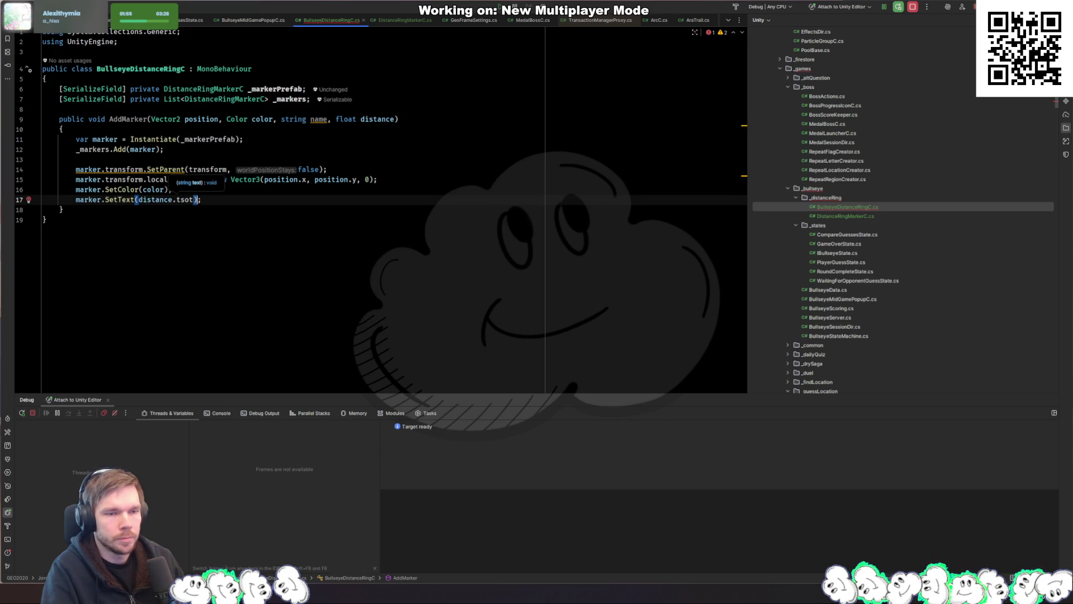
pyautogui.write('ToS')
pyautogui.press('Return')
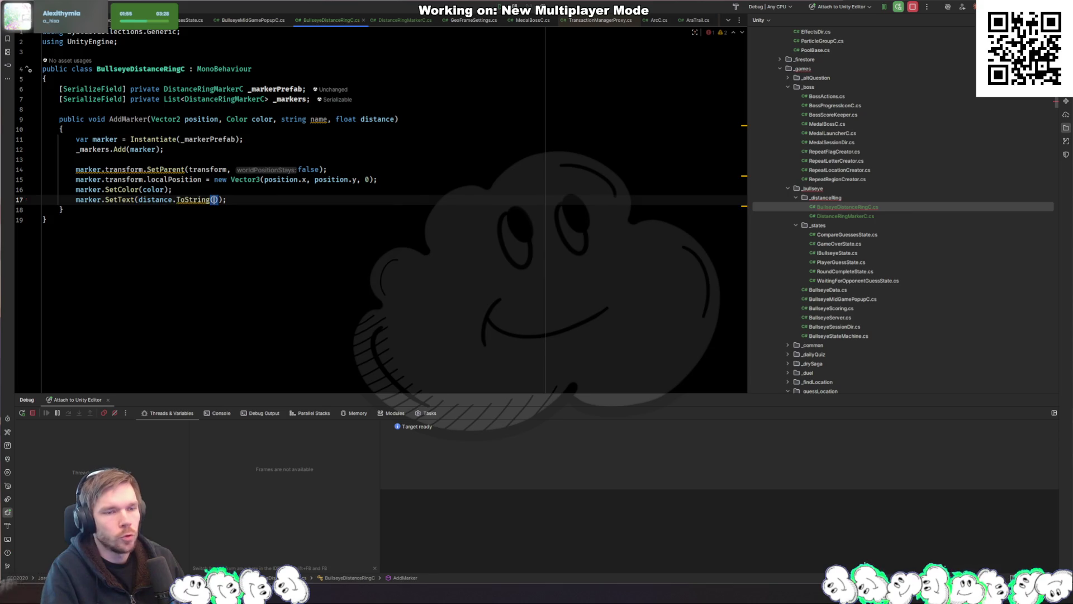
pyautogui.write('Invaria')
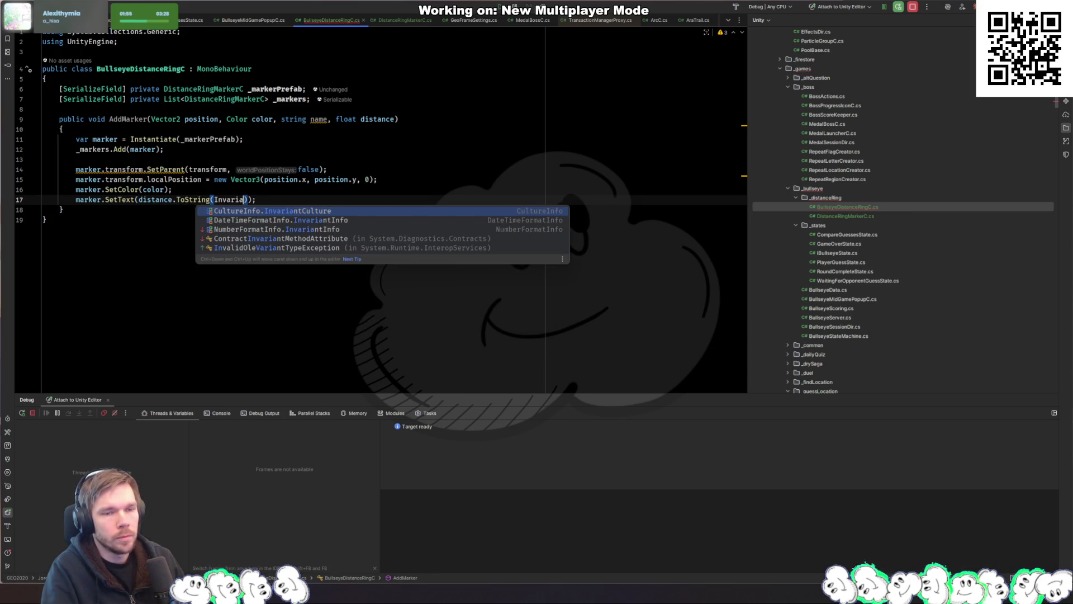
pyautogui.press('Return')
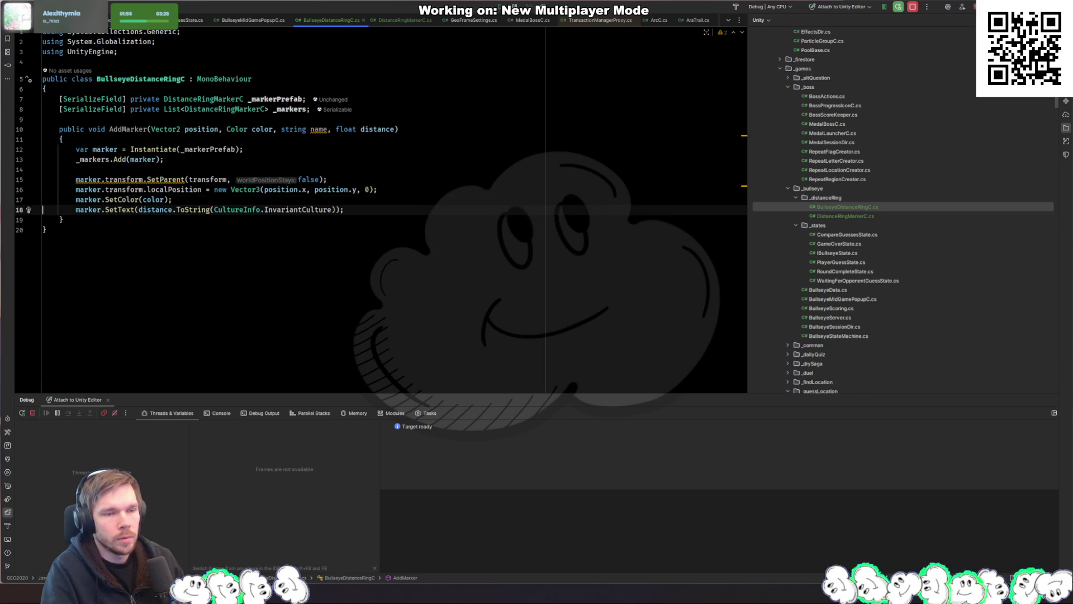
# Fold the SetParent call into the Instantiate call via a quick-fix
pyautogui.click(105, 179)
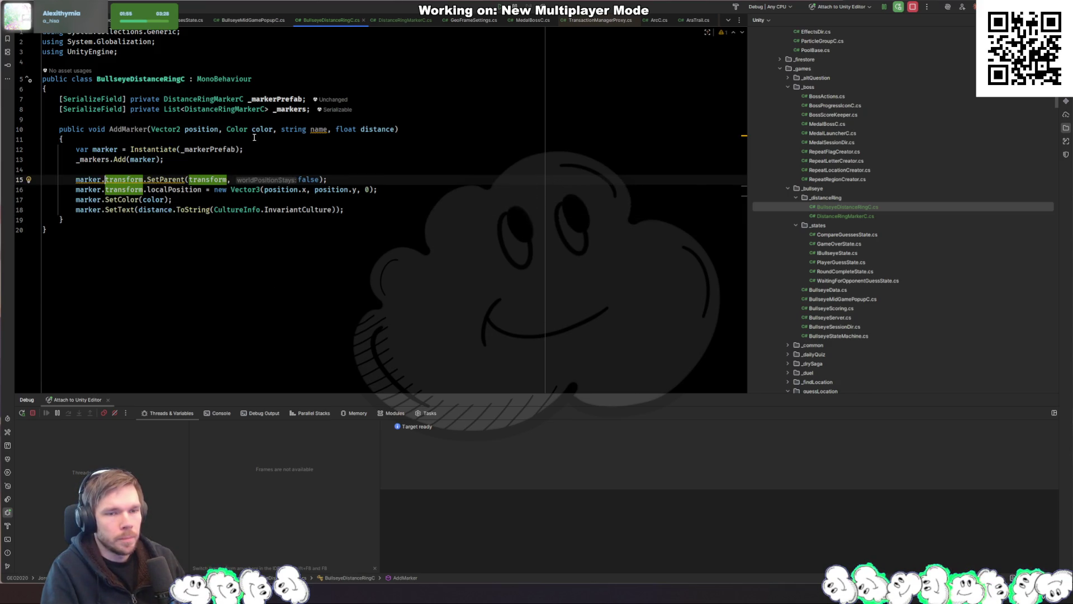
pyautogui.hotkey('alt', 'Return')
pyautogui.press('Return')
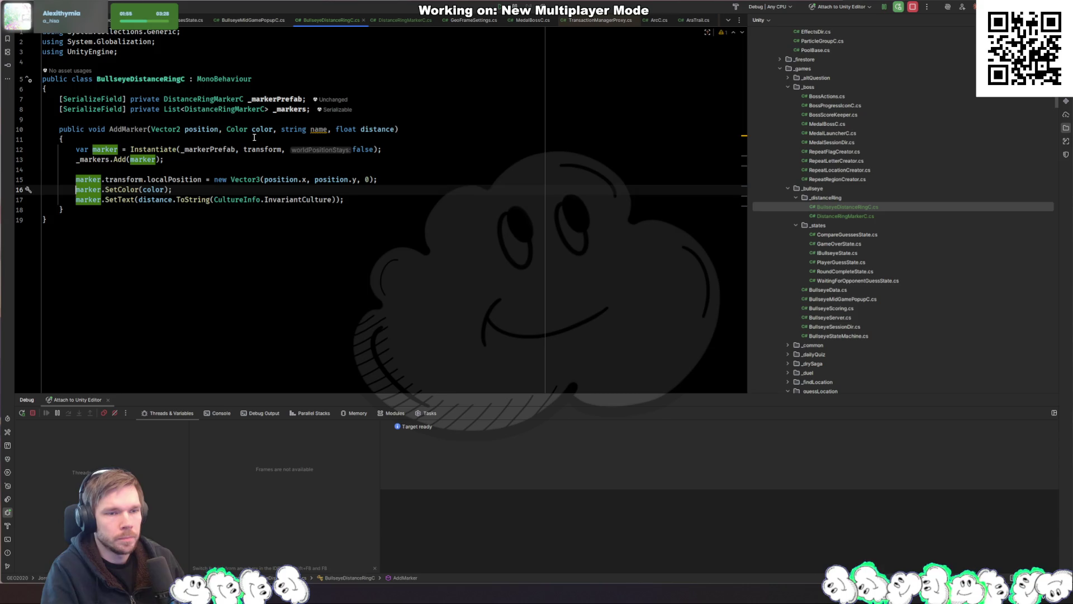
pyautogui.press('Down')
pyautogui.click(366, 237)
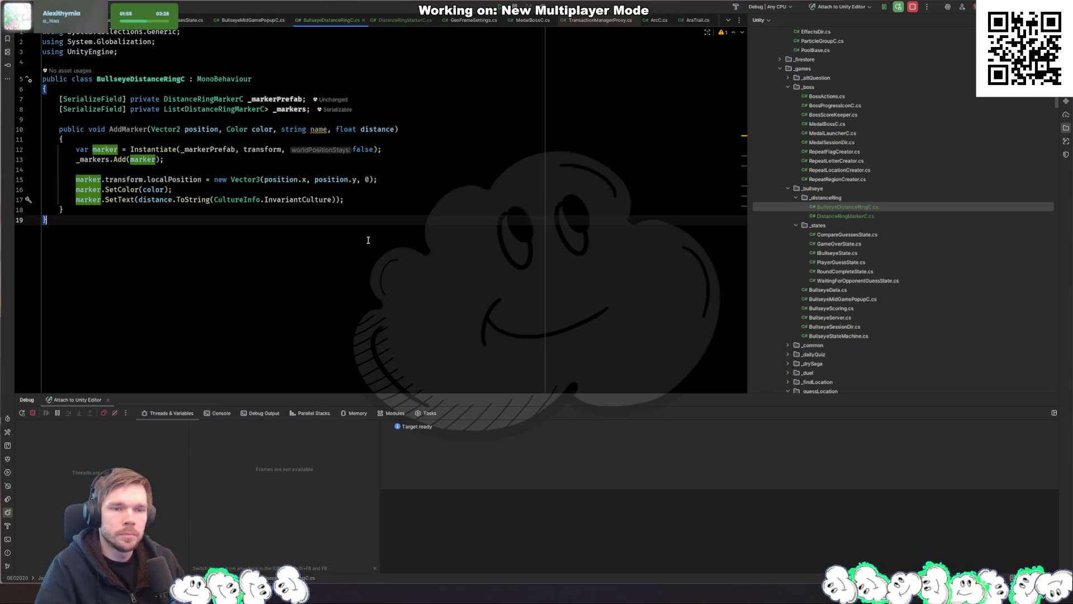
# Rename the name parameter to userName
pyautogui.doubleClick(319, 129)
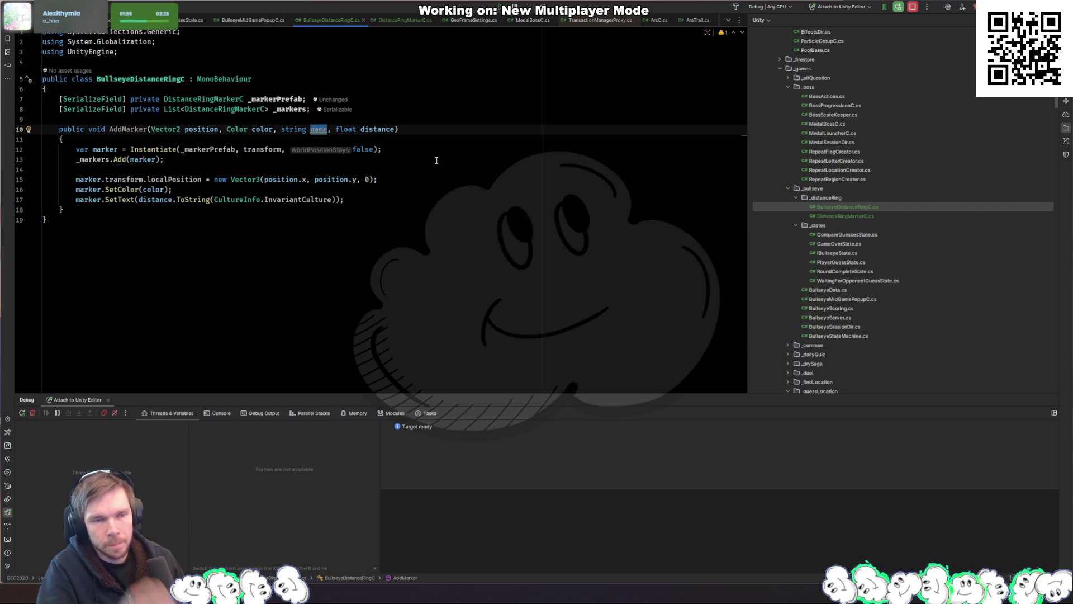
pyautogui.write('userName')
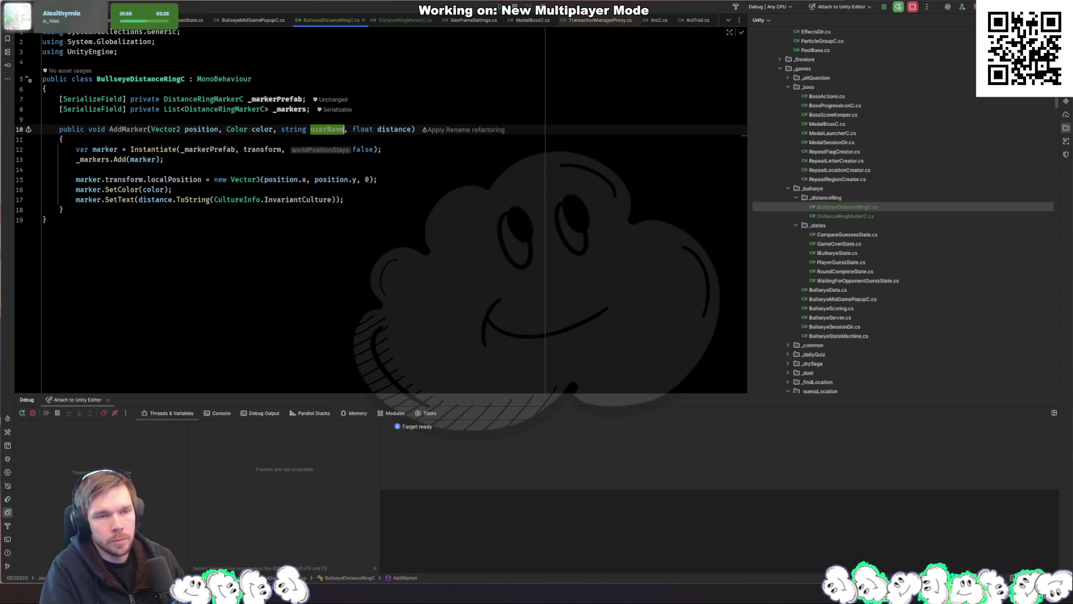
pyautogui.click(345, 150)
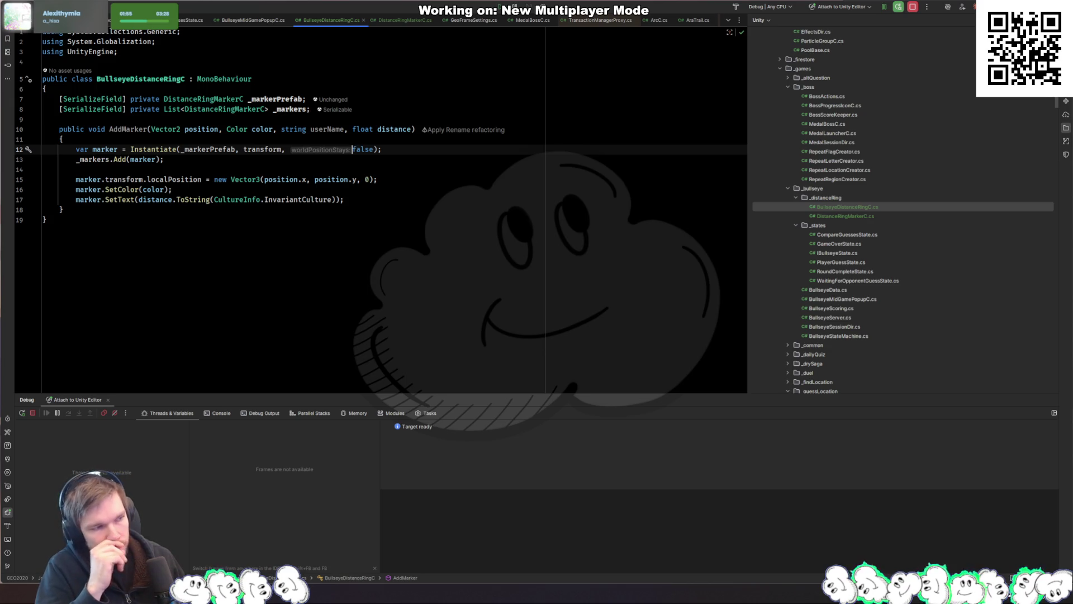
# Open BullseyeMidGamePopupC.cs from the bullseye folder in the project tree
pyautogui.click(509, 221)
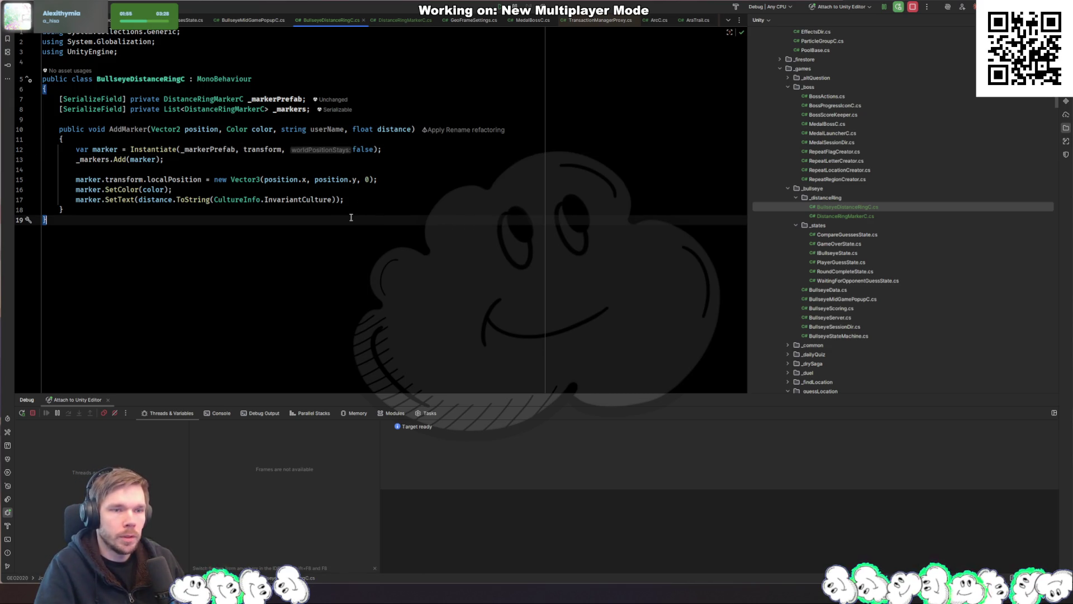
pyautogui.click(287, 214)
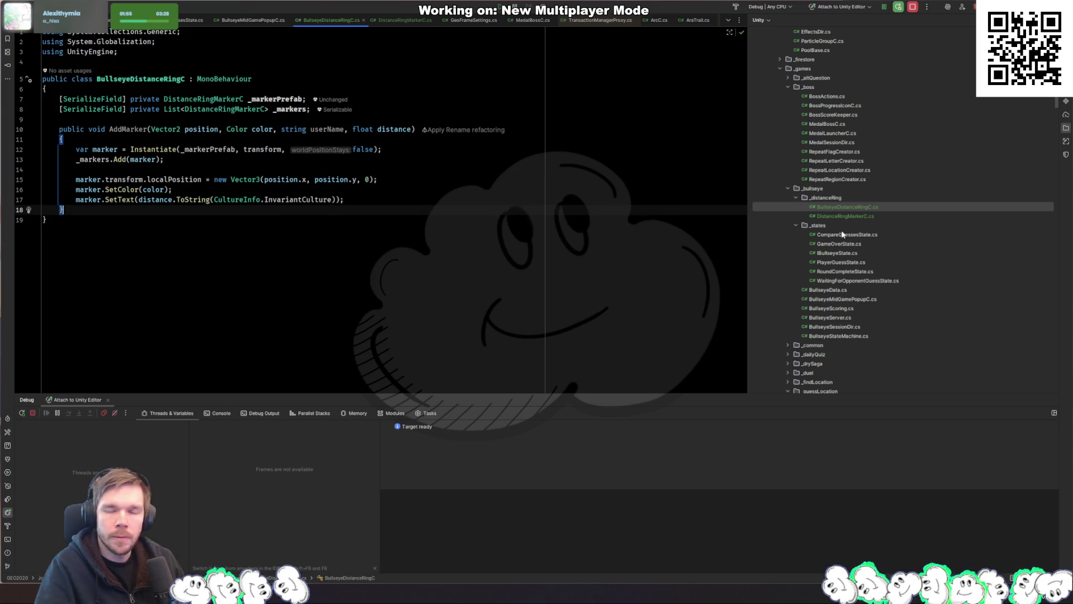
pyautogui.doubleClick(861, 299)
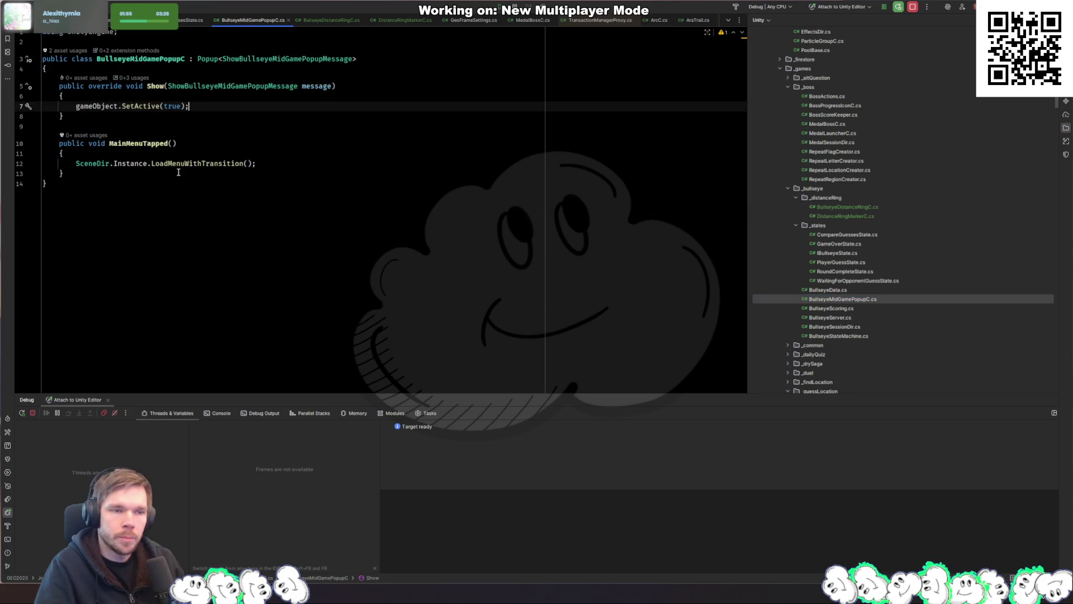
pyautogui.click(298, 105)
# Draft a lastQuestion line from message.CurrentQuestion in Show(), then cut it out
pyautogui.keyDown('ctrl'); pyautogui.click(188, 87); pyautogui.keyUp('ctrl')
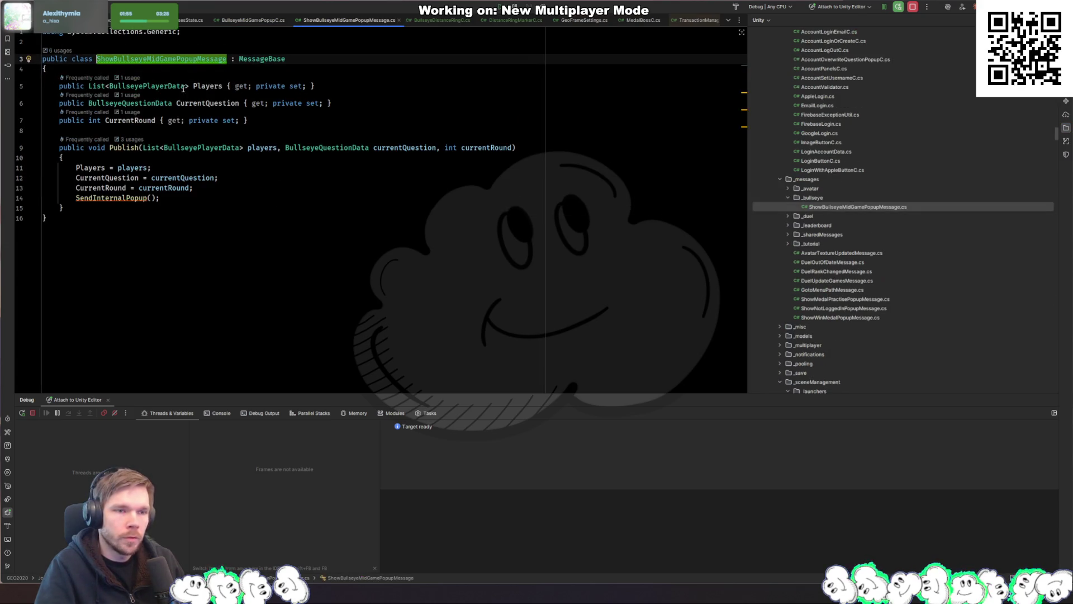
pyautogui.hotkey('ctrl', 'alt', 'Left')
pyautogui.click(316, 106)
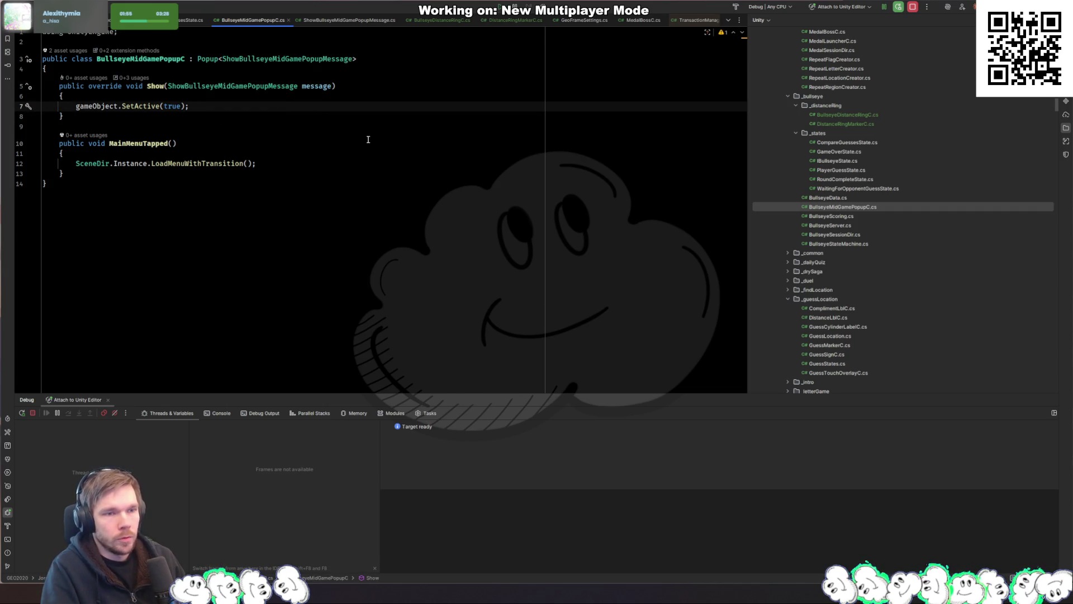
pyautogui.press('Return')
pyautogui.press('Return')
pyautogui.write('var lastQuestion = message.LastQuestion;')
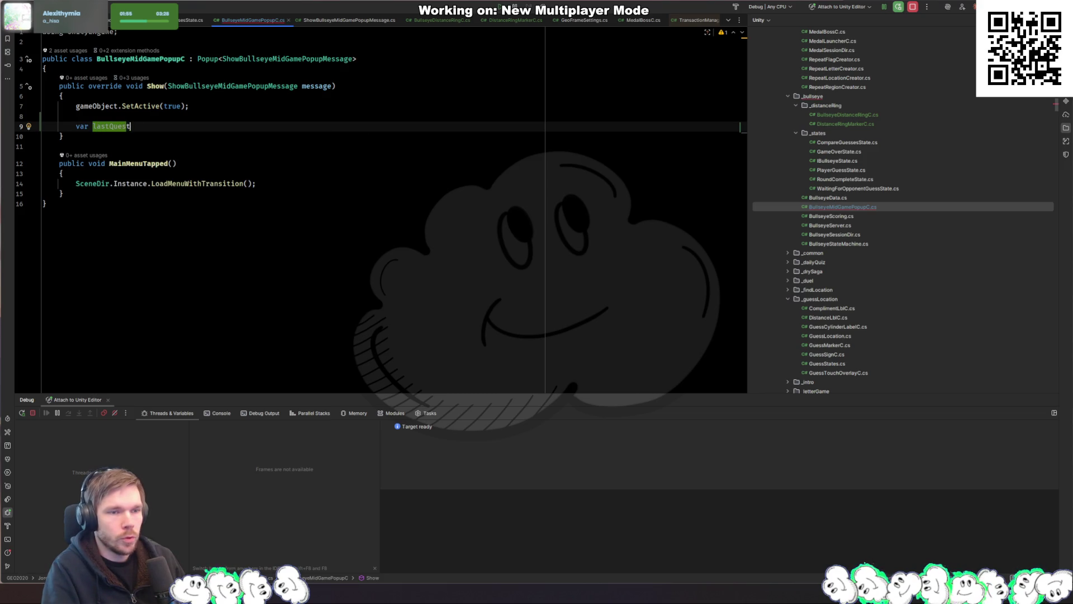
pyautogui.press('Left')
pyautogui.hotkey('ctrl', 'BackSpace')
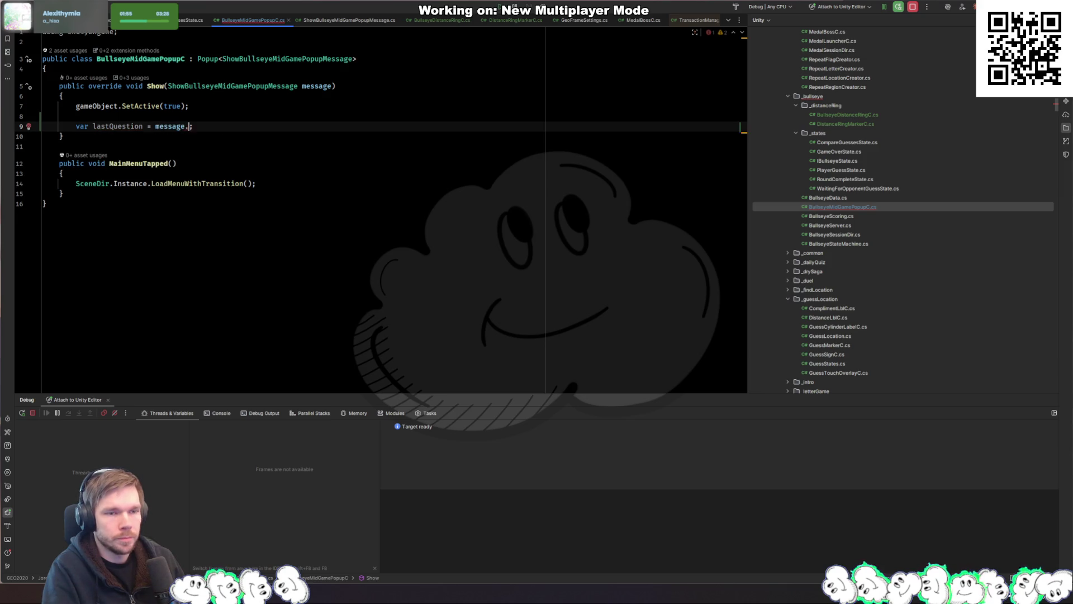
pyautogui.hotkey('ctrl', 'space')
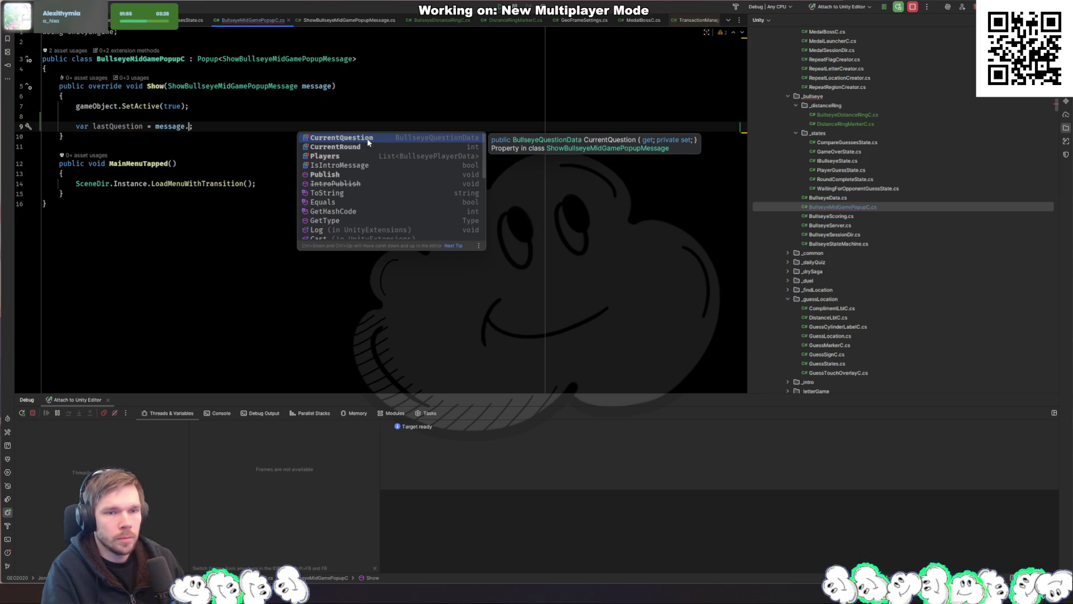
pyautogui.press('Return')
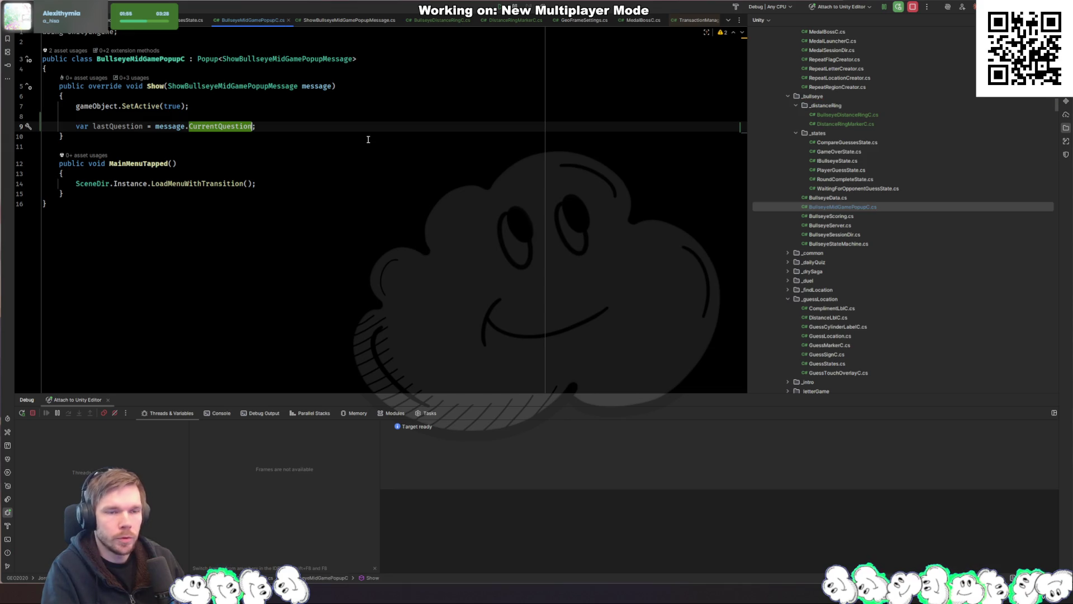
pyautogui.hotkey('shift', 'Home')
pyautogui.hotkey('ctrl', 'x')
# Declare a serialized TMP_Text _ringTitle field at the top of the class with 'sfield'
pyautogui.press('Up')
pyautogui.press('Up')
pyautogui.press('Up')
pyautogui.press('End')
pyautogui.press('Return')
pyautogui.press('Return')
pyautogui.press('Up')
pyautogui.write('sfield')
pyautogui.press('Tab')
pyautogui.write('TMP_TEXT')
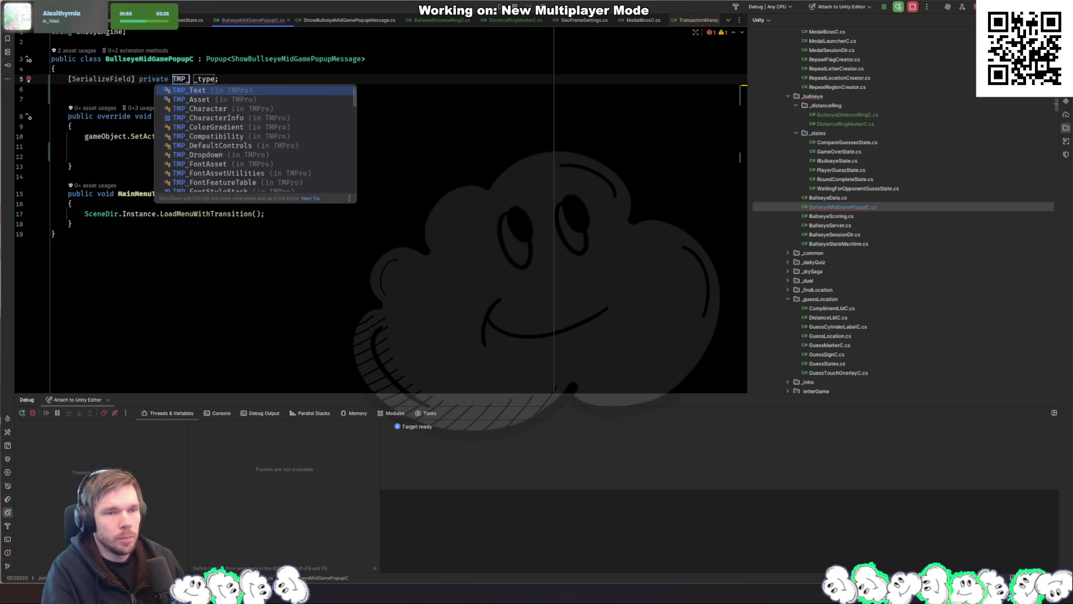
pyautogui.press('Up')
pyautogui.press('Return')
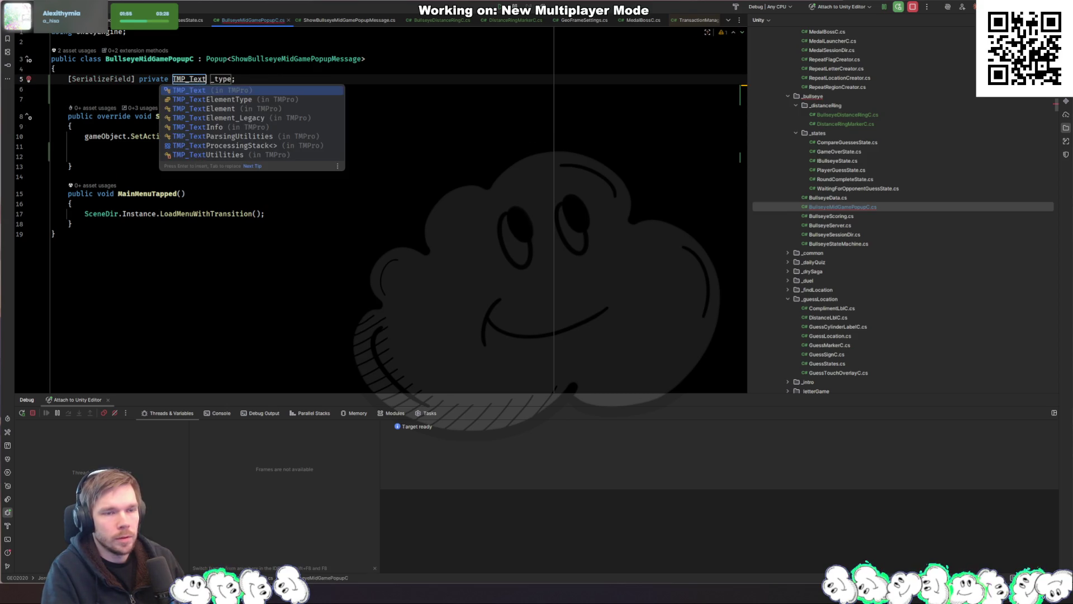
pyautogui.press('Return')
pyautogui.press('Tab')
pyautogui.write('_')
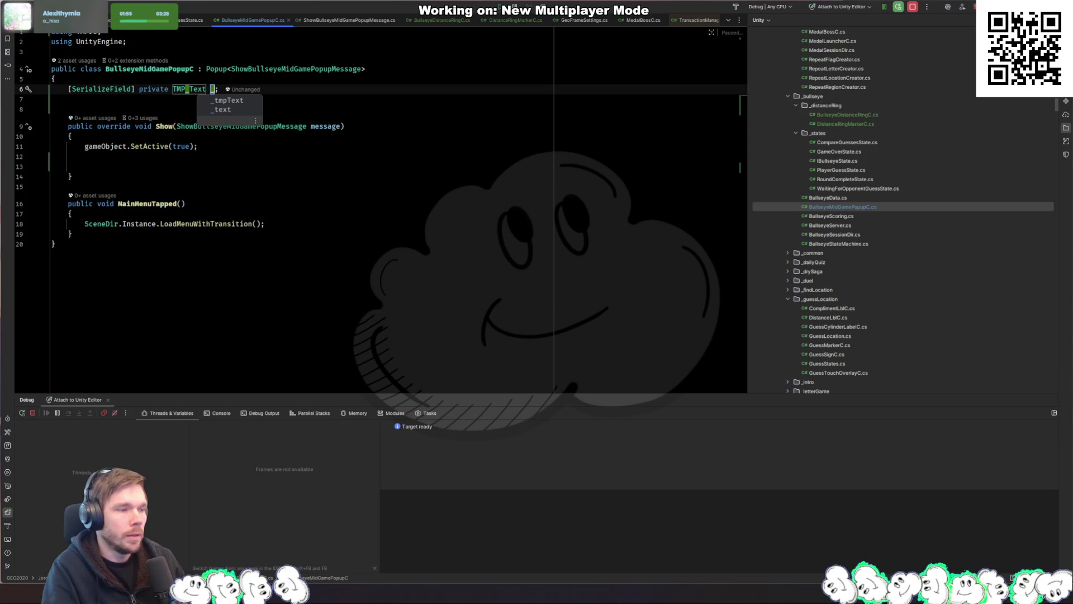
pyautogui.write('ringTit')
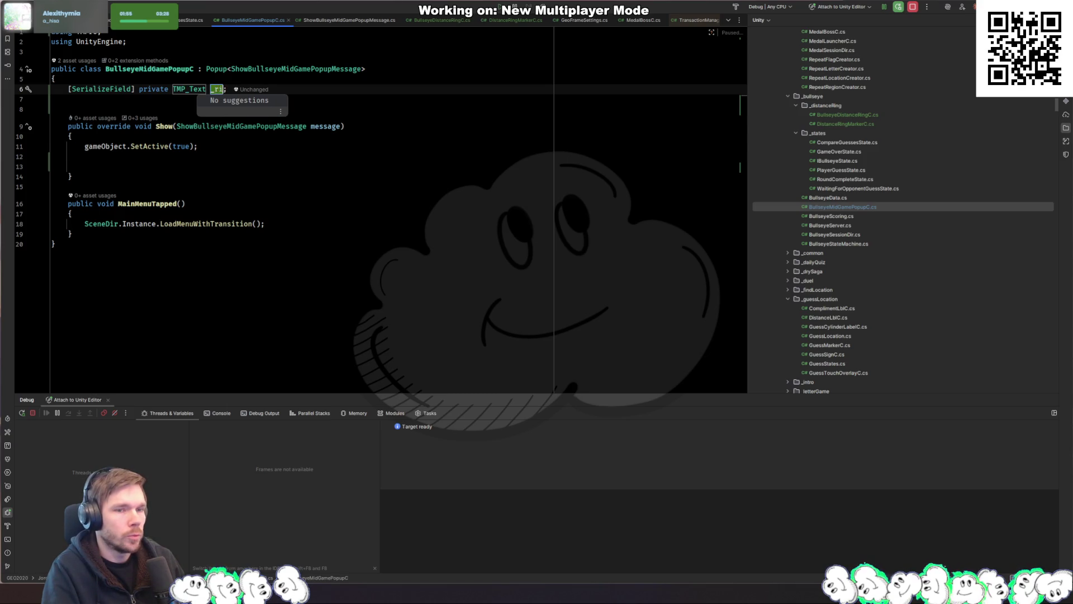
pyautogui.write('le')
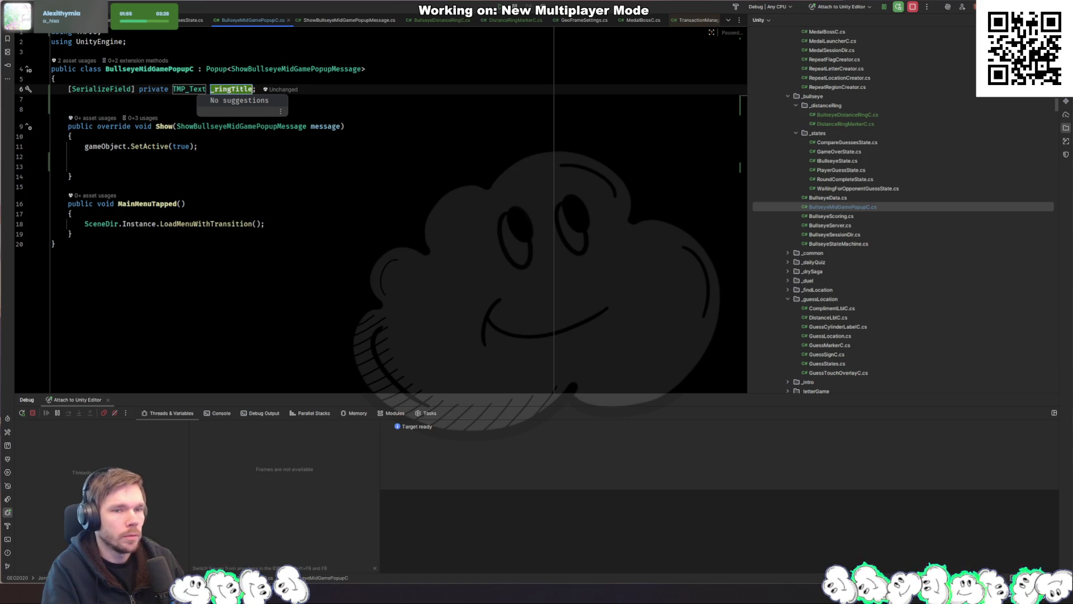
pyautogui.press('Return')
# Switch over to the BullseyeDistanceRingC script
pyautogui.hotkey('ctrl', 'Tab')
pyautogui.press('Down')
pyautogui.press('Down')
pyautogui.press('Down')
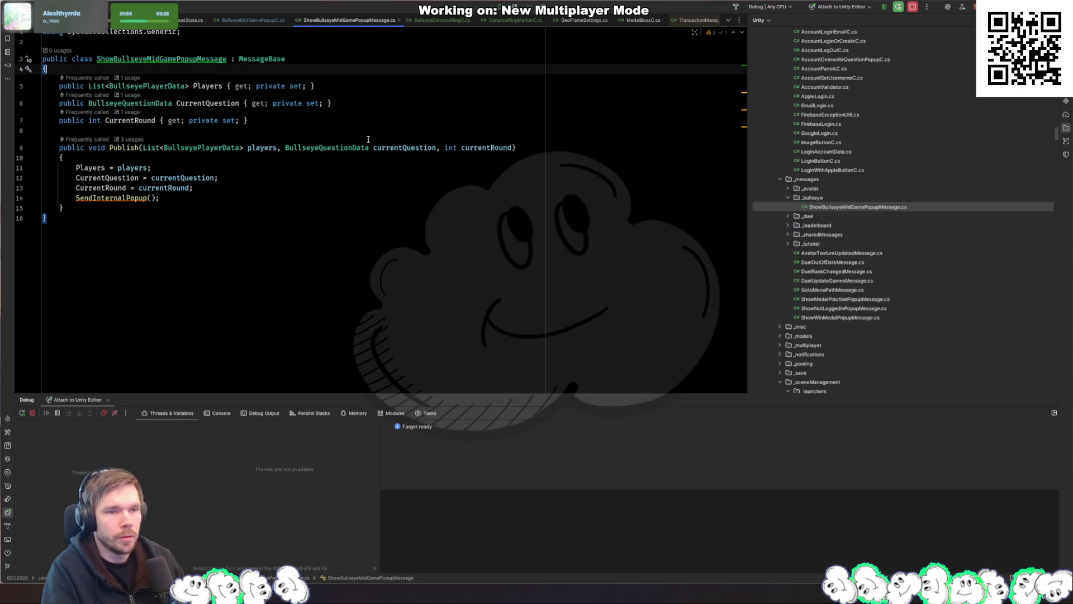
pyautogui.hotkey('ctrl', 'Tab')
pyautogui.press('Up')
pyautogui.press('Up')
pyautogui.press('Up')
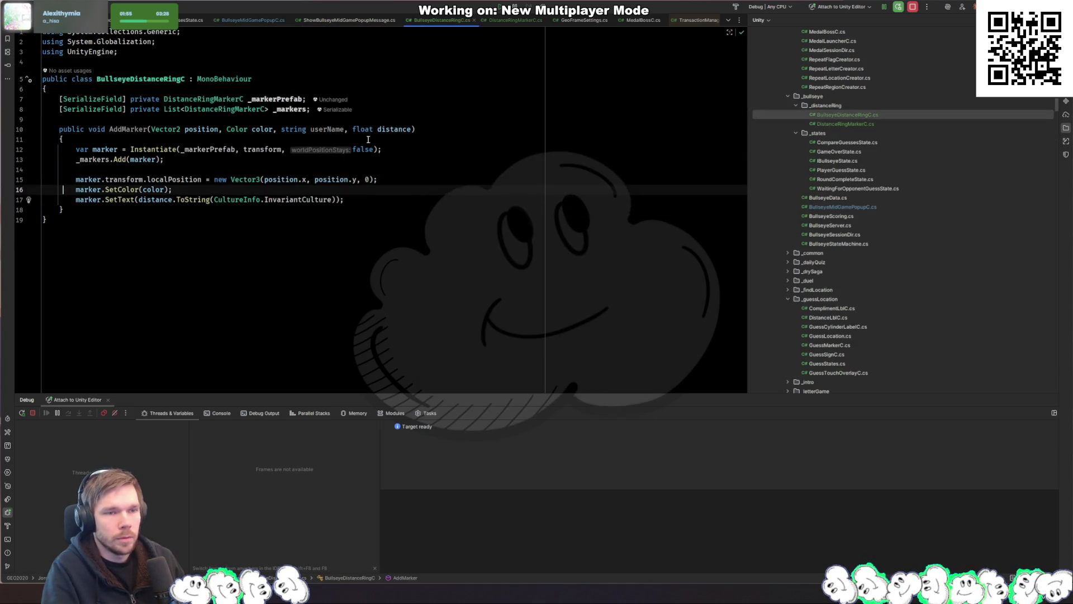
# Add a serialized TMP_Text _ringTitle field to BullseyeDistanceRingC using 'sf'
pyautogui.press('Return')
pyautogui.write('sf')
pyautogui.press('Tab')
pyautogui.write('TMP_T')
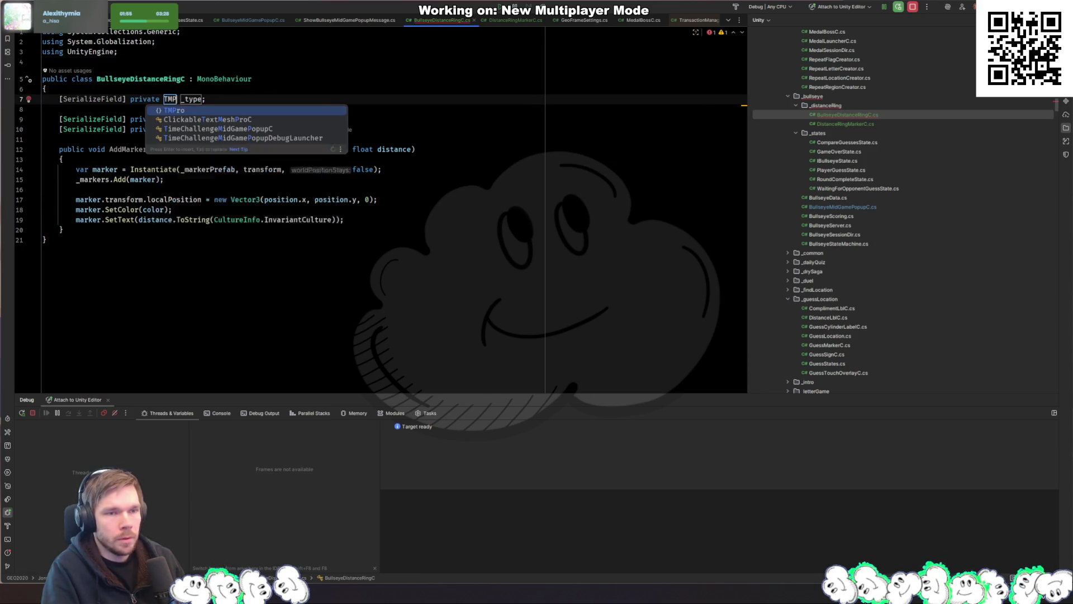
pyautogui.press('Return')
pyautogui.press('Tab')
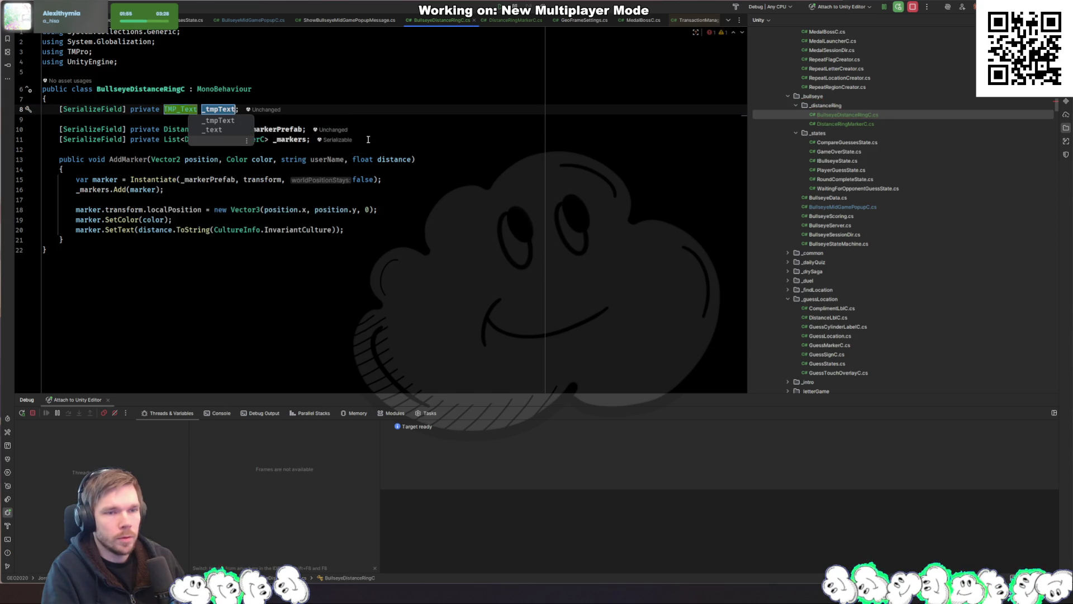
pyautogui.write('_ringTitle')
pyautogui.press('Return')
# Write a SetTitle(string title) method that calls _ringTitle.SetText(title)
pyautogui.press('Down')
pyautogui.press('Down')
pyautogui.press('Down')
pyautogui.press('Down')
pyautogui.press('Down')
pyautogui.press('Down')
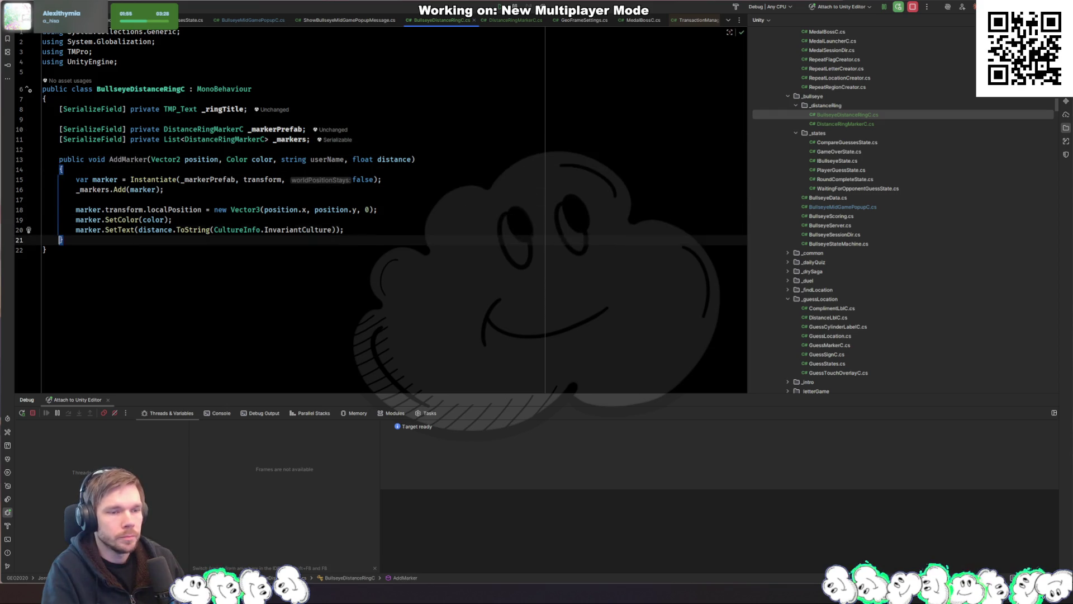
pyautogui.press('Return')
pyautogui.press('Return')
pyautogui.write('public void SetTitle(')
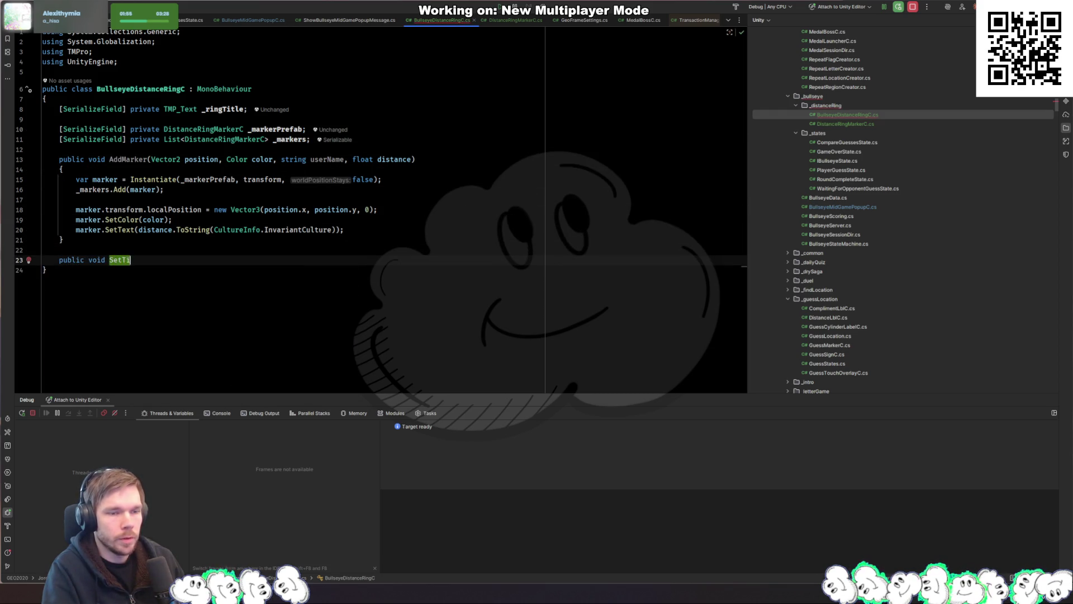
pyautogui.write('string title)7')
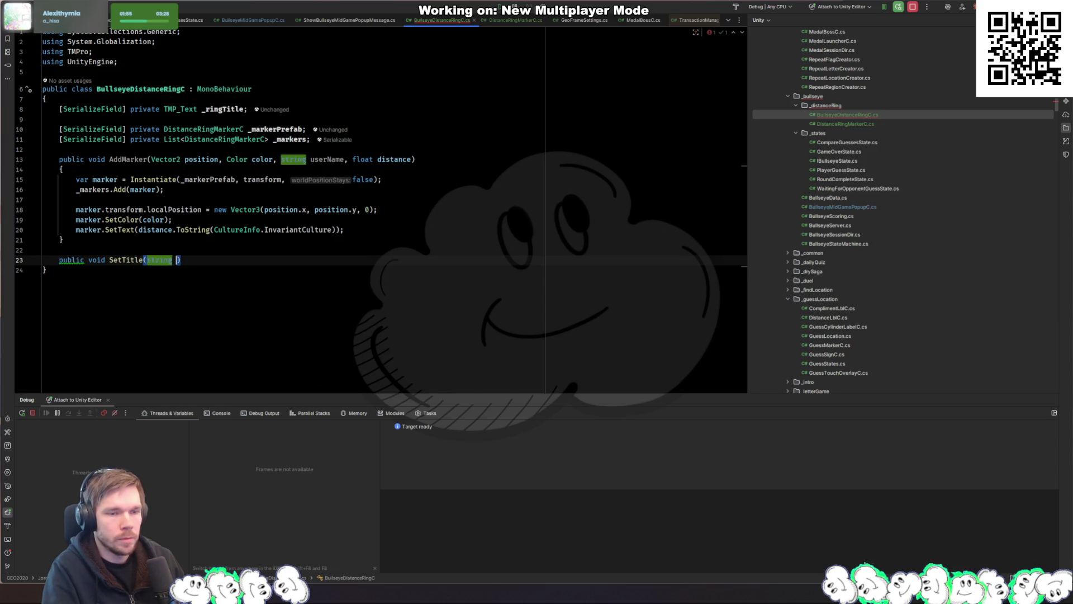
pyautogui.press('BackSpace')
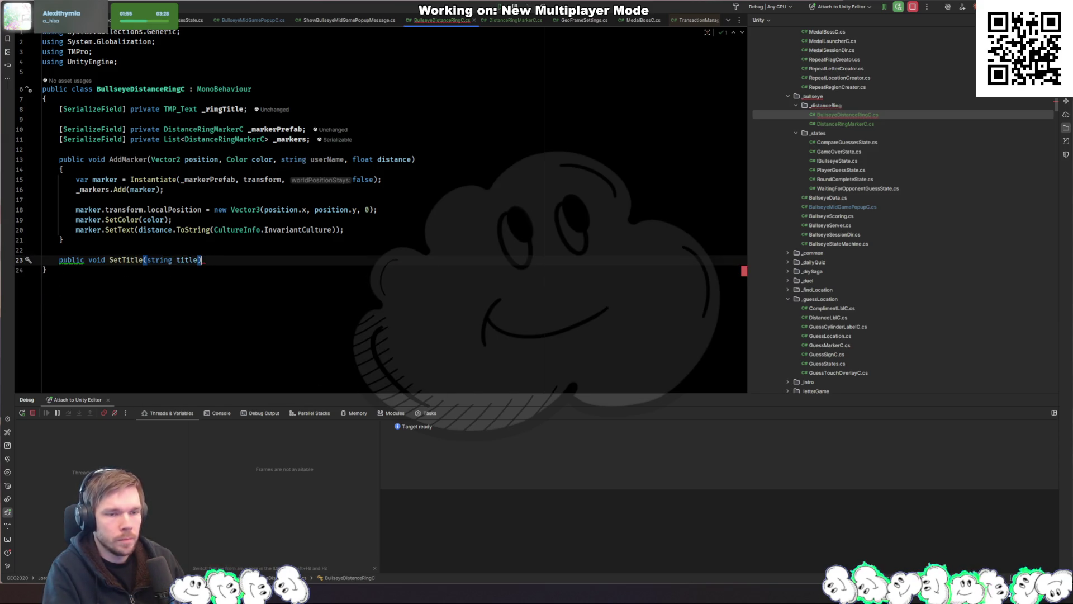
pyautogui.write('{')
pyautogui.press('Return')
pyautogui.write('_ringTitle.sette')
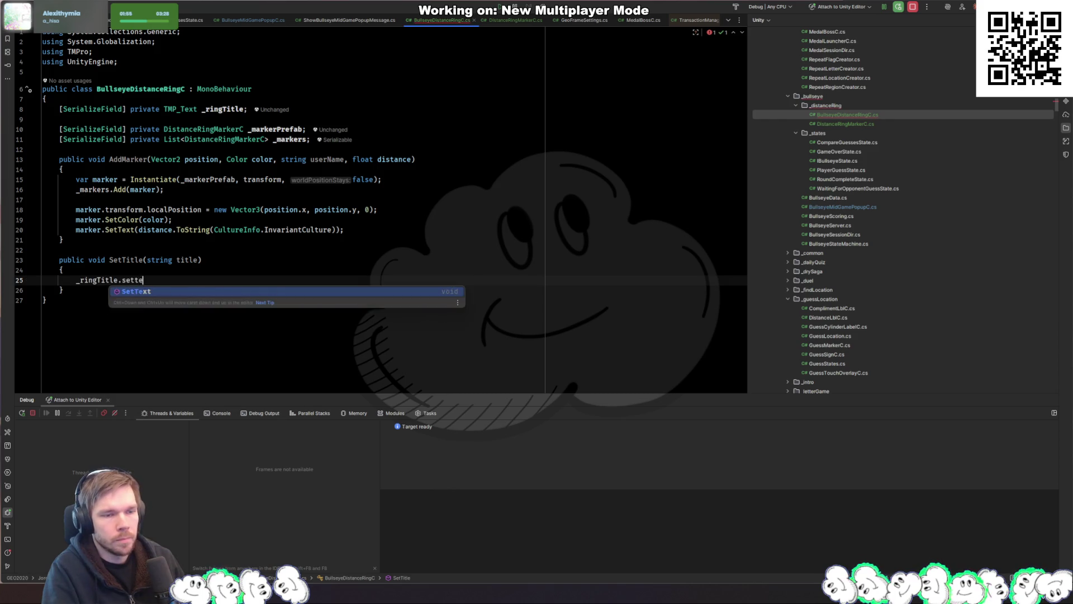
pyautogui.press('Return')
pyautogui.write('title);')
# Back in BullseyeMidGamePopupC, delete its _ringTitle field line
pyautogui.hotkey('ctrl', 'Tab')
pyautogui.press('Down')
pyautogui.press('Down')
pyautogui.press('Down')
pyautogui.press('Return')
pyautogui.press('Return')
pyautogui.write('_')
pyautogui.press('BackSpace')
pyautogui.press('Up')
pyautogui.press('Up')
pyautogui.press('Up')
pyautogui.press('Up')
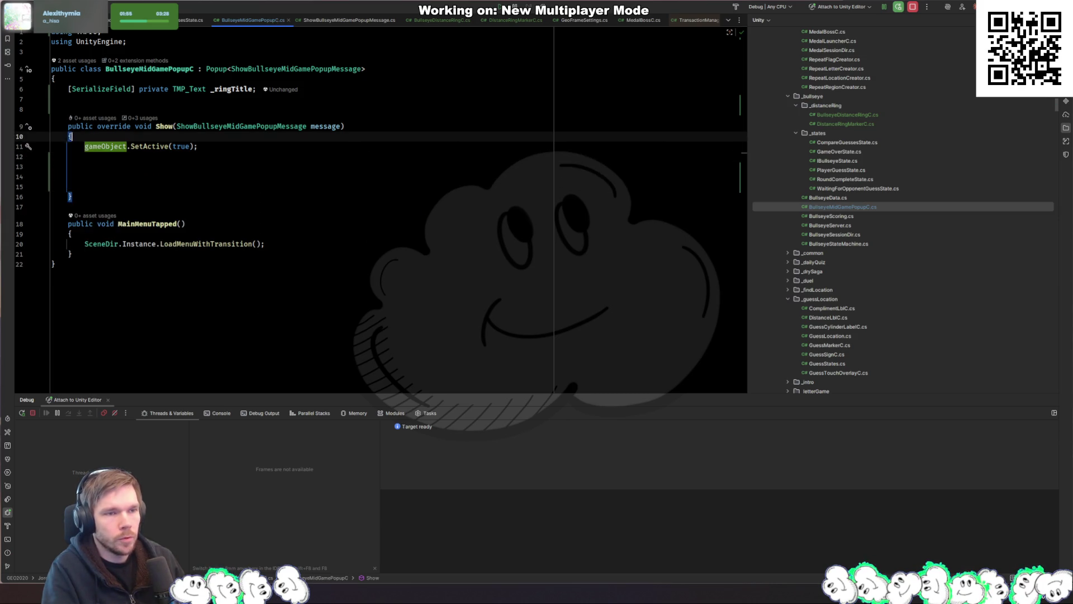
pyautogui.hotkey('ctrl', 'y')
pyautogui.hotkey('ctrl', 'y')
pyautogui.hotkey('ctrl', 'y')
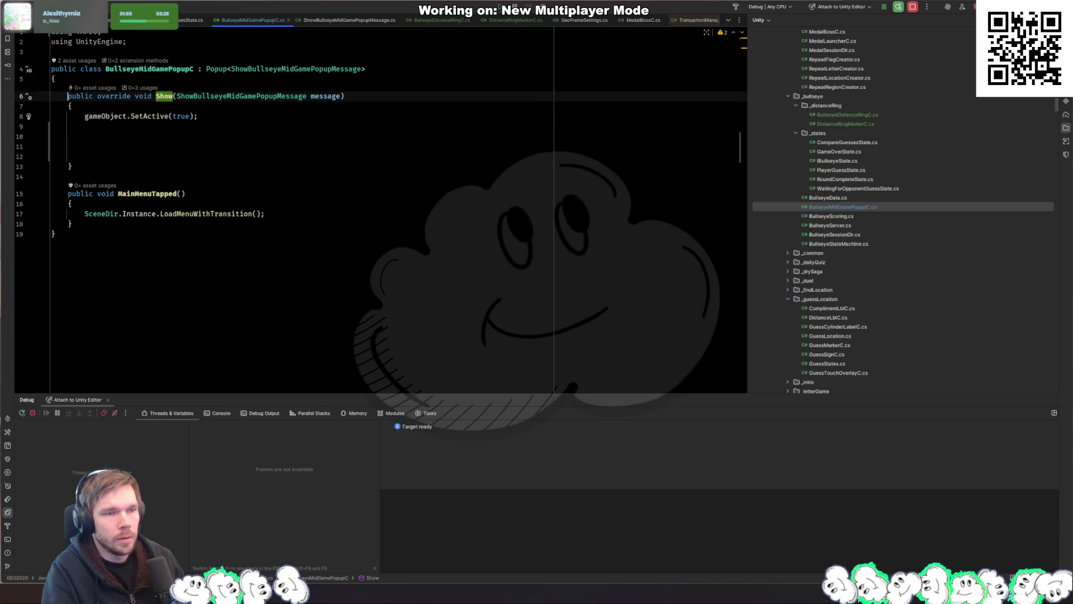
# Declare a serialized BullseyeDistanceRingC _distanceRing field above Show()
pyautogui.press('Return')
pyautogui.press('Up')
pyautogui.write('[')
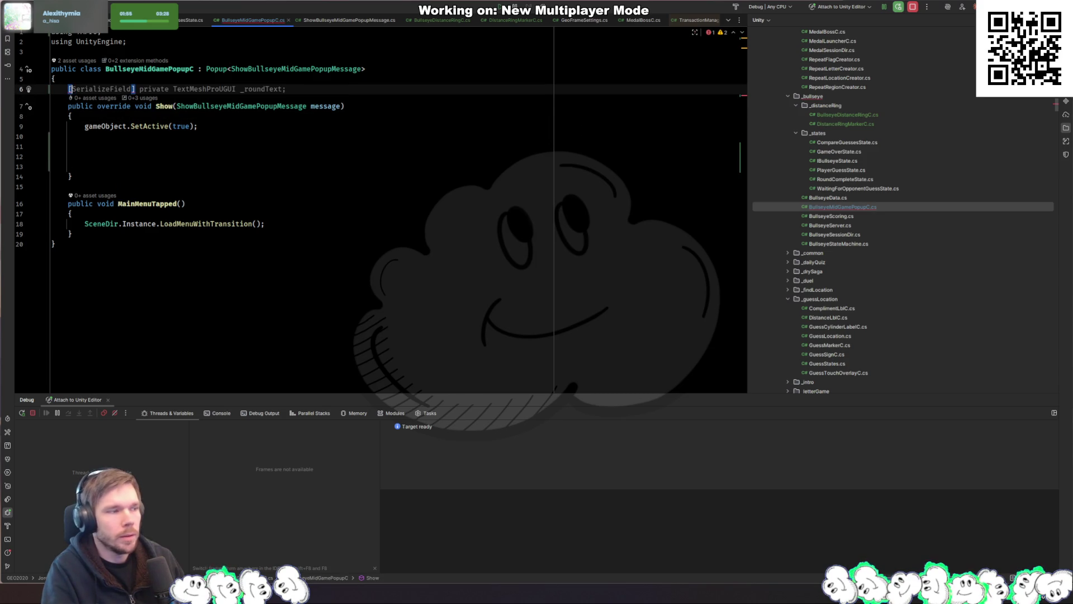
pyautogui.write('s')
pyautogui.press('Return')
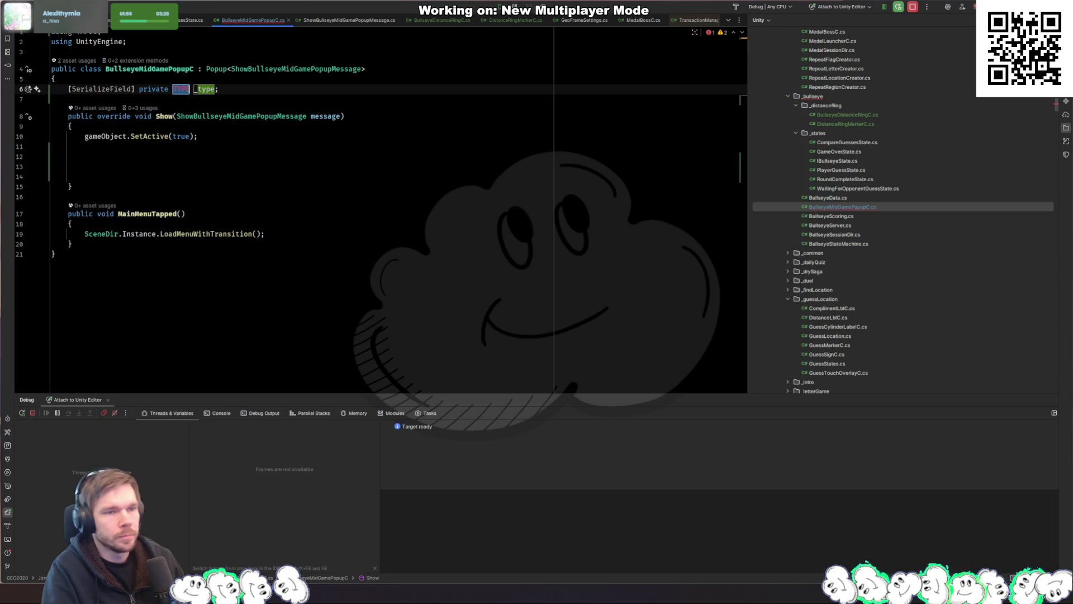
pyautogui.write('Distance')
pyautogui.press('Escape')
pyautogui.press('BackSpace')
pyautogui.press('BackSpace')
pyautogui.press('BackSpace')
pyautogui.write('Bulse')
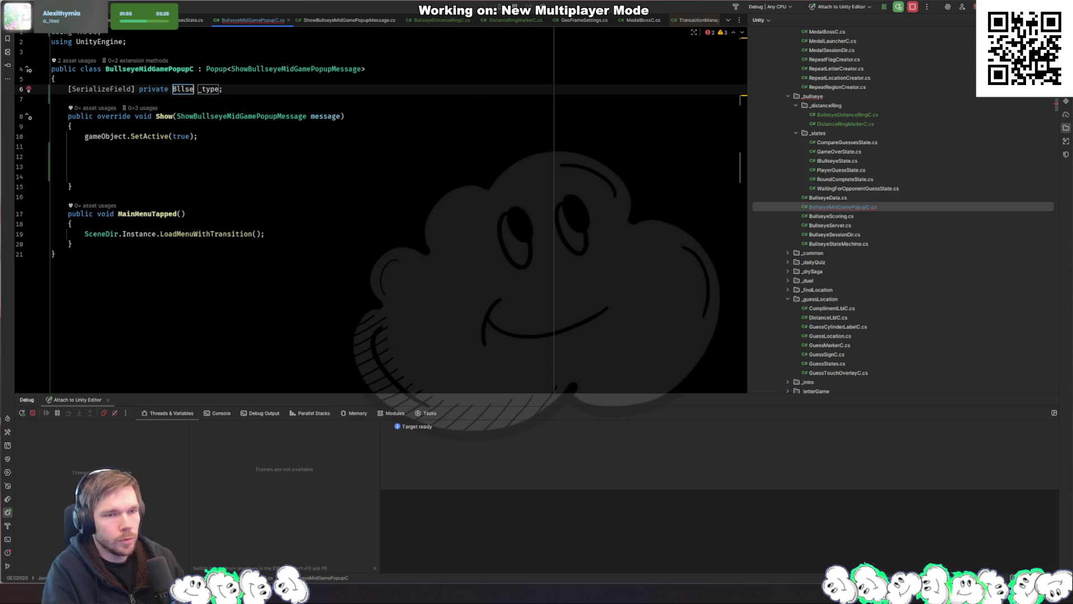
pyautogui.write('lseyeDistanceR')
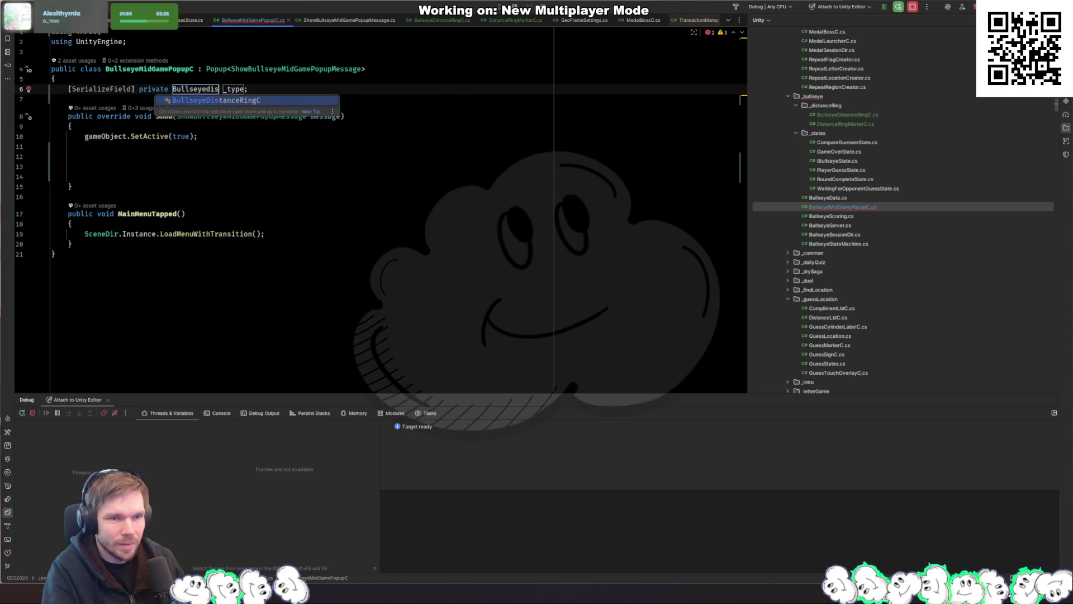
pyautogui.press('Return')
pyautogui.press('BackSpace')
pyautogui.press('BackSpace')
pyautogui.press('BackSpace')
pyautogui.press('BackSpace')
pyautogui.write('distancwe')
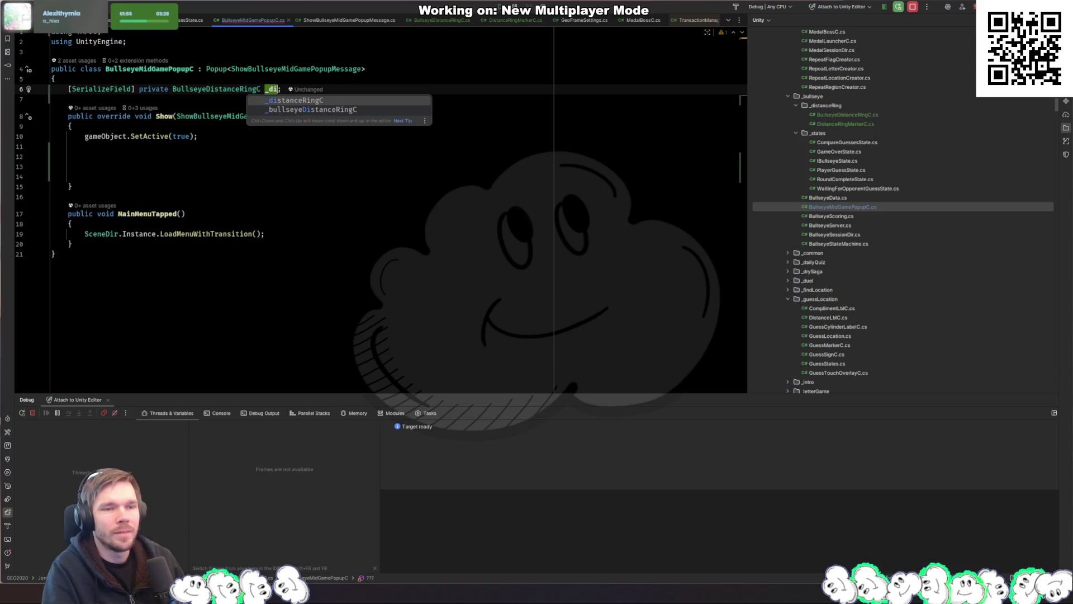
pyautogui.press('BackSpace')
pyautogui.press('BackSpace')
pyautogui.write('eRing')
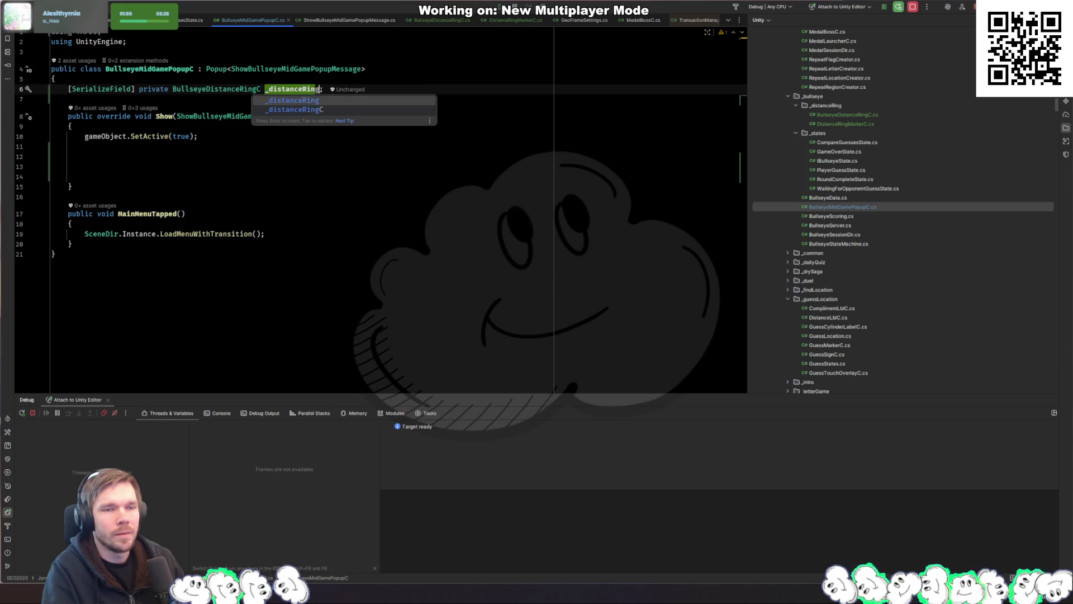
# Call _distanceRing.SetTitle(message.CurrentQuestion.QuestionId) inside Show()
pyautogui.click(198, 136)
pyautogui.click(86, 156)
pyautogui.write('_distanceRing')
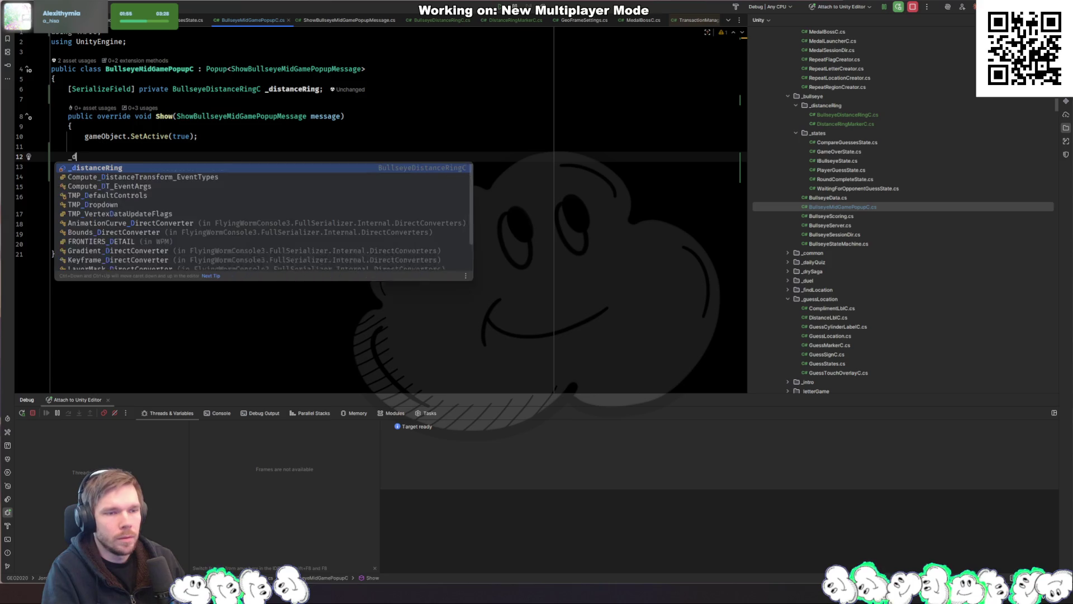
pyautogui.press('Return')
pyautogui.write('.set')
pyautogui.press('Return')
pyautogui.write('message.);')
pyautogui.press('Return')
pyautogui.write('.);')
pyautogui.press('Down')
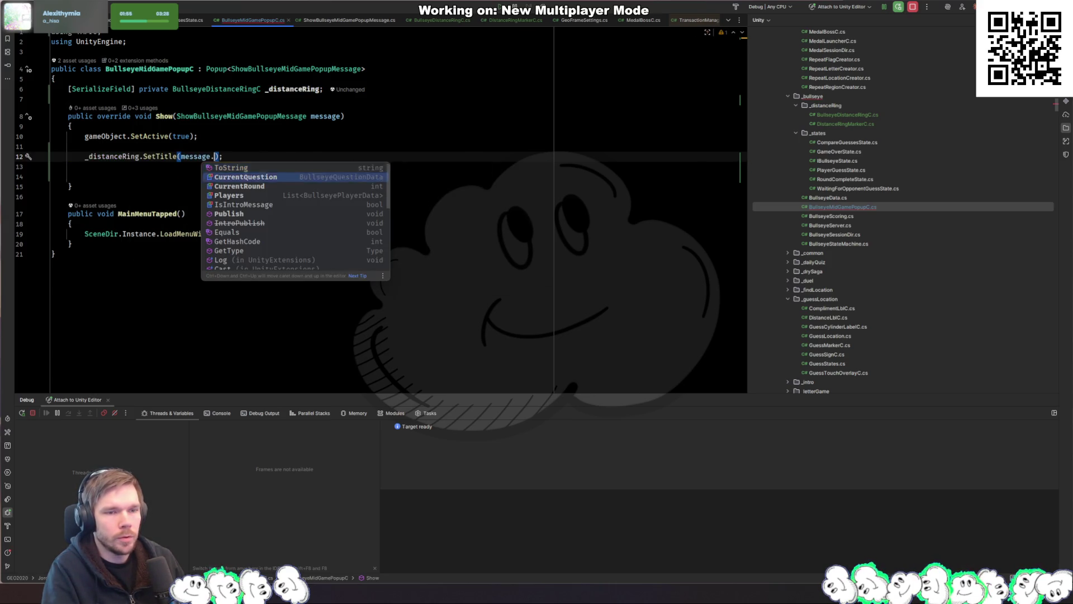
pyautogui.press('Return')
pyautogui.write('.')
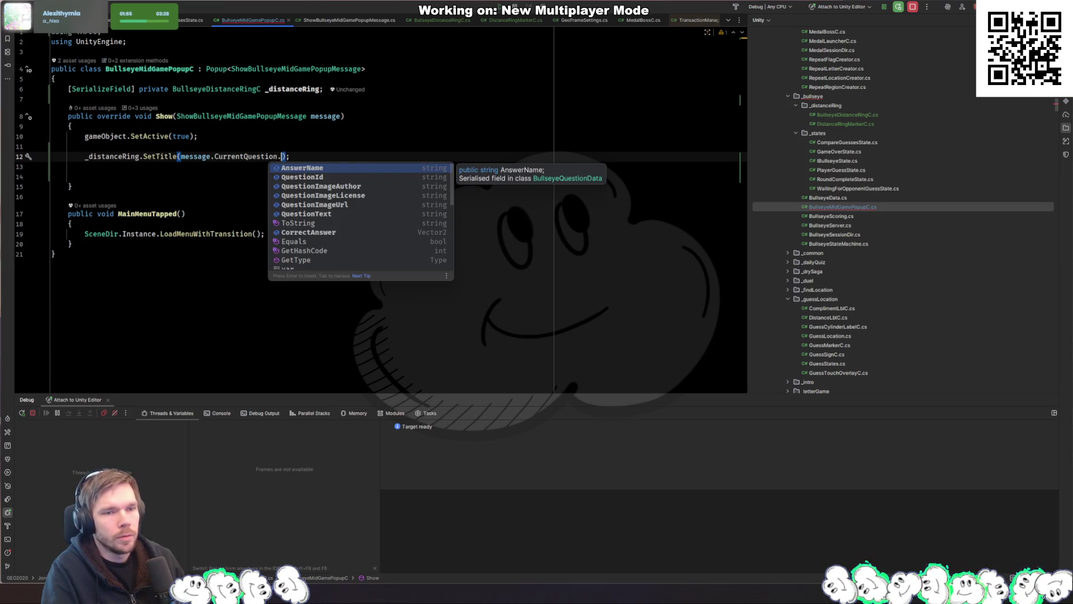
pyautogui.press('Down')
pyautogui.press('Return')
# Start another serialized field above the existing one with the 'sf' template
pyautogui.press('Up')
pyautogui.press('Up')
pyautogui.press('Up')
pyautogui.hotkey('ctrl', 'alt', 'Return')
pyautogui.write('sf')
pyautogui.press('Return')
# Declare a new TMP_Text field named _questionLabel
pyautogui.write('TMP_T _type;')
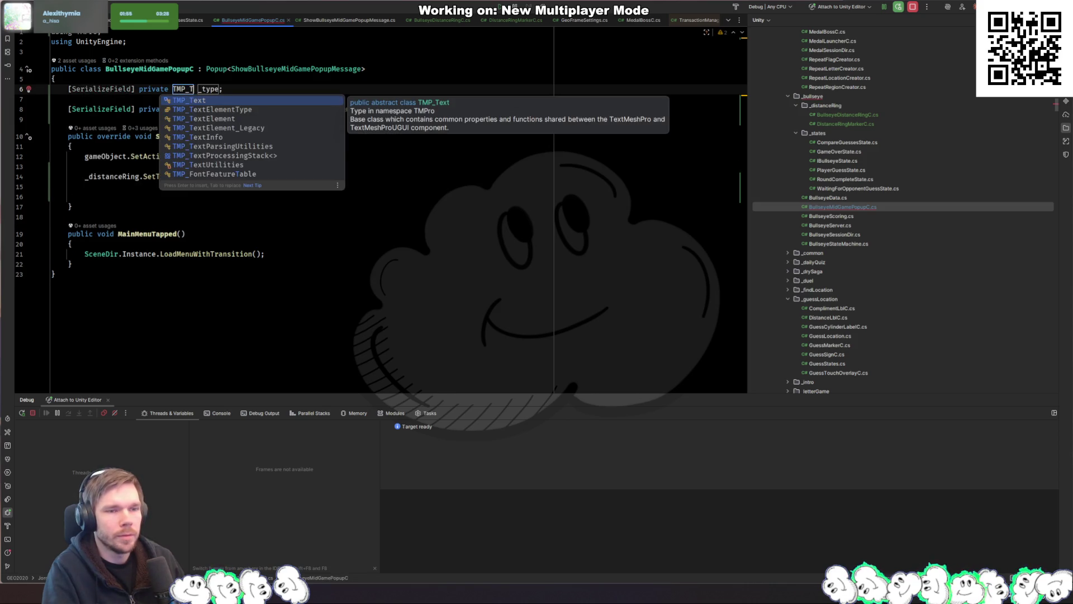
pyautogui.press('Return')
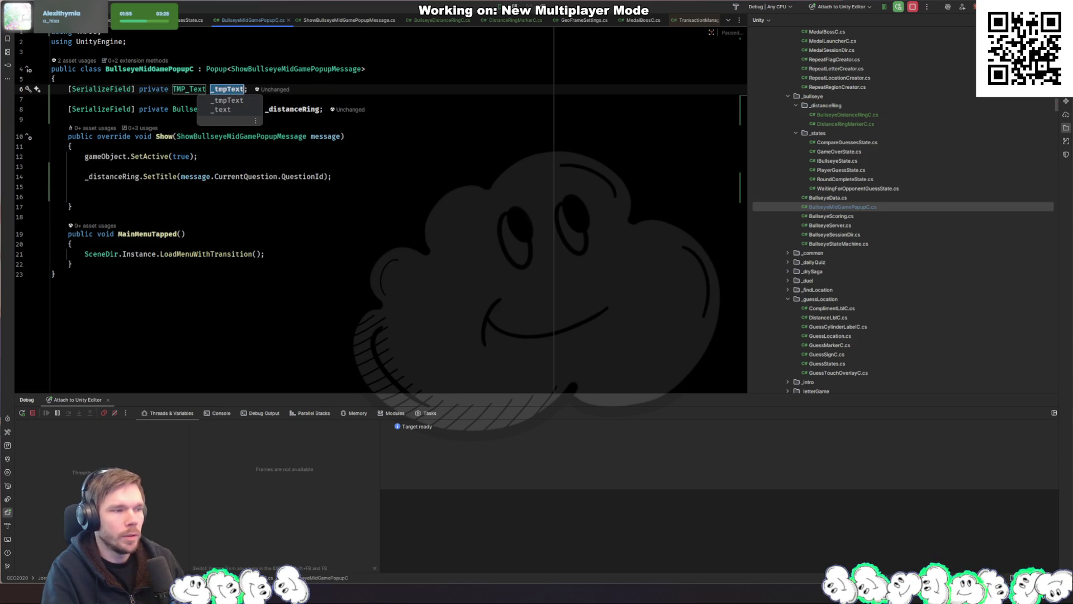
pyautogui.write('_question')
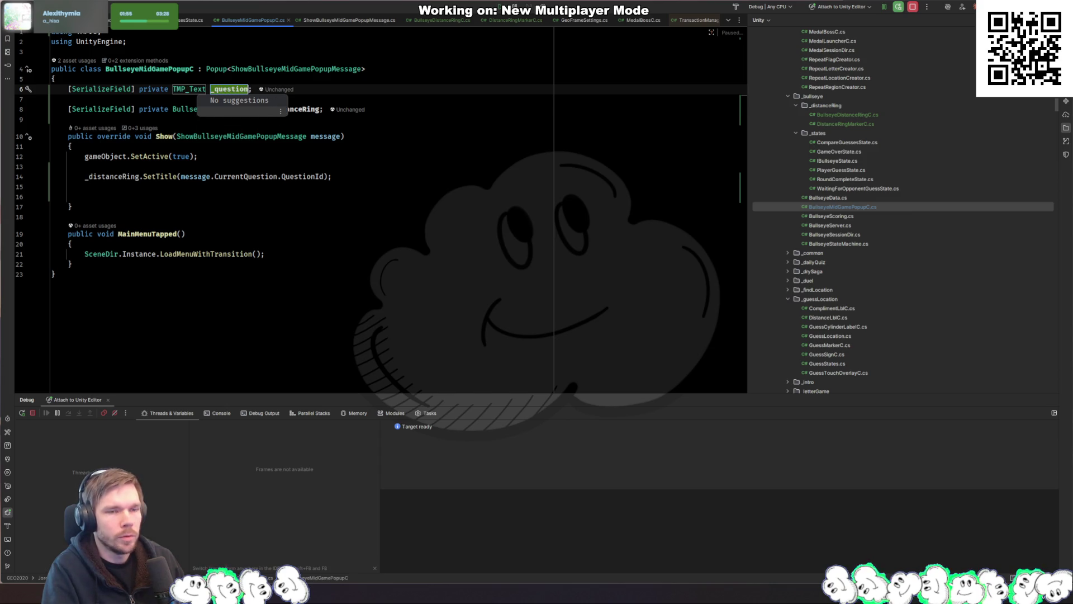
pyautogui.write('Label')
pyautogui.press('Return')
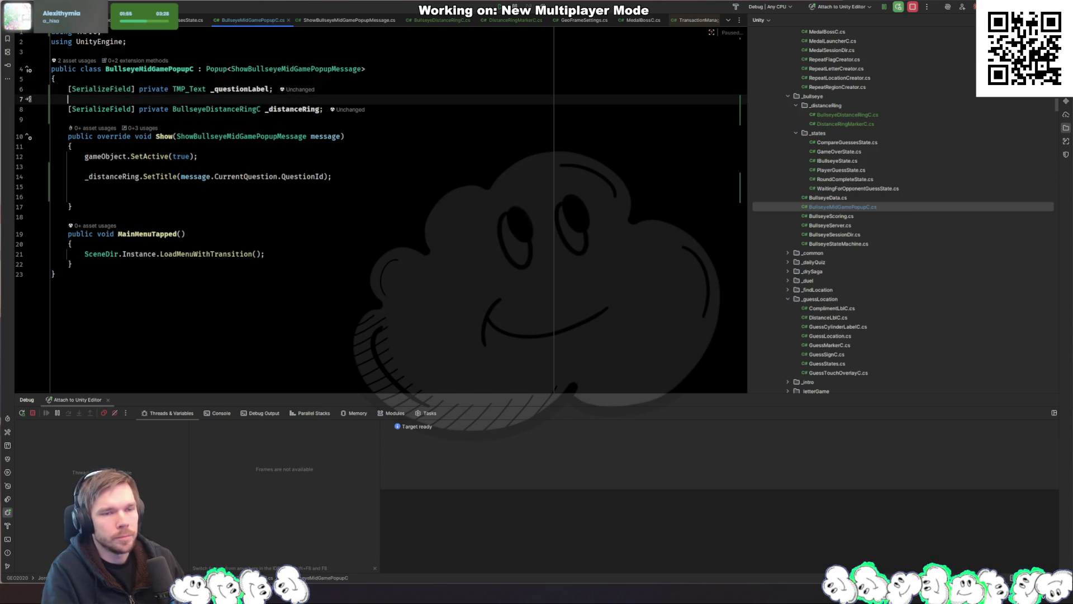
pyautogui.click(68, 109)
# On line 14 of Show(), replace the _distanceRing.SetTitle call with _questionLabel.SetText
pyautogui.click(196, 199)
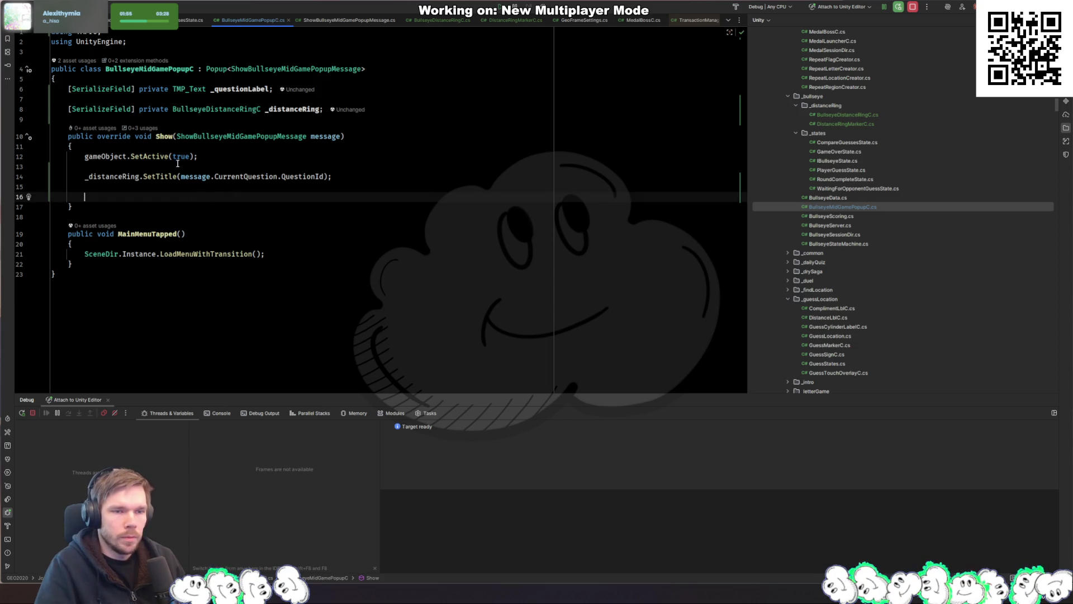
pyautogui.doubleClick(241, 88)
pyautogui.hotkey('ctrl', 'c')
pyautogui.doubleClick(111, 176)
pyautogui.hotkey('ctrl', 'v')
pyautogui.write('.sett')
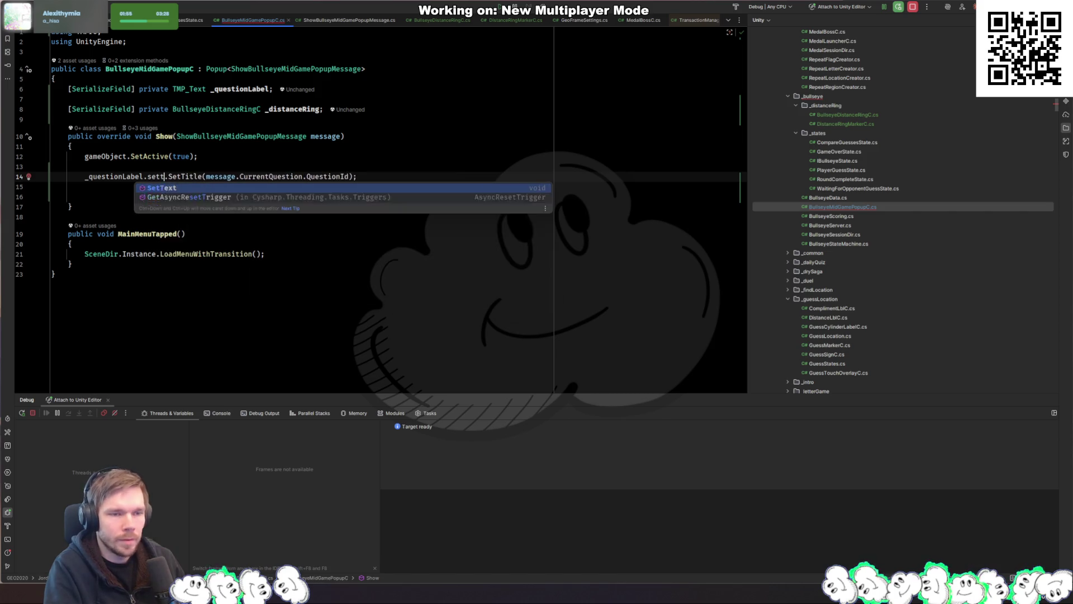
pyautogui.press('Return')
pyautogui.hotkey('ctrl', 'shift', 'Right')
pyautogui.press('BackSpace')
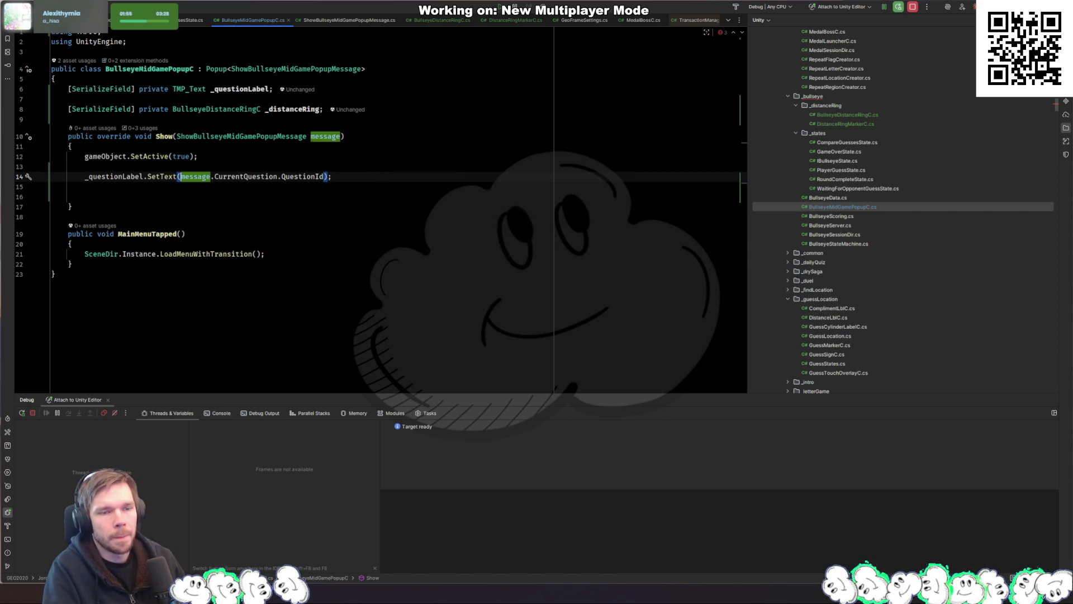
# Pass message.CurrentQuestion.QuestionText as the label's text instead of QuestionId
pyautogui.hotkey('ctrl', 'shift', 'Left')
pyautogui.press('BackSpace')
pyautogui.write('quest')
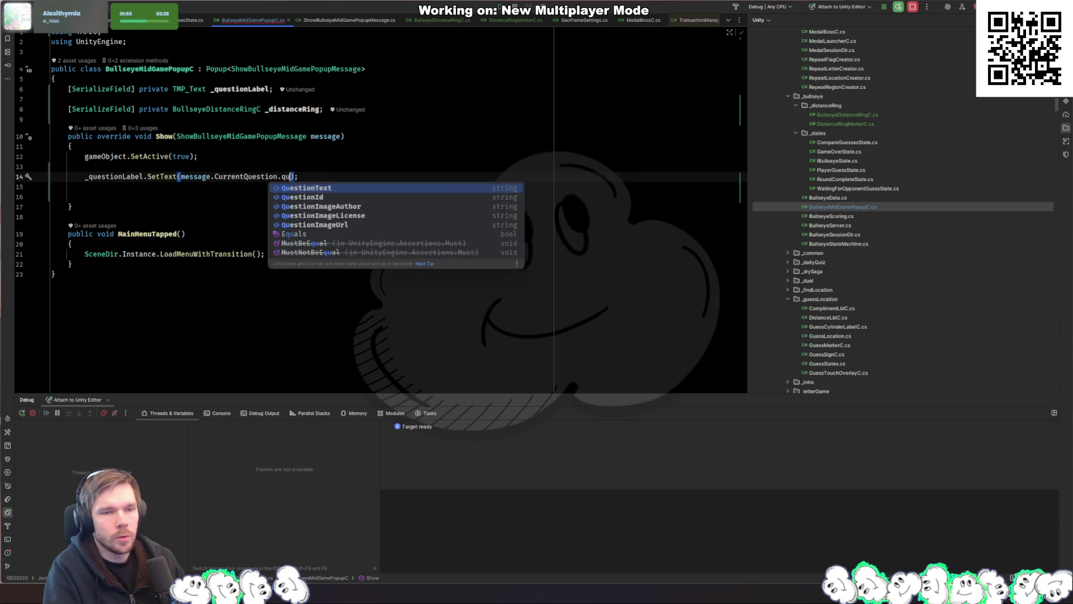
pyautogui.press('Return')
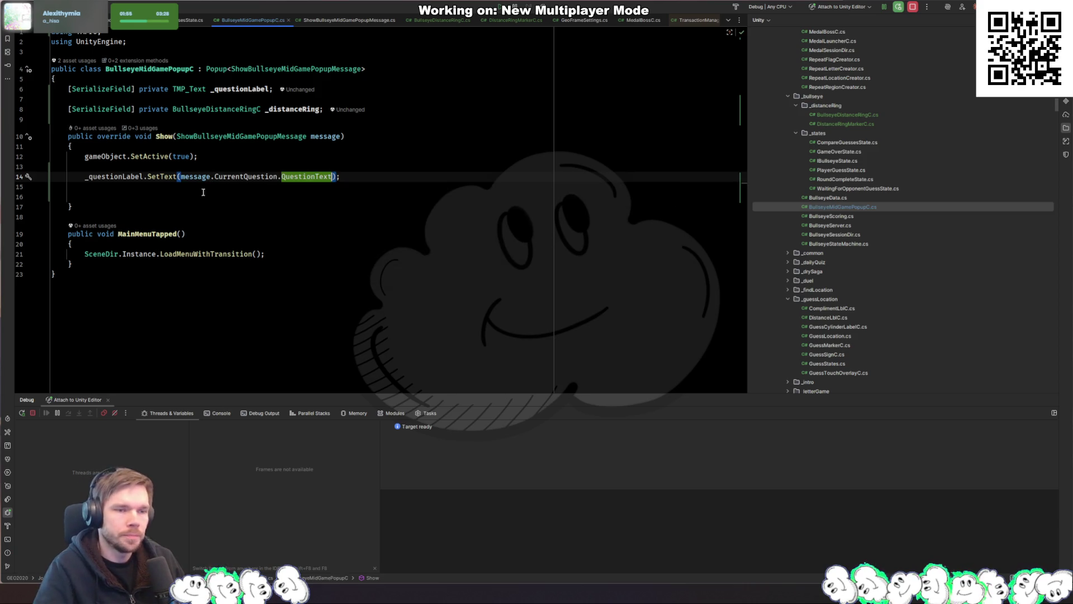
pyautogui.click(211, 192)
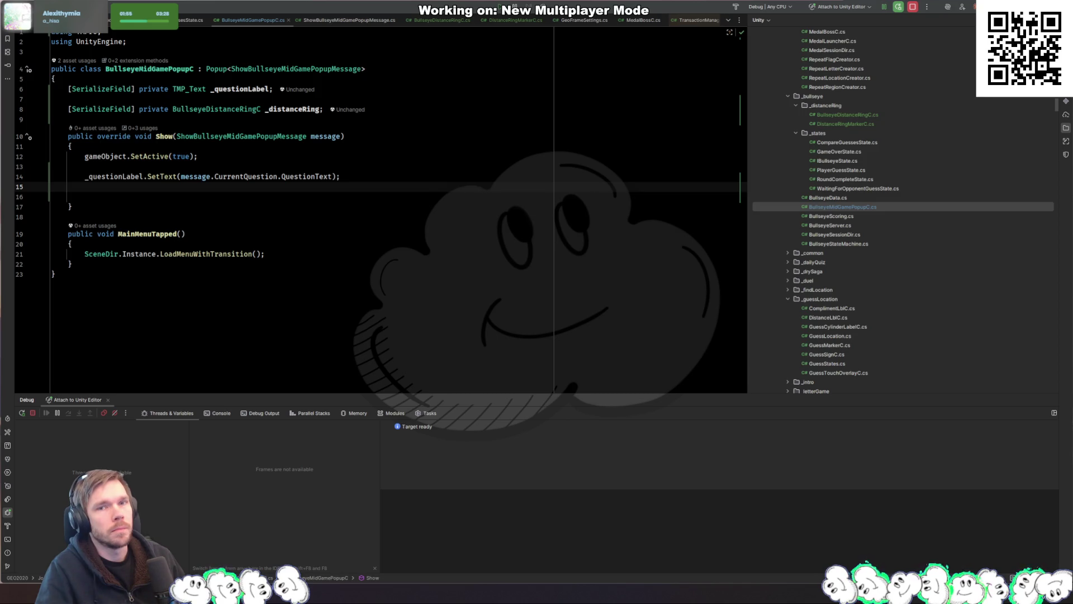
pyautogui.click(265, 254)
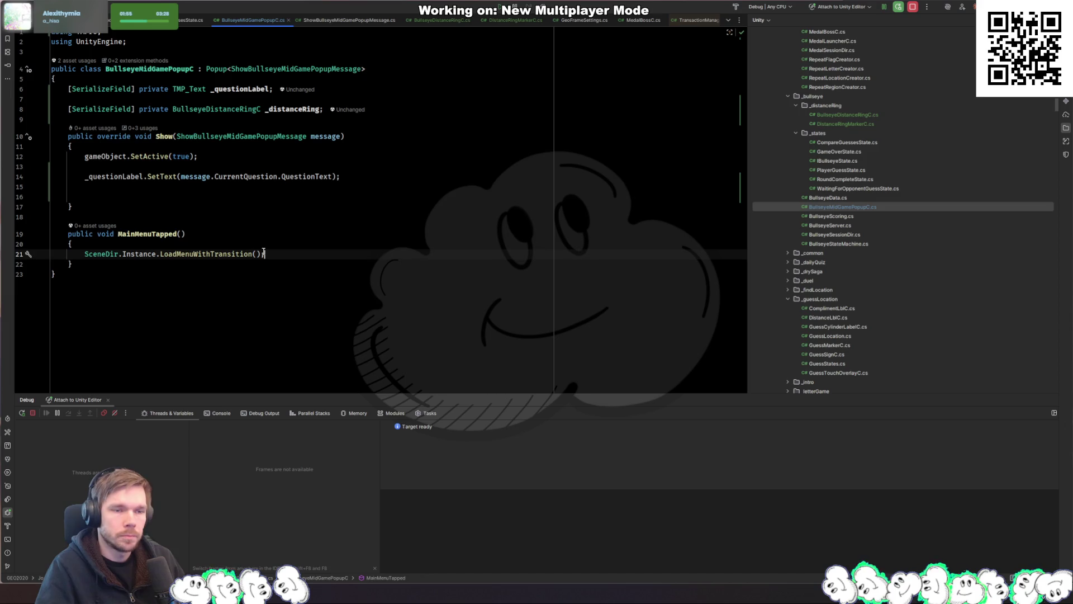
pyautogui.write(';')
# Put the caret on the empty line 16 in Show(), below the _questionLabel.SetText call
pyautogui.moveTo(297, 171)
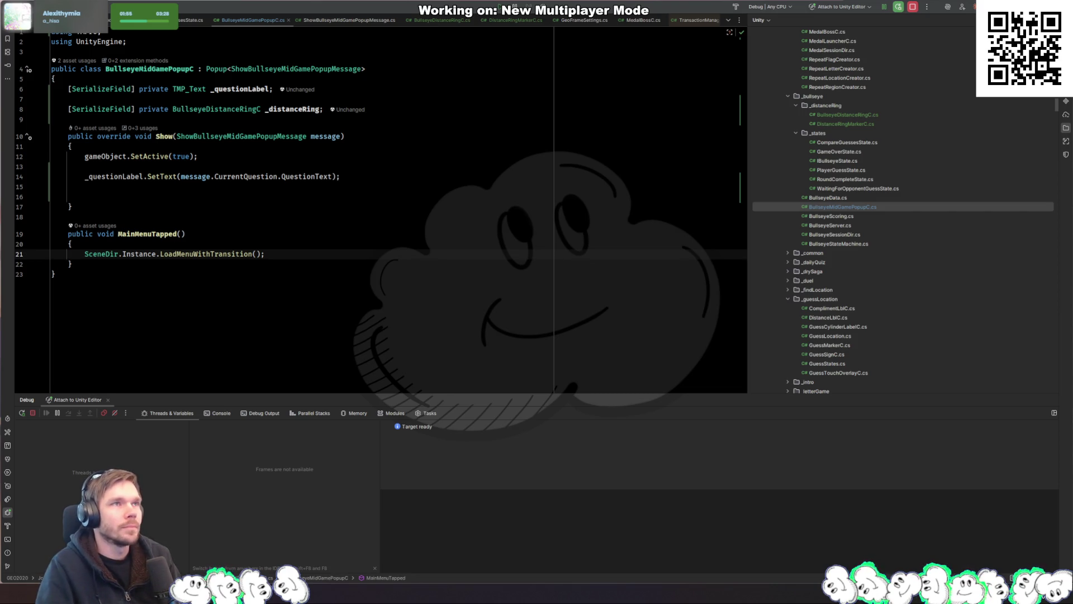
pyautogui.click(309, 192)
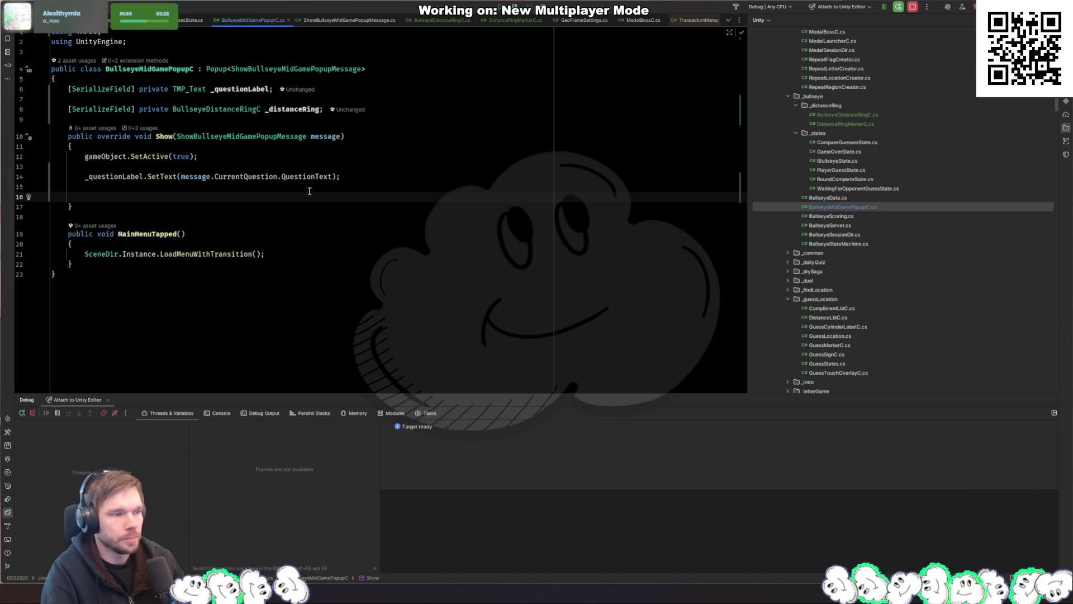
# Add a line that reads the first player's answer from message.Players[0].Answers
pyautogui.write('message.')
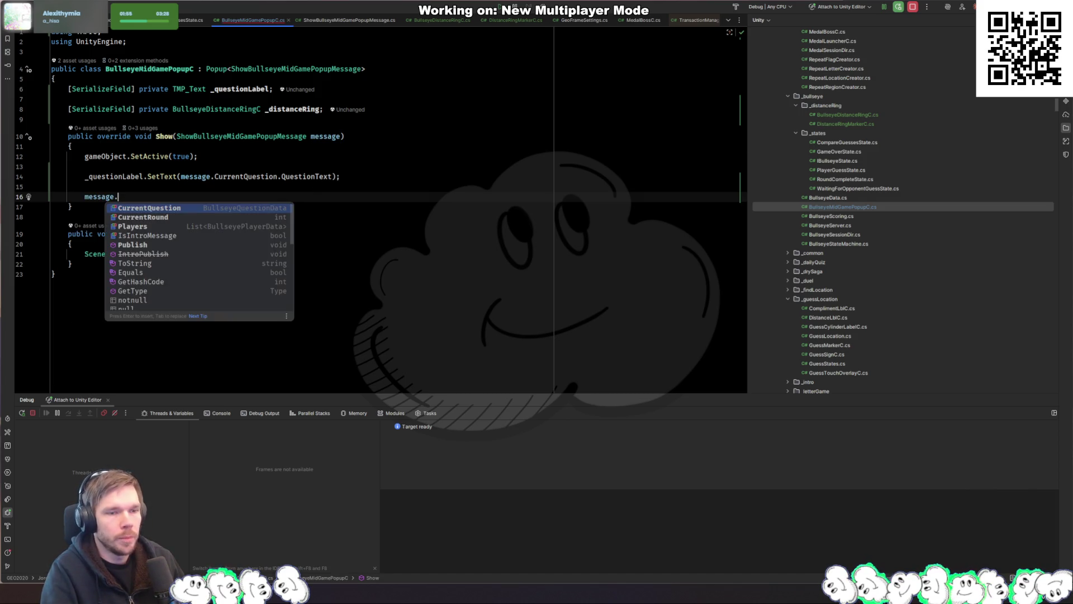
pyautogui.press('Down')
pyautogui.press('Down')
pyautogui.press('Return')
pyautogui.write('[0]')
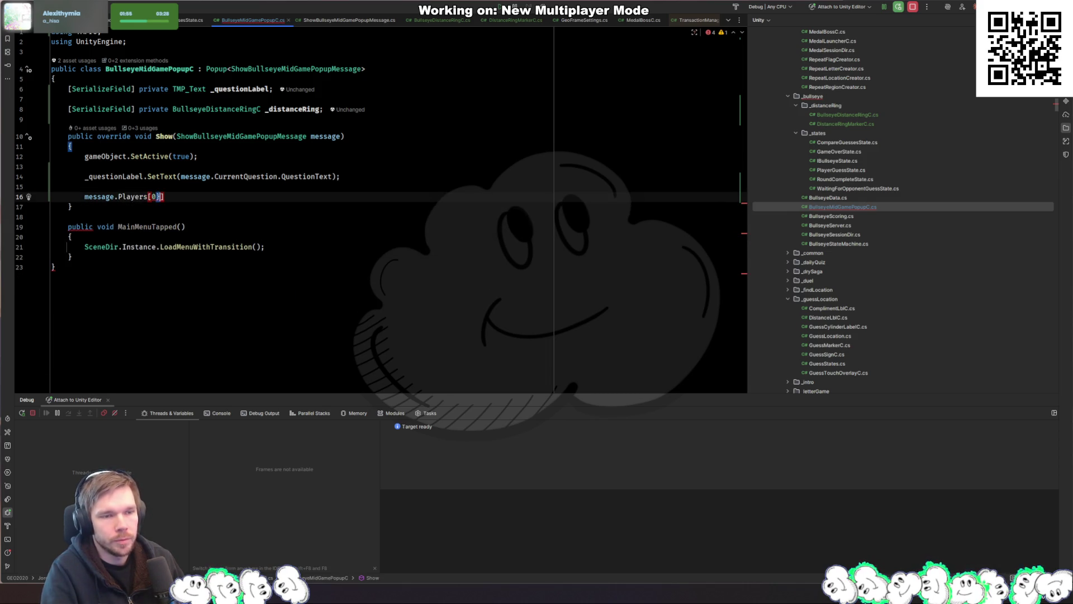
pyautogui.write('].')
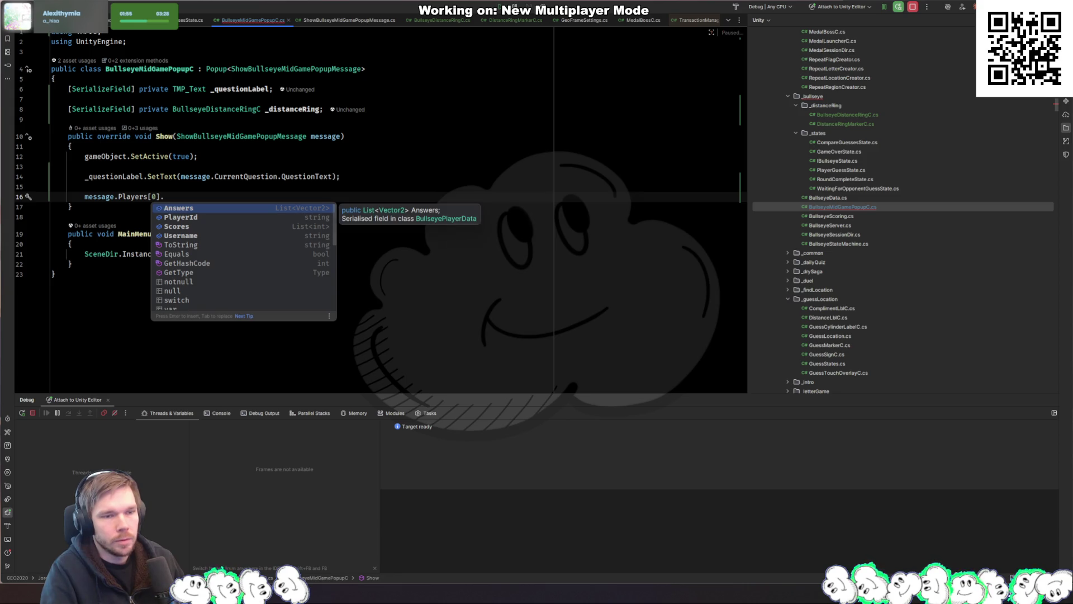
pyautogui.press('Return')
pyautogui.write('[')
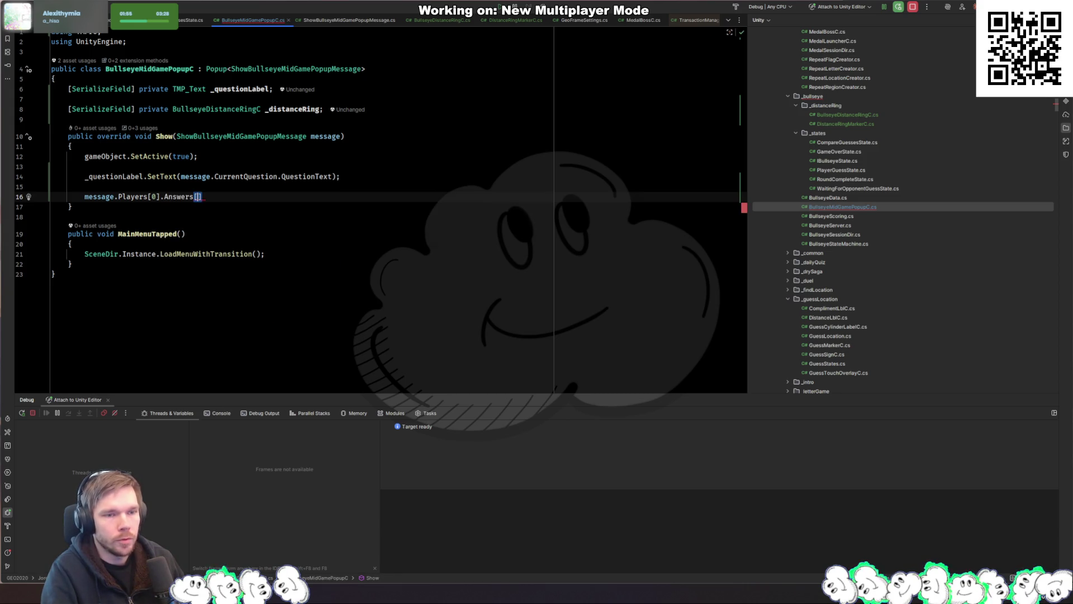
pyautogui.press('Tab')
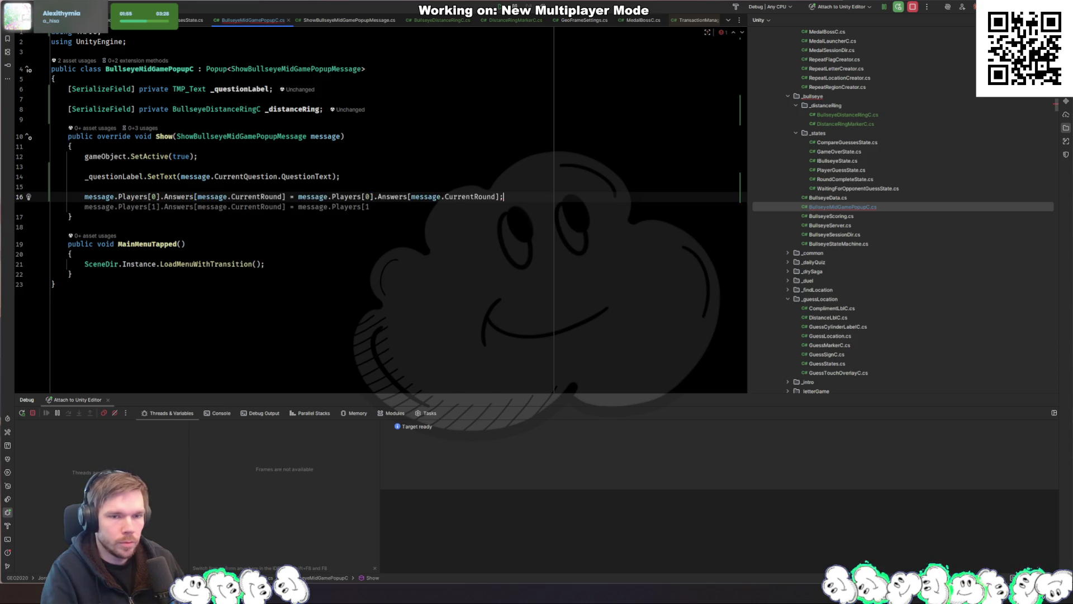
pyautogui.press('Down')
pyautogui.press('Up')
pyautogui.hotkey('ctrl', 'shift', 'Left')
pyautogui.hotkey('ctrl', 'shift', 'Left')
pyautogui.hotkey('ctrl', 'shift', 'Left')
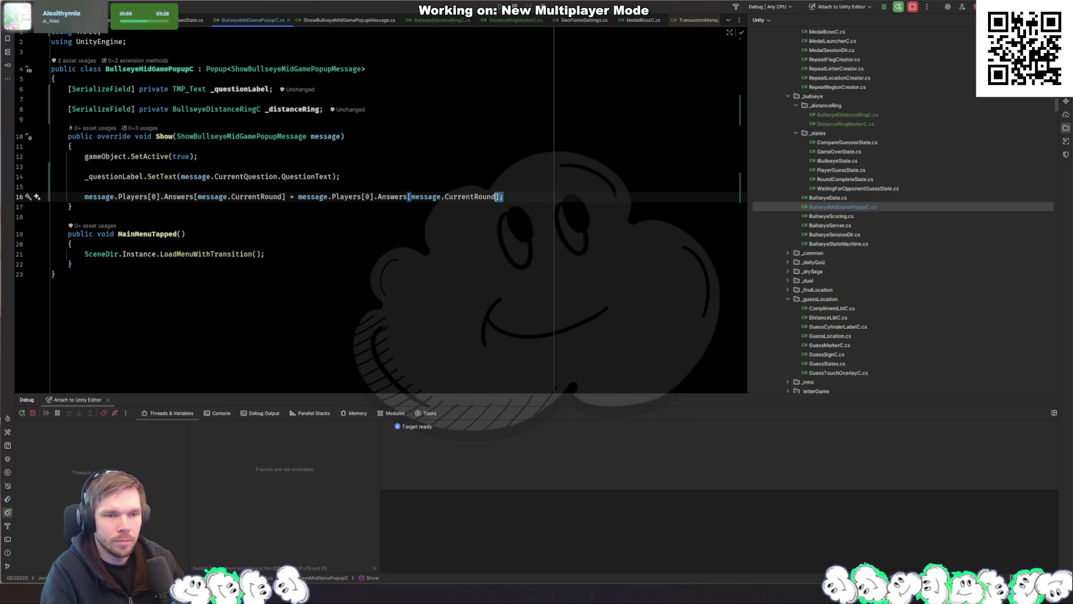
pyautogui.hotkey('ctrl', 'shift', 'Left')
pyautogui.hotkey('ctrl', 'shift', 'Left')
pyautogui.hotkey('ctrl', 'shift', 'Left')
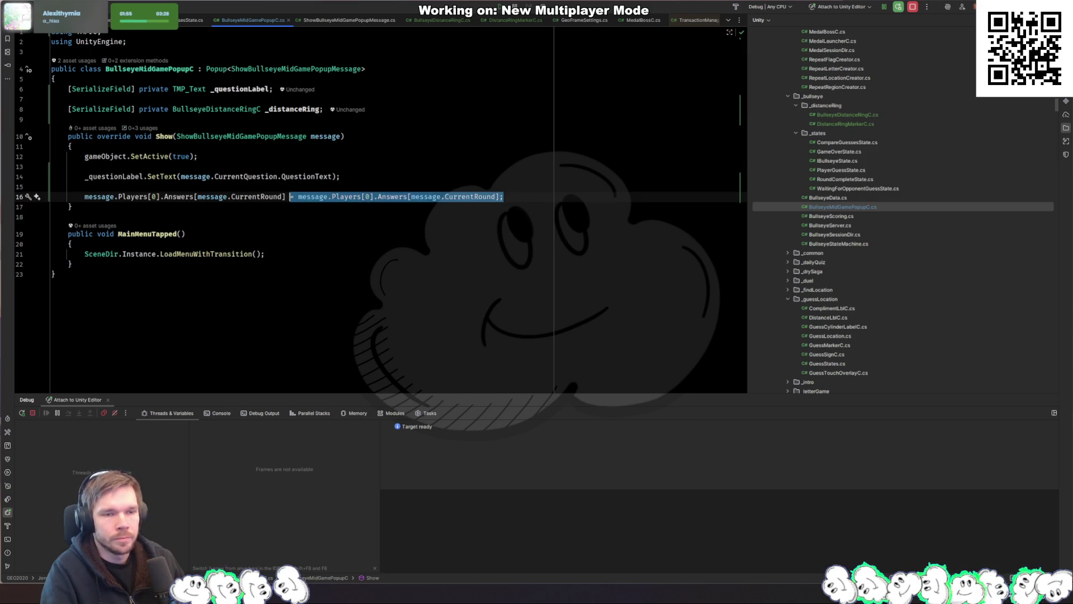
pyautogui.write('.')
pyautogui.press('BackSpace')
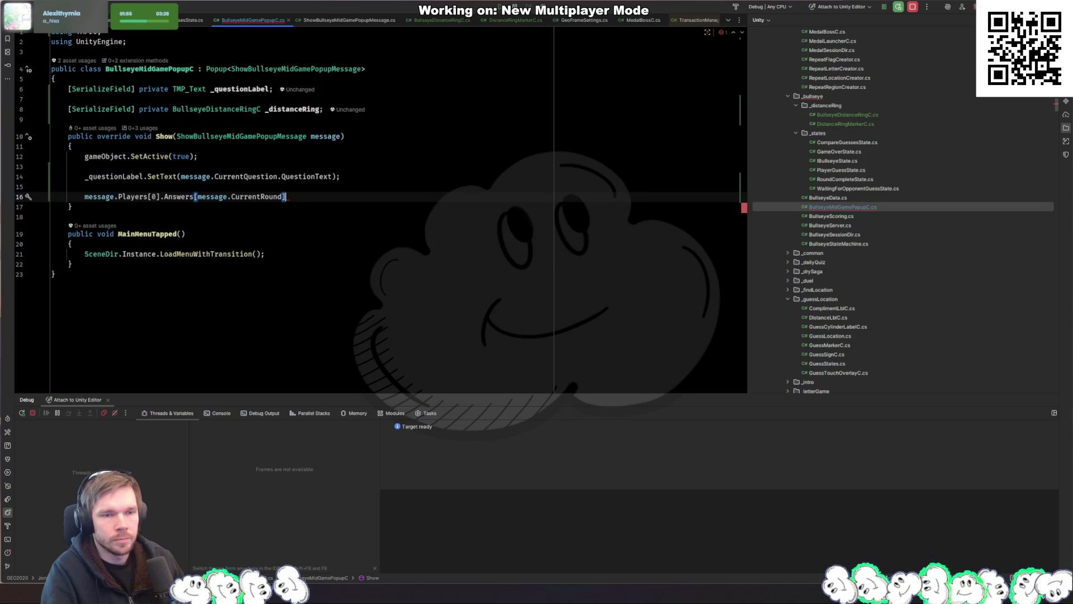
# Above it, start a Conversion.Distance call on message.CurrentQuestion.CorrectAnswer
pyautogui.hotkey('ctrl', 'alt', 'Return')
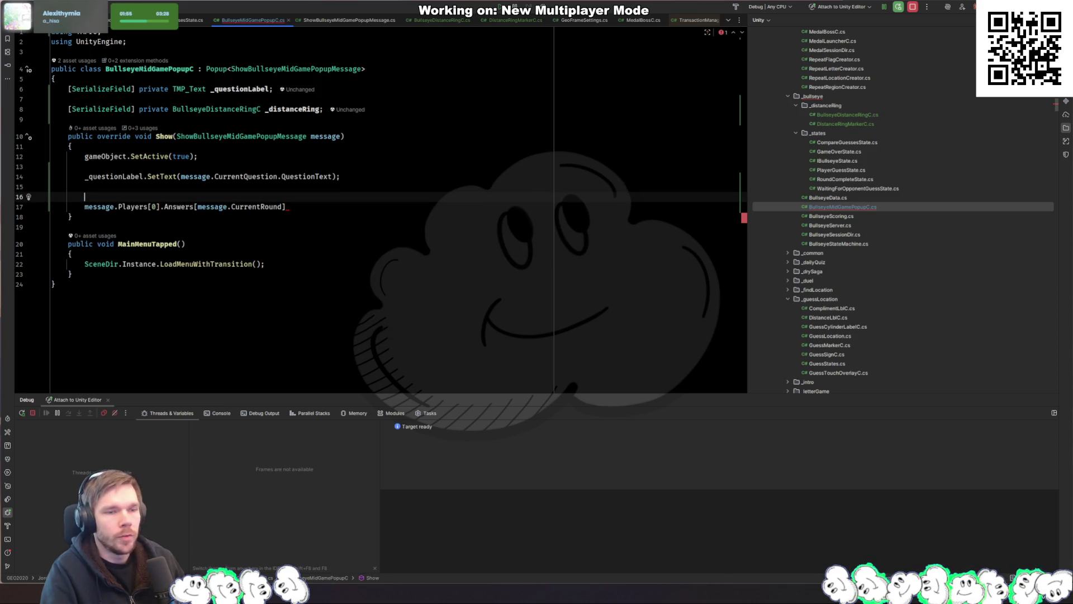
pyautogui.write('message.CurrentQuestion.')
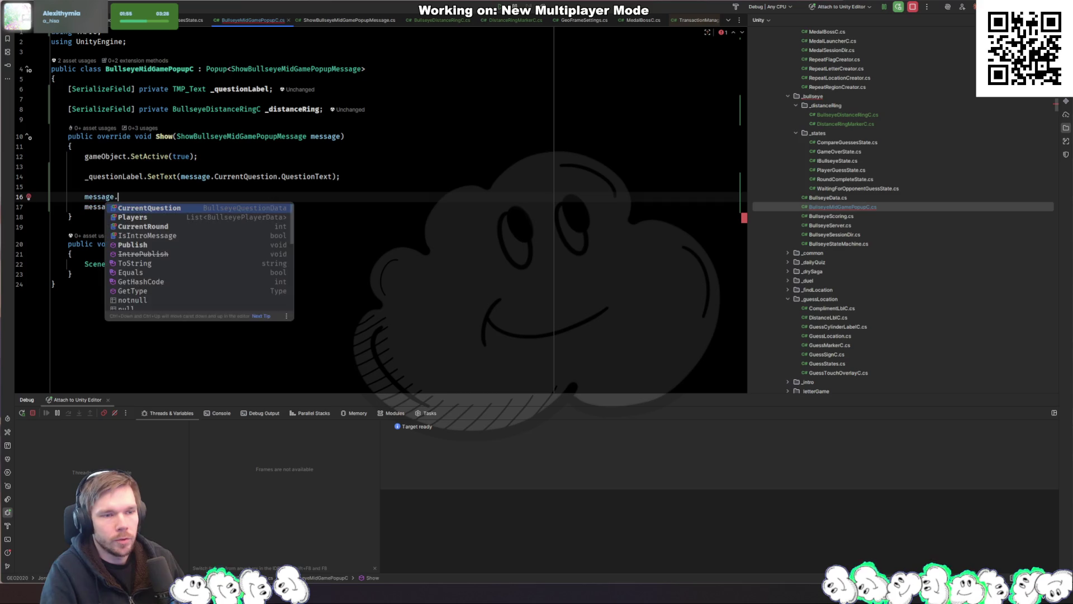
pyautogui.press('Down')
pyautogui.press('Down')
pyautogui.press('Down')
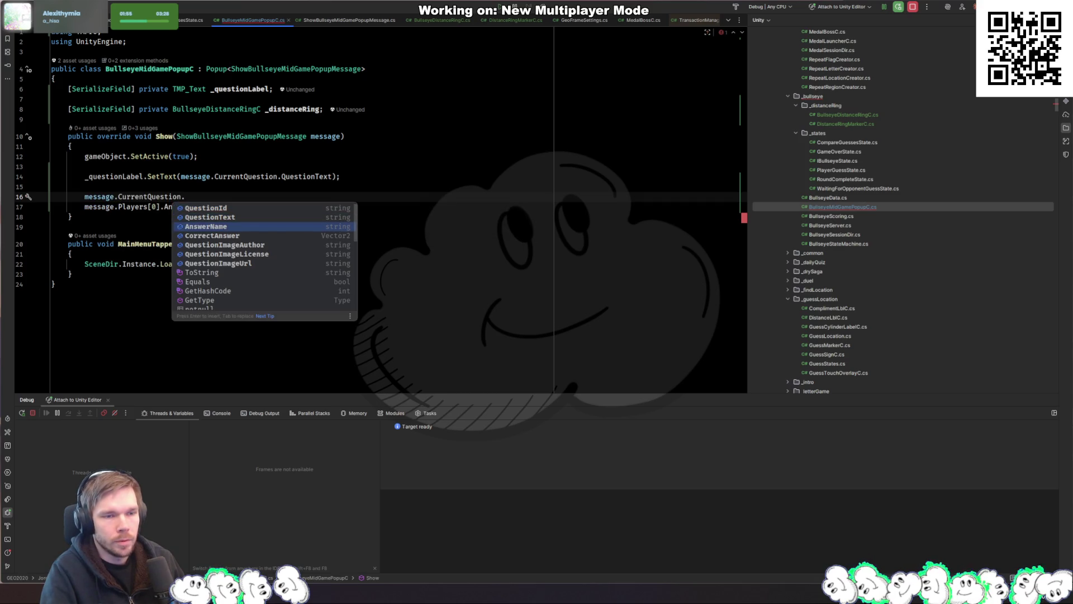
pyautogui.press('Return')
pyautogui.press('Home')
pyautogui.write('Conversio')
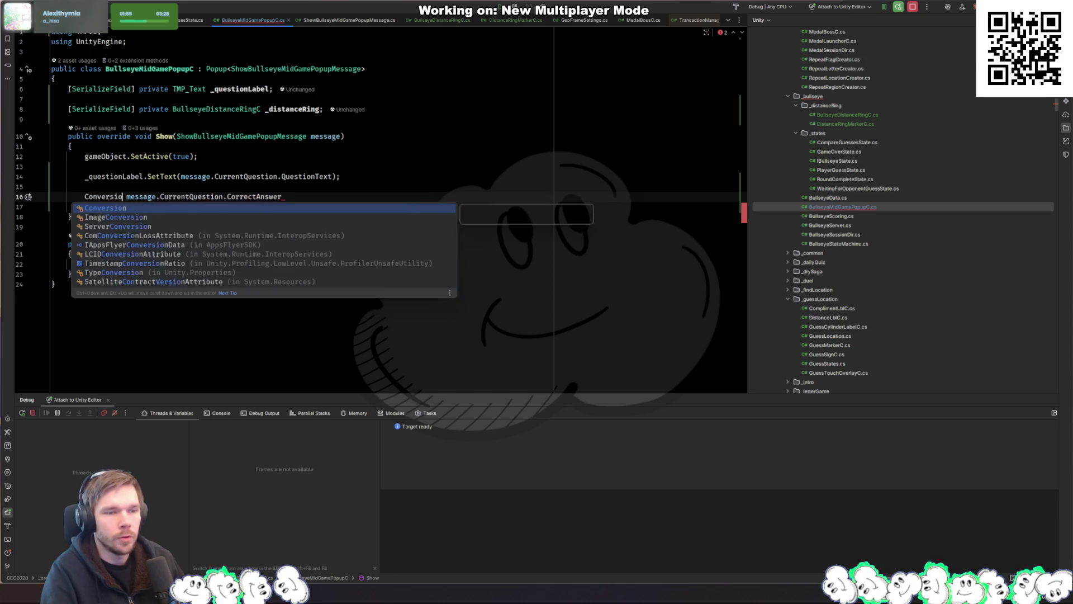
pyautogui.write('n.Dis')
pyautogui.press('Return')
pyautogui.press('Right')
pyautogui.press('Right')
pyautogui.press('BackSpace')
pyautogui.press('BackSpace')
pyautogui.press('Home')
# Store message.CurrentQuestion.CorrectAnswer in a var correctAnswer variable
pyautogui.press('Return')
pyautogui.press('Up')
pyautogui.write('var correc')
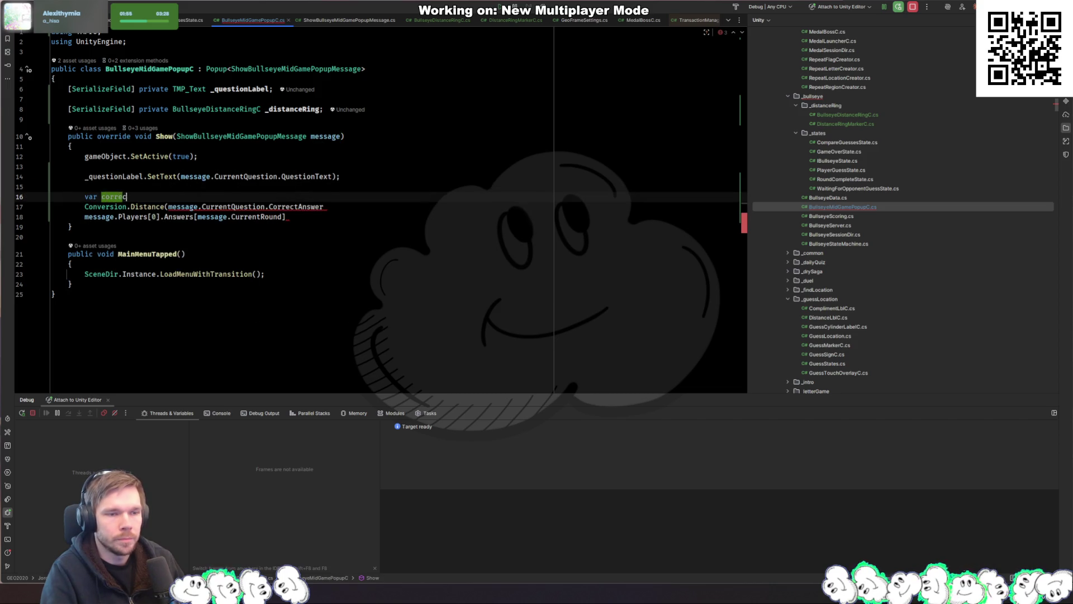
pyautogui.write('tAnswer = m')
pyautogui.press('Tab')
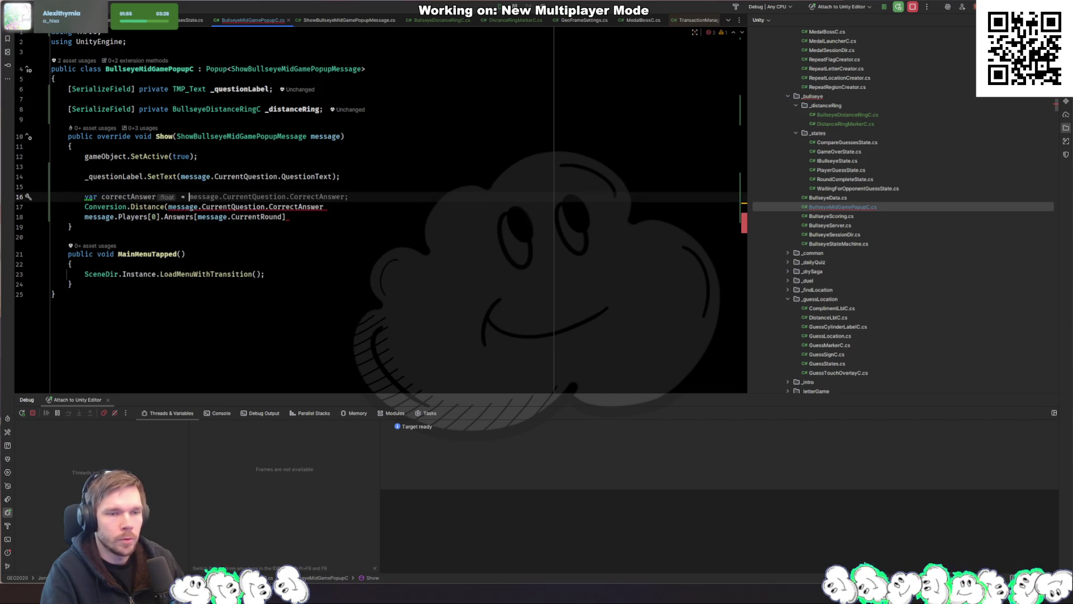
pyautogui.press('Return')
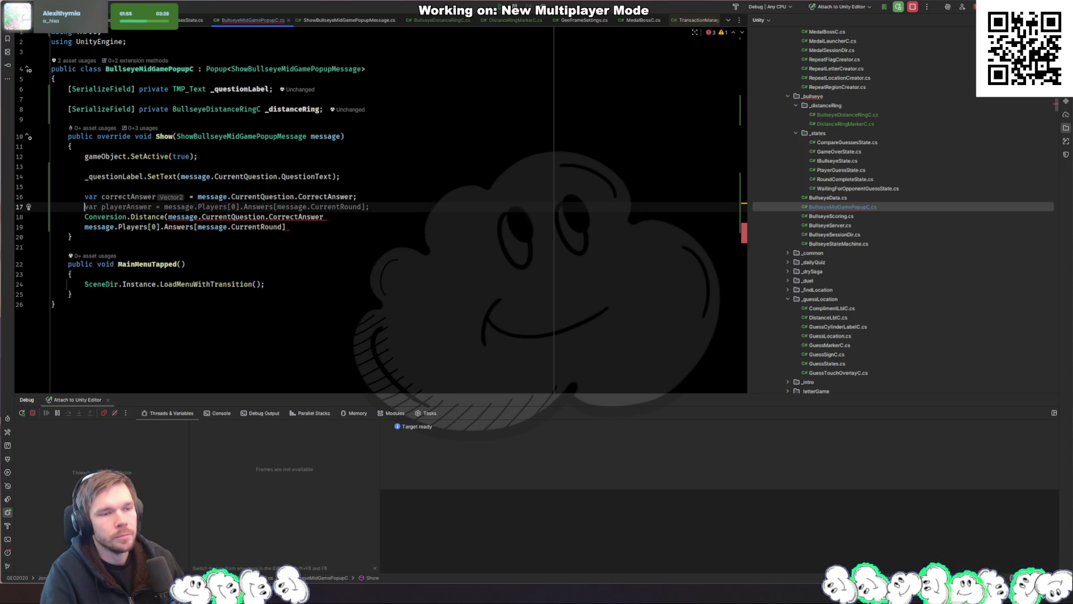
# Wrap the distance call in a foreach loop over message.Players
pyautogui.write('foreach')
pyautogui.press('Tab')
pyautogui.write('message.pl')
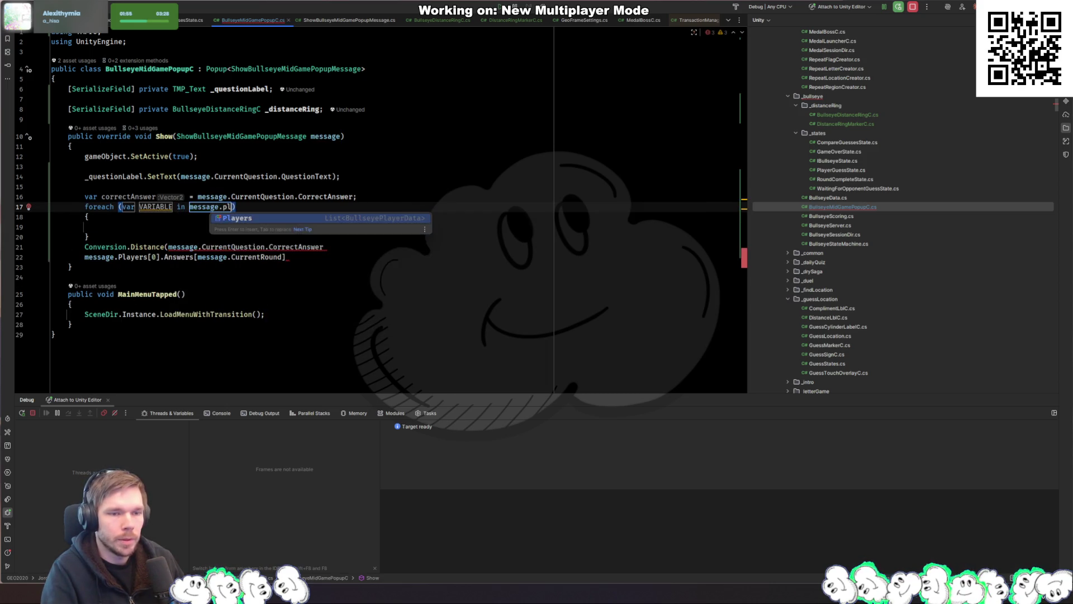
pyautogui.press('Return')
pyautogui.press('Return')
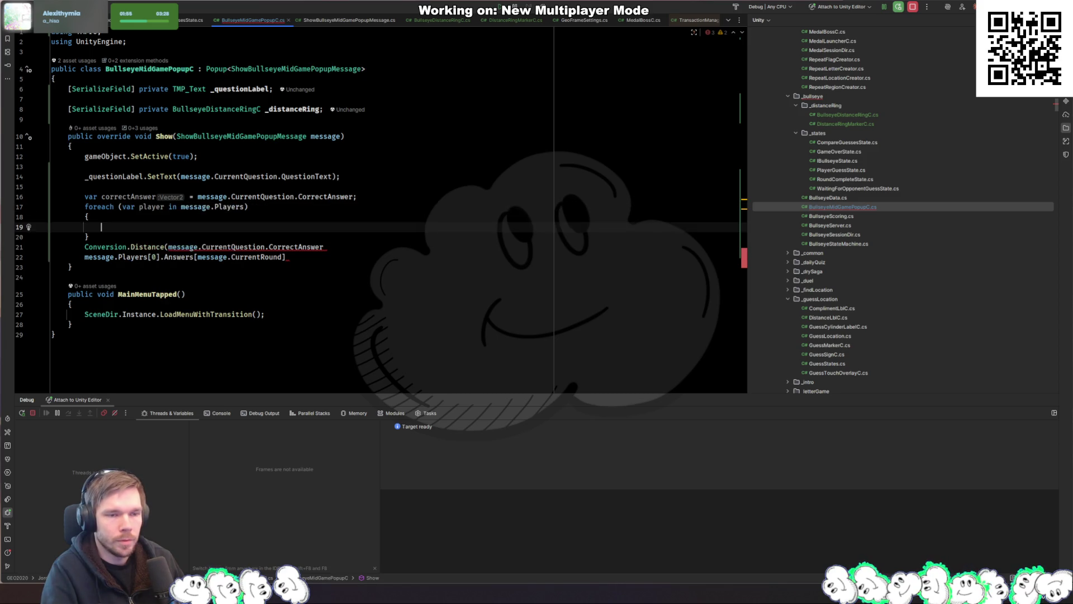
pyautogui.press('Down')
pyautogui.press('Down')
pyautogui.hotkey('alt', 'shift', 'Up')
pyautogui.hotkey('alt', 'shift', 'Up')
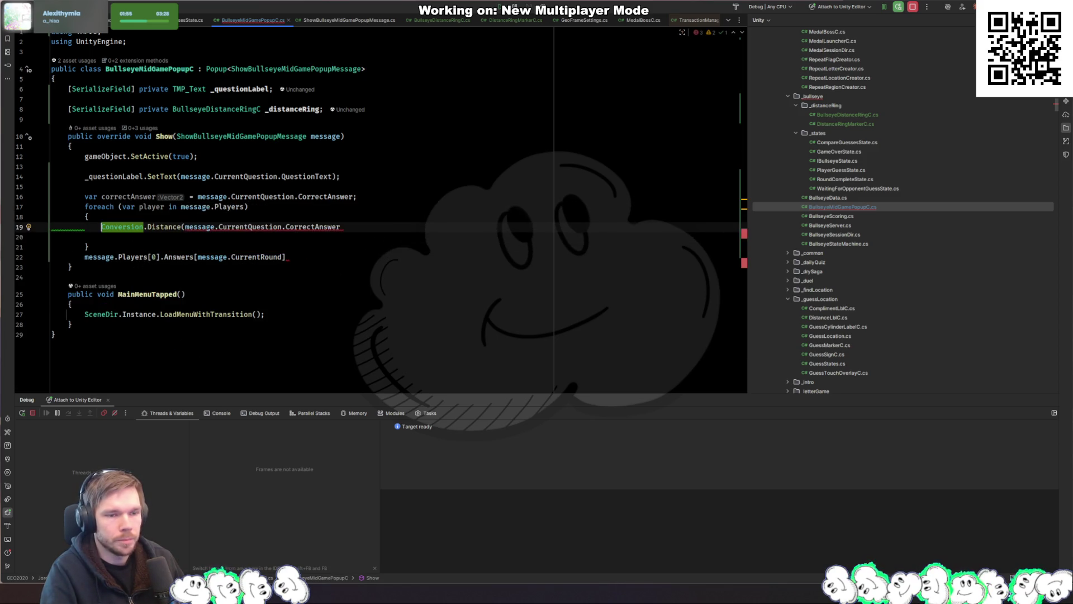
# Declare var playerAnswer = player.Answers[^1] and pass correctAnswer.x, correctAnswer.y to Conversion.Distance
pyautogui.hotkey('ctrl', 'shift', 'Left')
pyautogui.hotkey('ctrl', 'shift', 'Left')
pyautogui.hotkey('ctrl', 'shift', 'Left')
pyautogui.write('correctAnswer.x, correctAnswery')
pyautogui.press('Left')
pyautogui.write('.')
pyautogui.hotkey('ctrl', 'alt', 'Return')
pyautogui.write('var playerAnswer = player.Answers[')
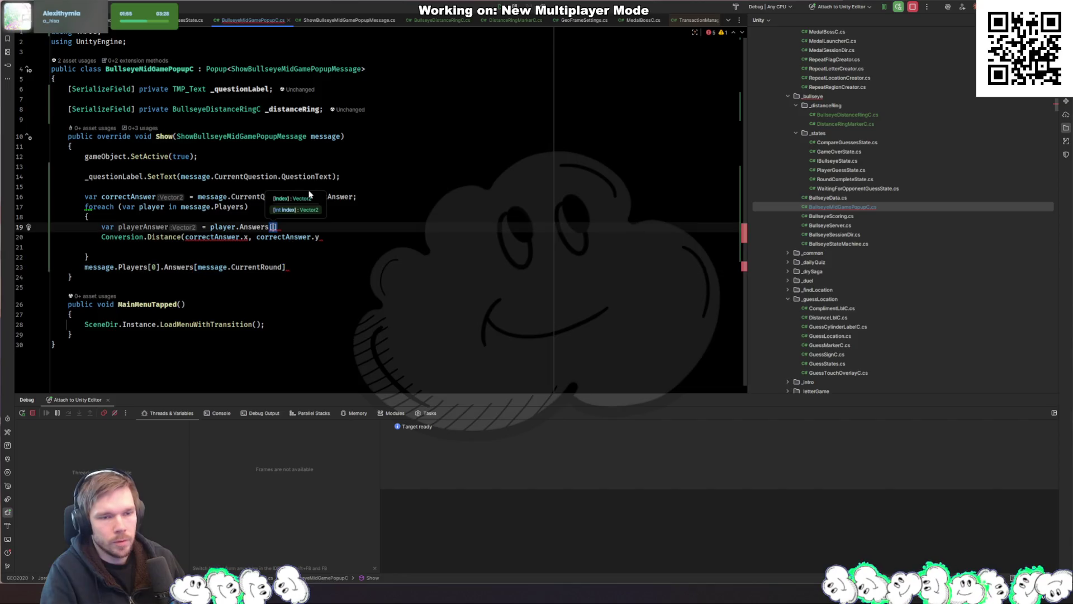
pyautogui.write('^1]')
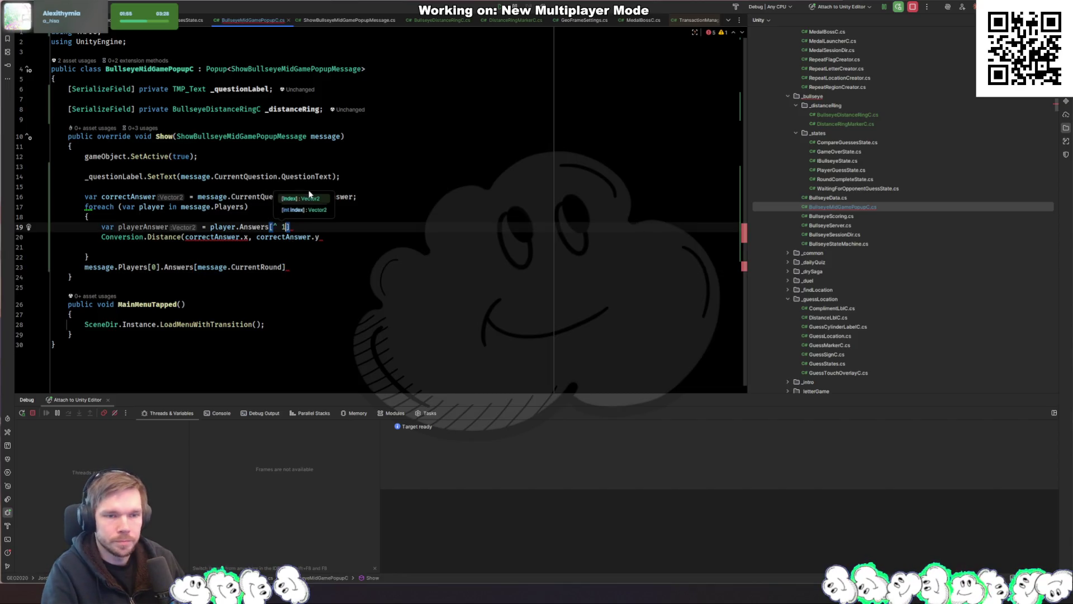
pyautogui.write(';')
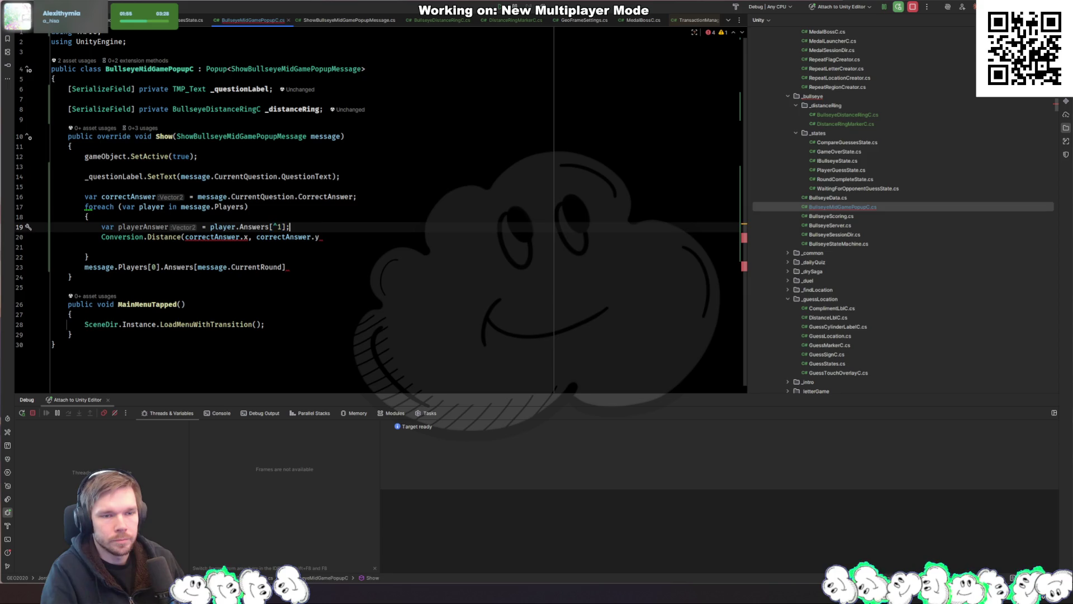
pyautogui.press('Down')
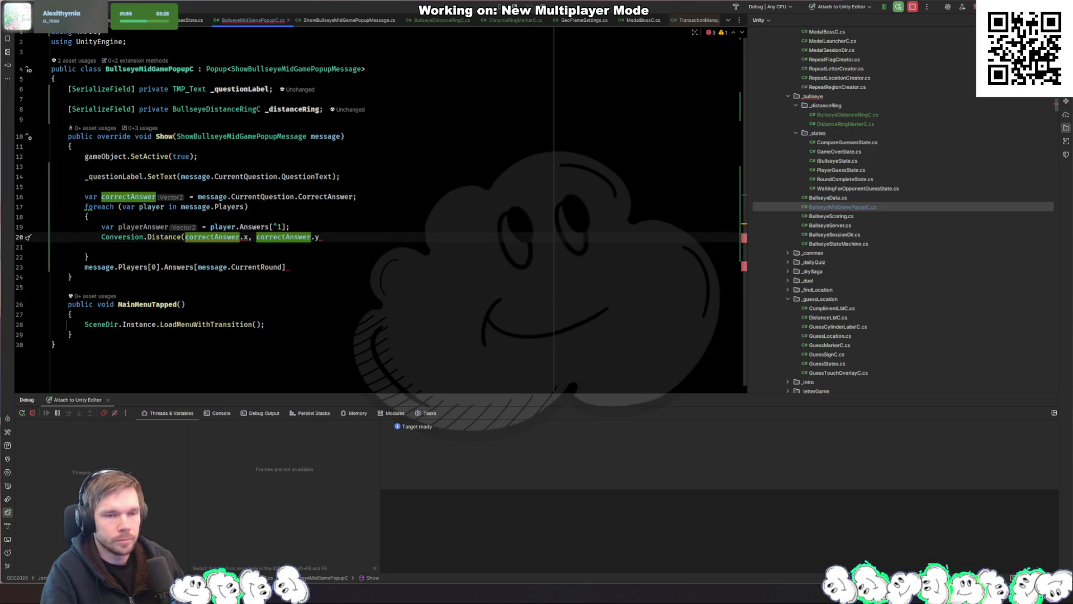
# Add playerAnswer.x and playerAnswer.y arguments and assign the result to var distance
pyautogui.click(317, 237)
pyautogui.write(', playerA')
pyautogui.press('Return')
pyautogui.write('.x, play')
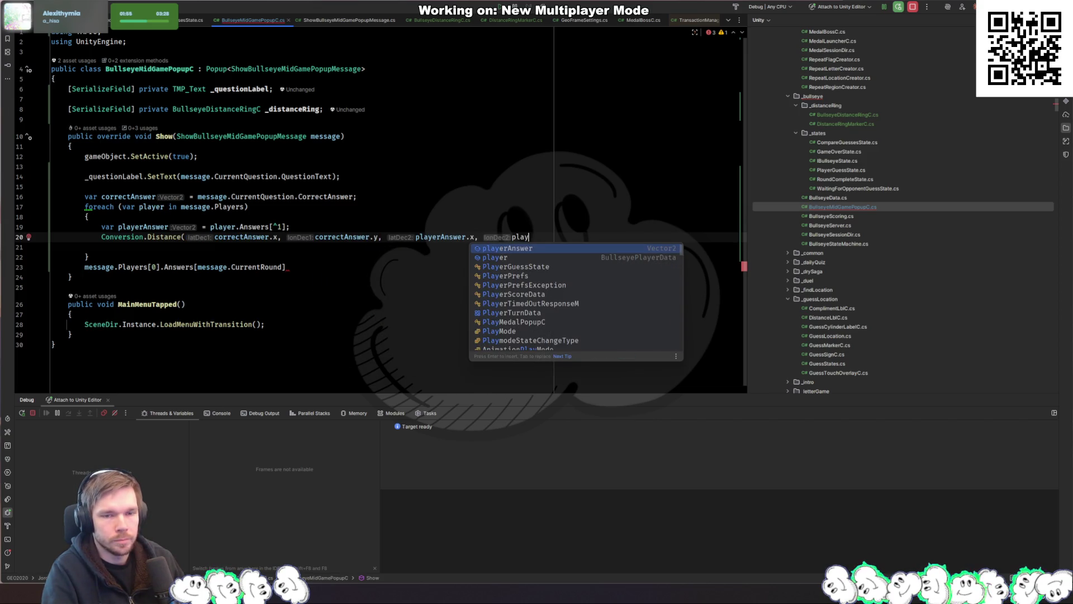
pyautogui.press('Return')
pyautogui.write('.y);')
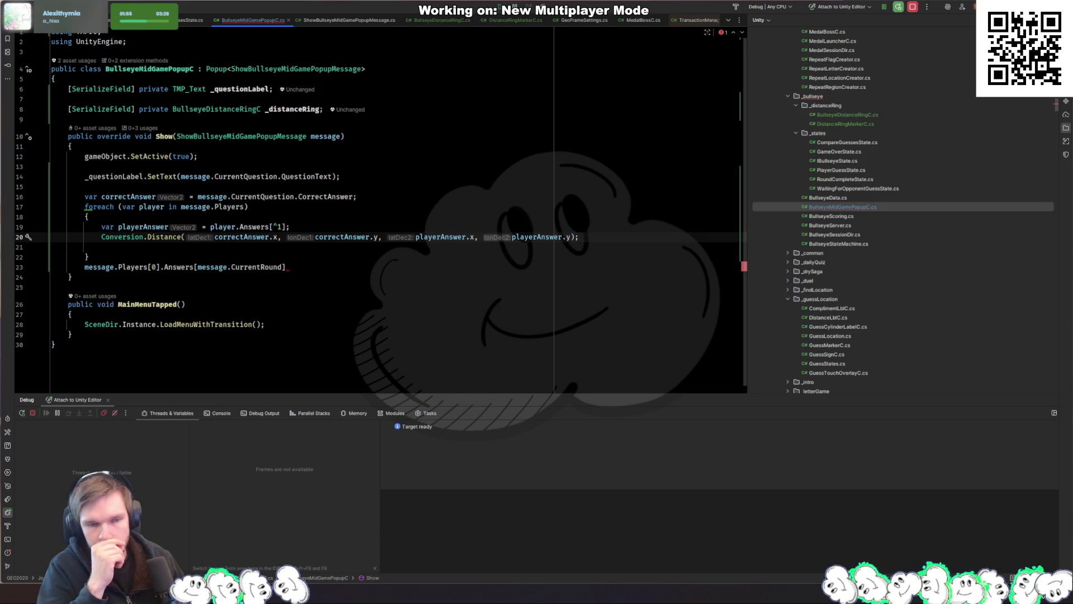
pyautogui.click(101, 236)
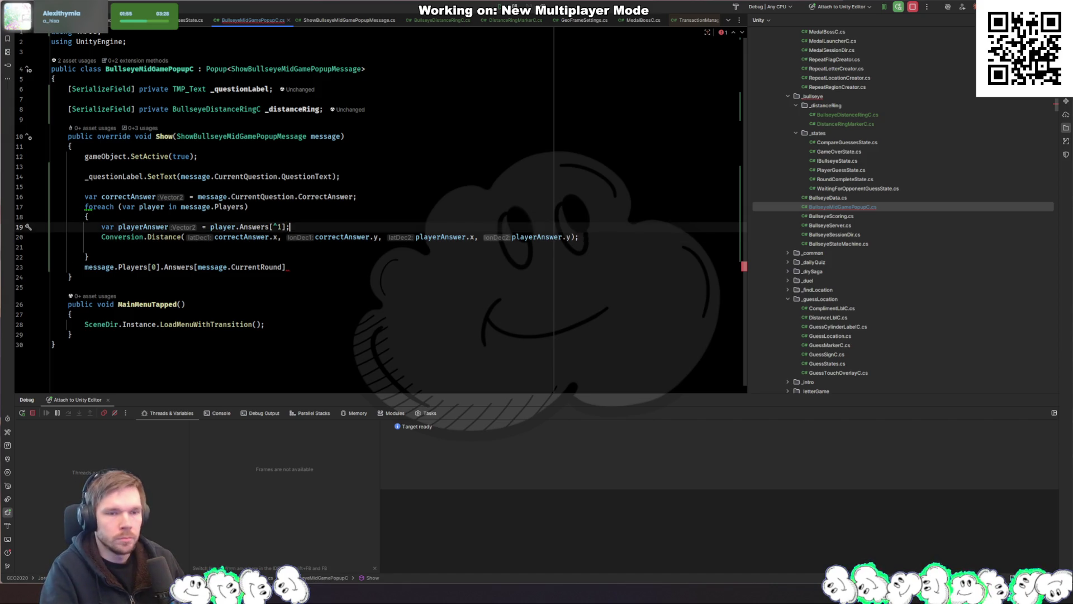
pyautogui.write('var distance =')
pyautogui.press('Escape')
pyautogui.press('Down')
# Remove the leftover message.Players line and begin a _distanceRing statement in the loop
pyautogui.click(185, 266)
pyautogui.hotkey('alt', 'shift', 'Up')
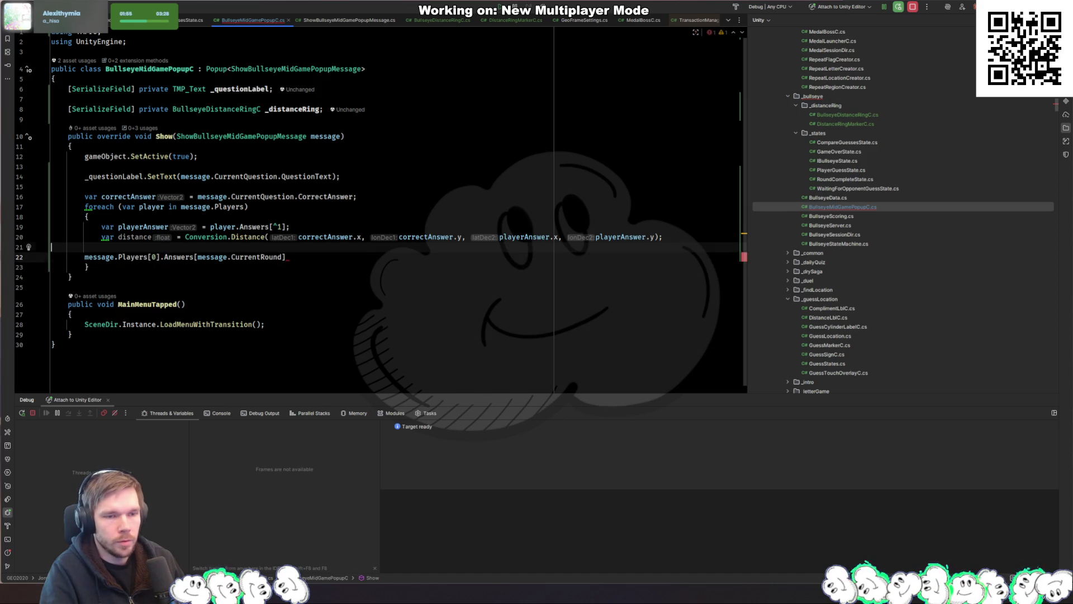
pyautogui.hotkey('ctrl', 'x')
pyautogui.press('Up')
pyautogui.press('Return')
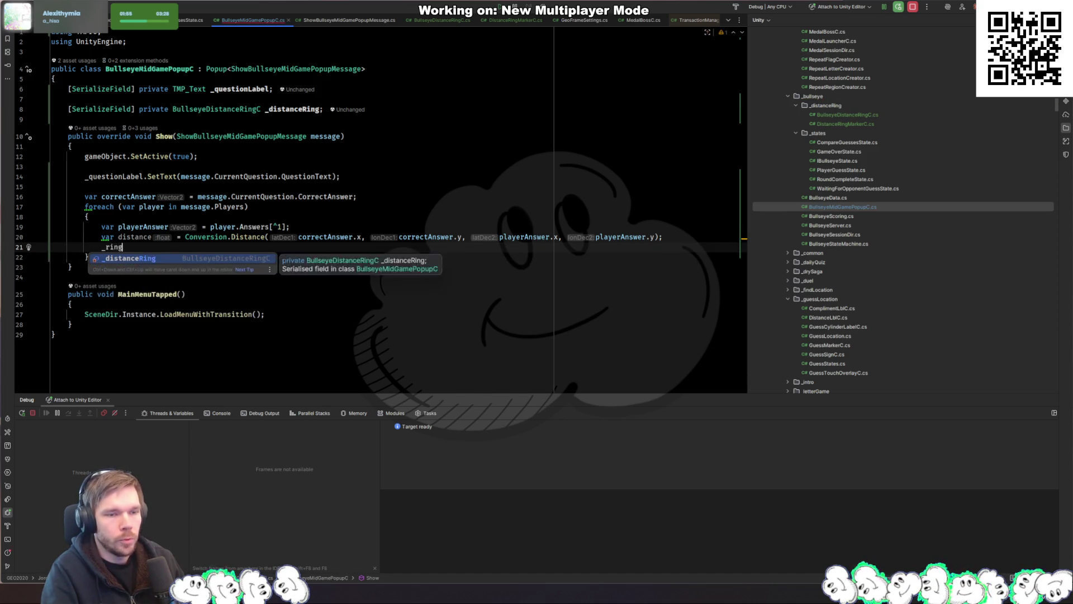
# Complete the statement as _distanceRing.AddMarker() after the distance calculation
pyautogui.write('.Add')
pyautogui.press('Return')
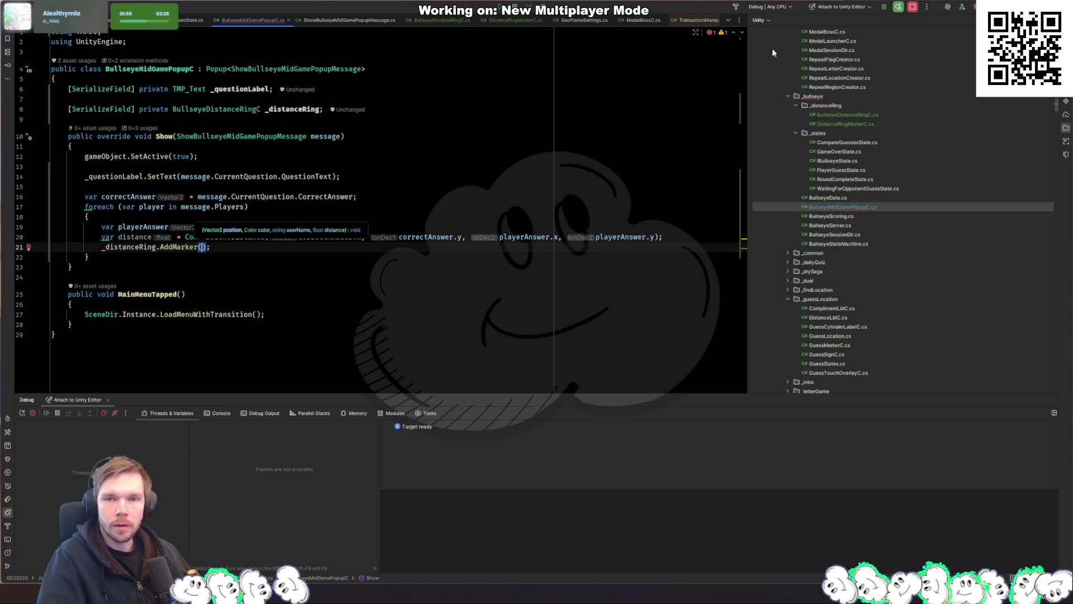
# Clear the Claude Code conversation with /clear
pyautogui.hotkey('alt', 'F12')
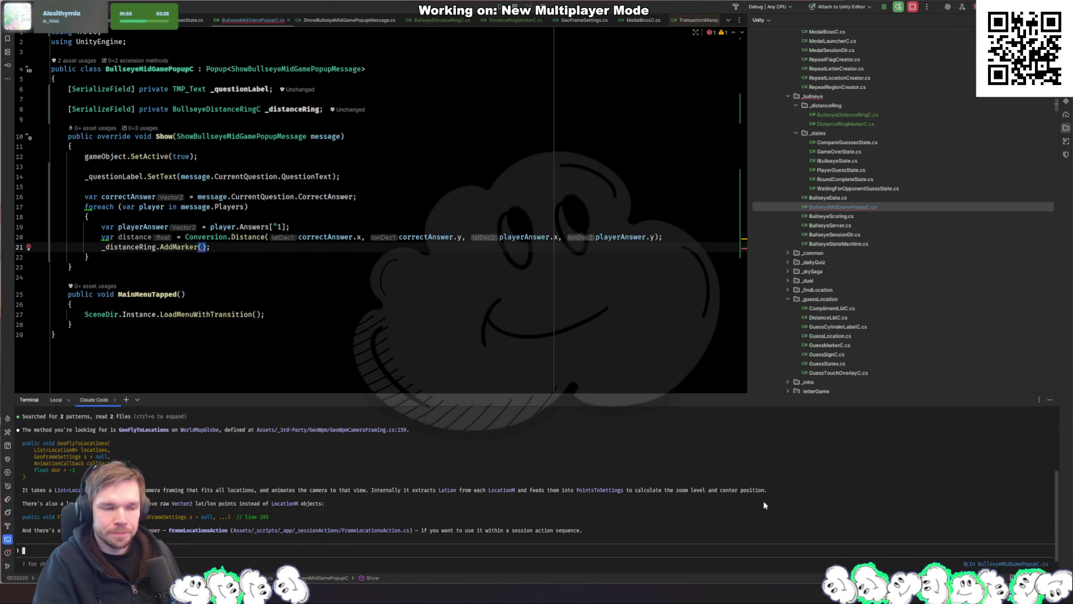
pyautogui.write('/cle')
pyautogui.press('Return')
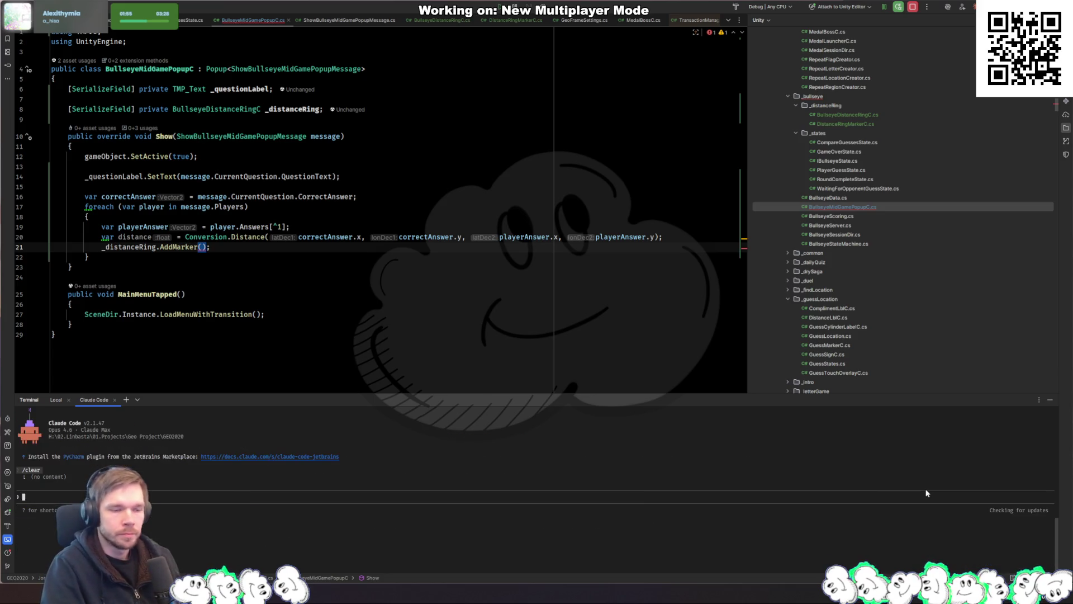
# Begin the prompt: each marker is placed a percentage distance from the middle based on how far it is from
pyautogui.write('In')
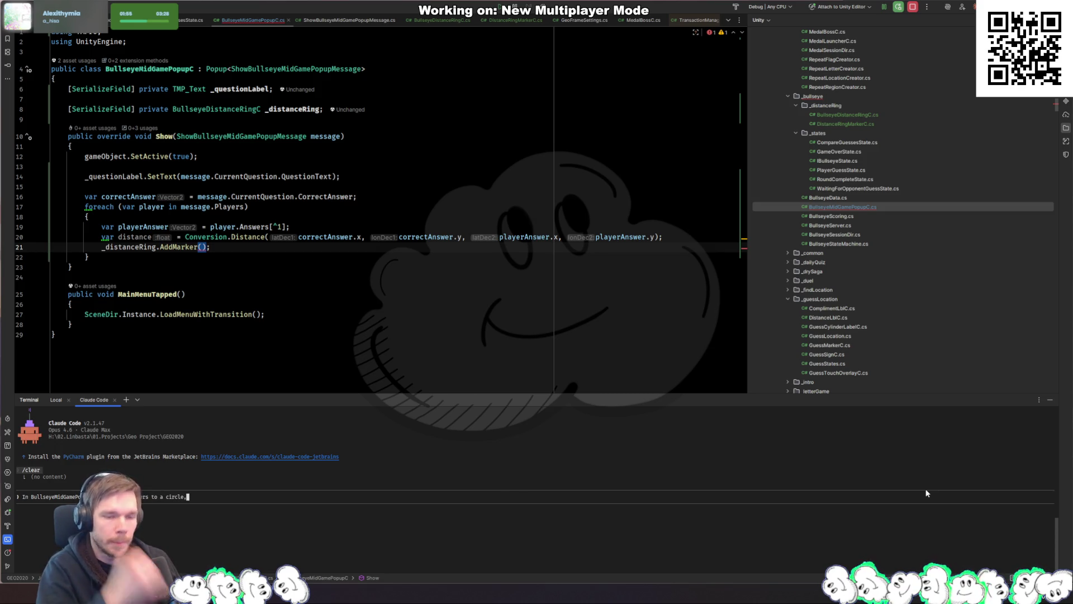
pyautogui.write(', each marker is placed a ')
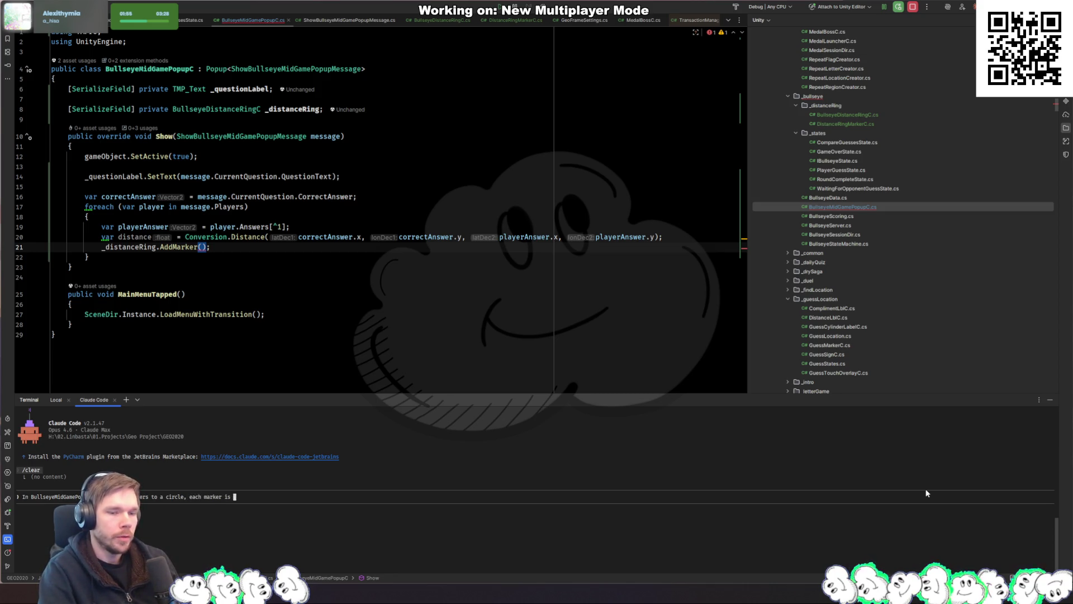
pyautogui.write('dist')
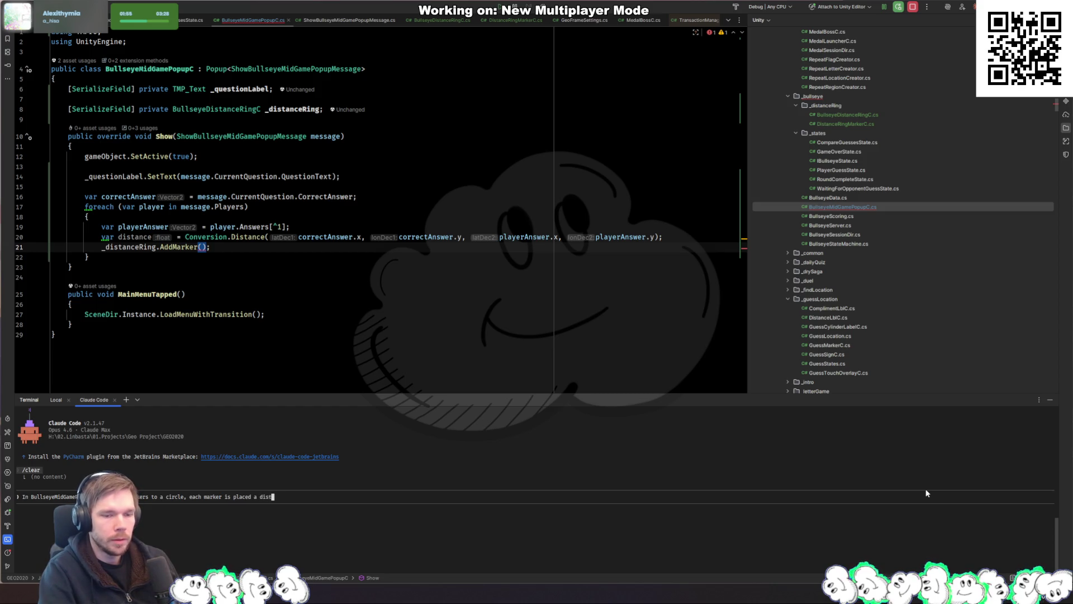
pyautogui.write('ance from the middle')
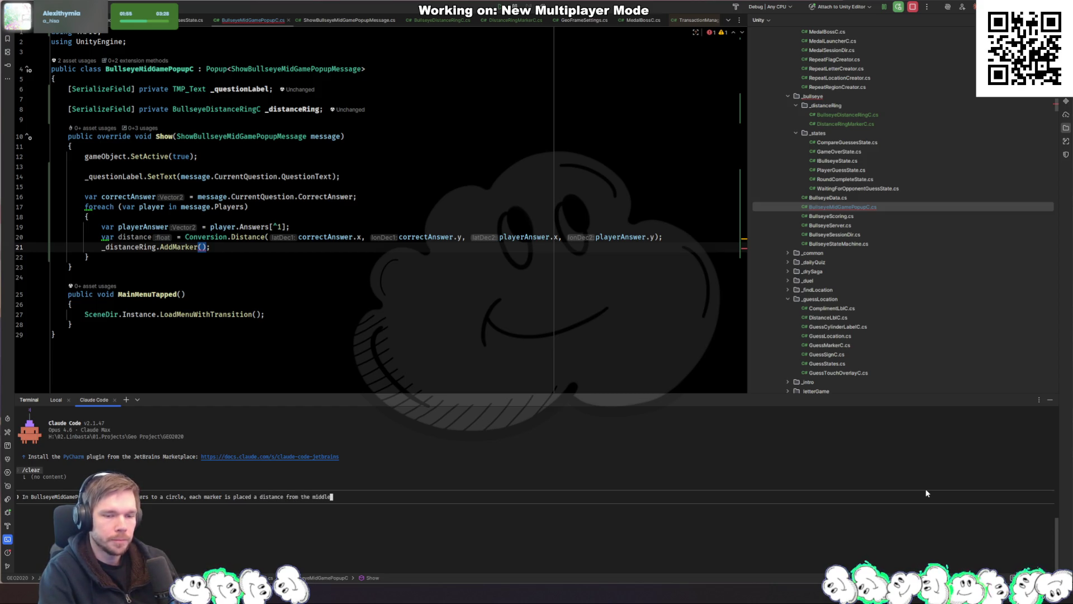
pyautogui.write(' based on')
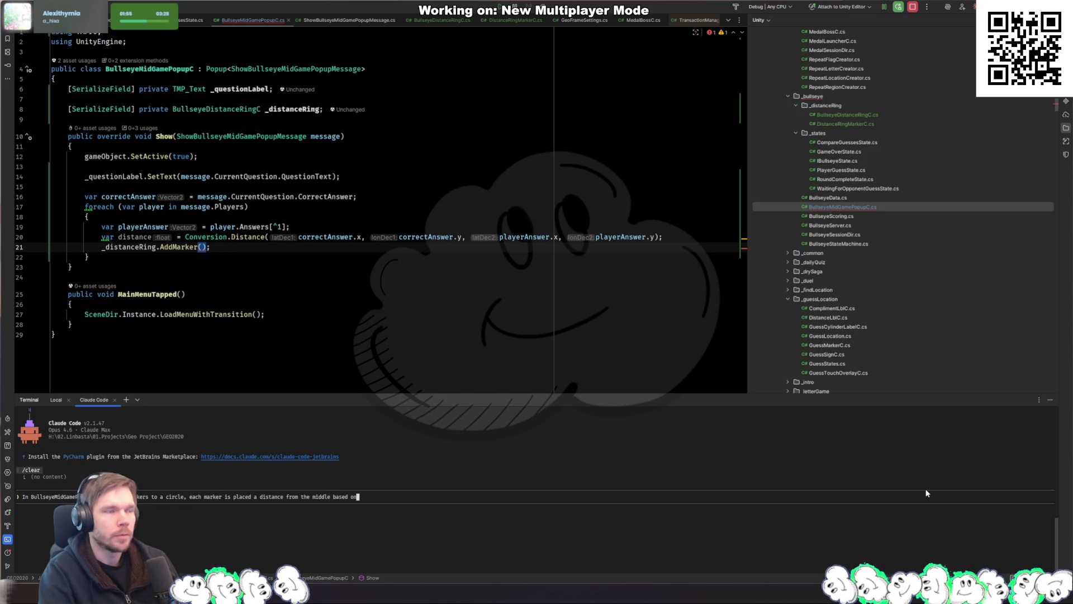
pyautogui.hotkey('ctrl', 'Left')
pyautogui.hotkey('ctrl', 'Left')
pyautogui.hotkey('ctrl', 'Left')
pyautogui.write('percentage')
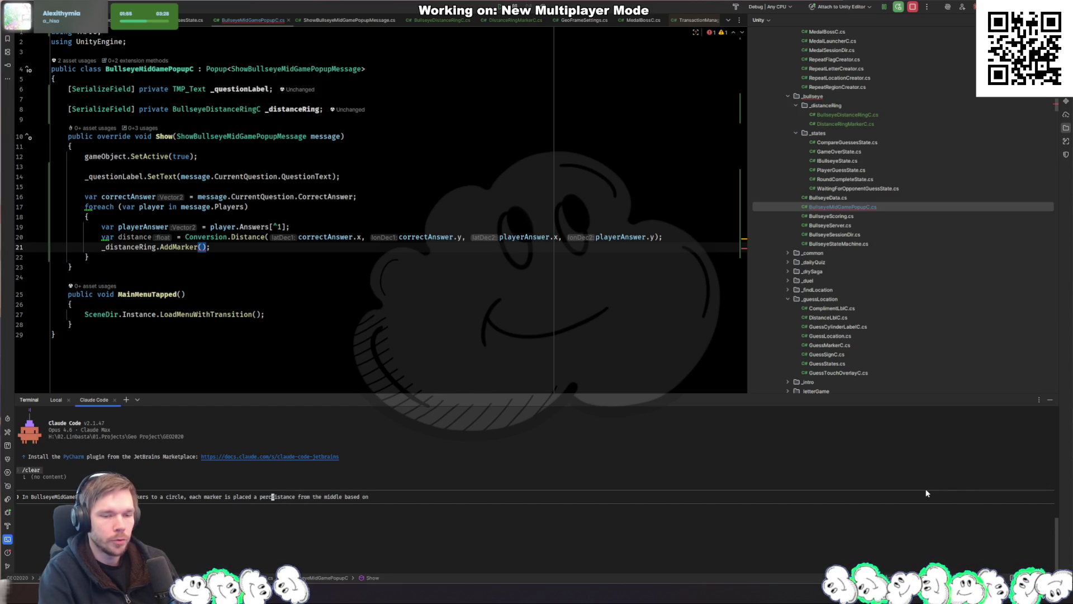
pyautogui.hotkey('ctrl', 'Right')
pyautogui.hotkey('ctrl', 'Right')
pyautogui.hotkey('ctrl', 'Right')
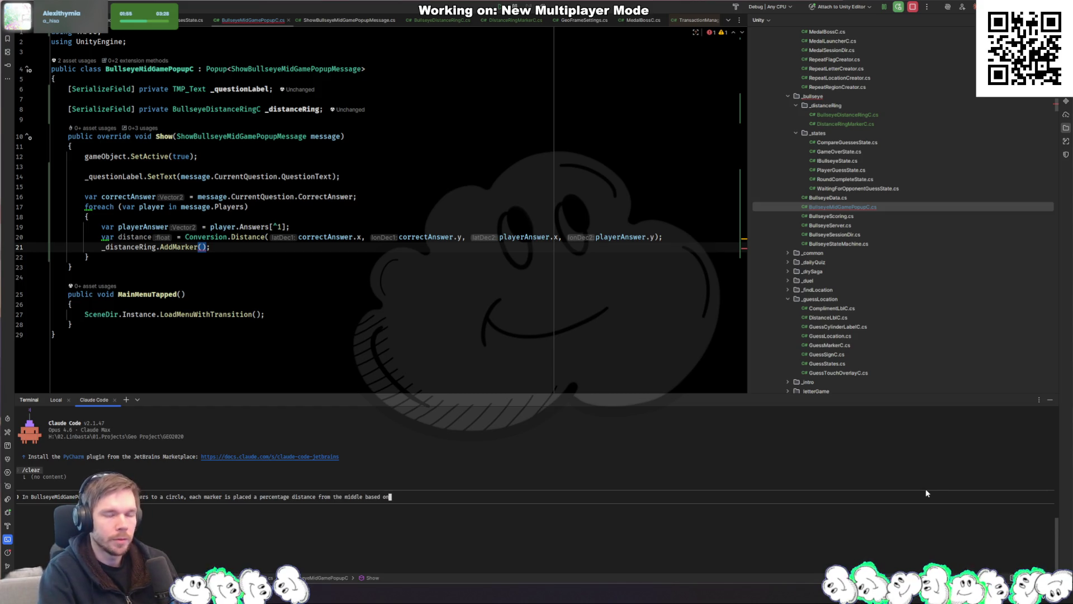
pyautogui.write(' how')
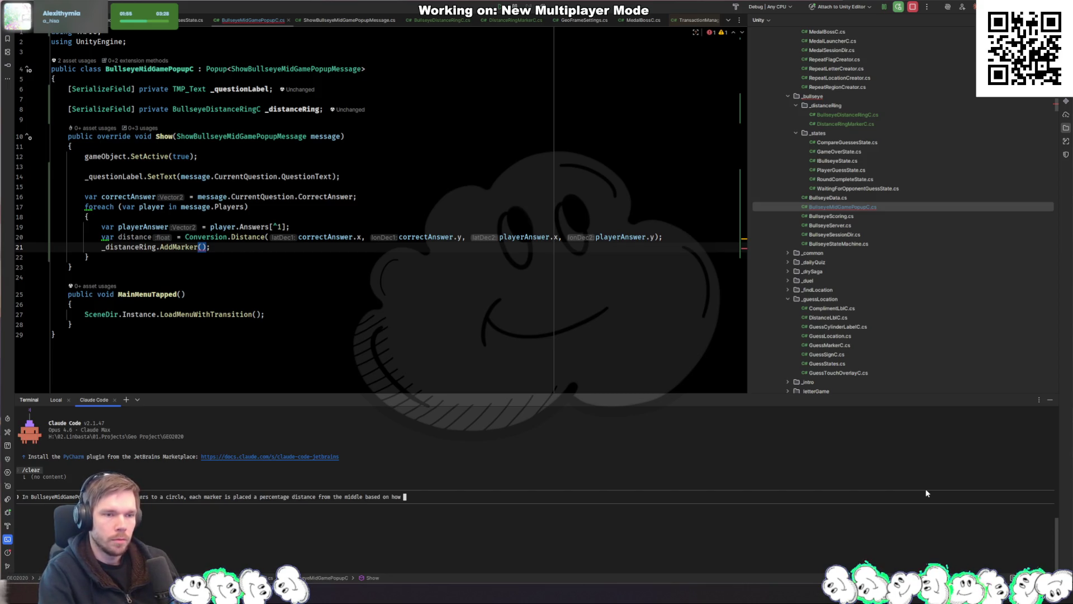
pyautogui.write('far it is from')
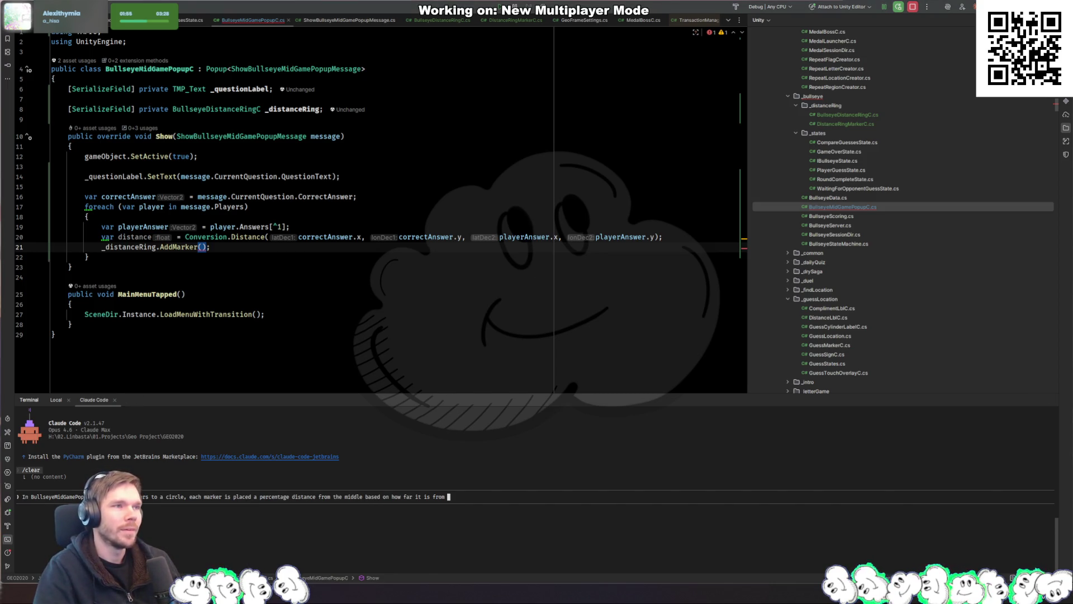
pyautogui.click(513, 496)
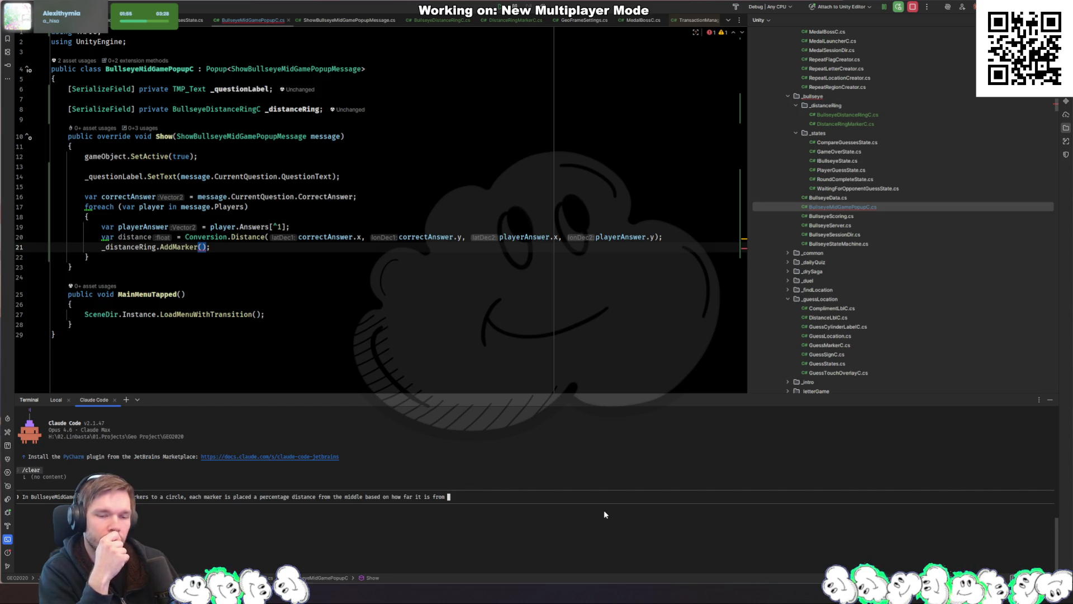
pyautogui.hotkey('ctrl', 'Left')
pyautogui.hotkey('ctrl', 'Left')
pyautogui.hotkey('ctrl', 'Left')
pyautogui.hotkey('ctrl', 'Left')
# Continue the prompt with 'relative to the other players answers'
pyautogui.hotkey('ctrl', 'Right')
pyautogui.hotkey('ctrl', 'Right')
pyautogui.hotkey('ctrl', 'Right')
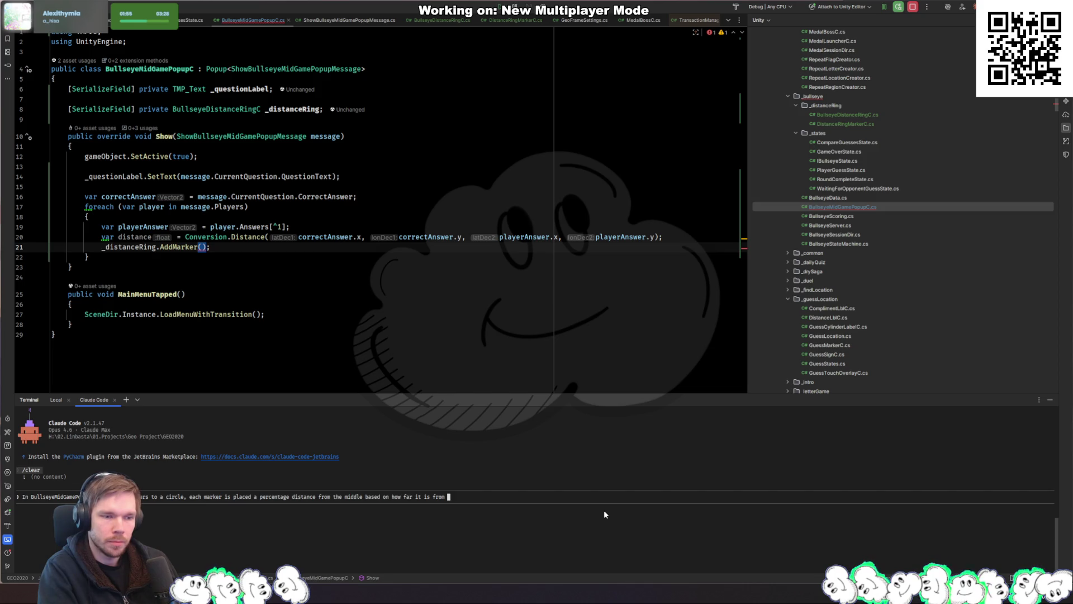
pyautogui.write('the middle co')
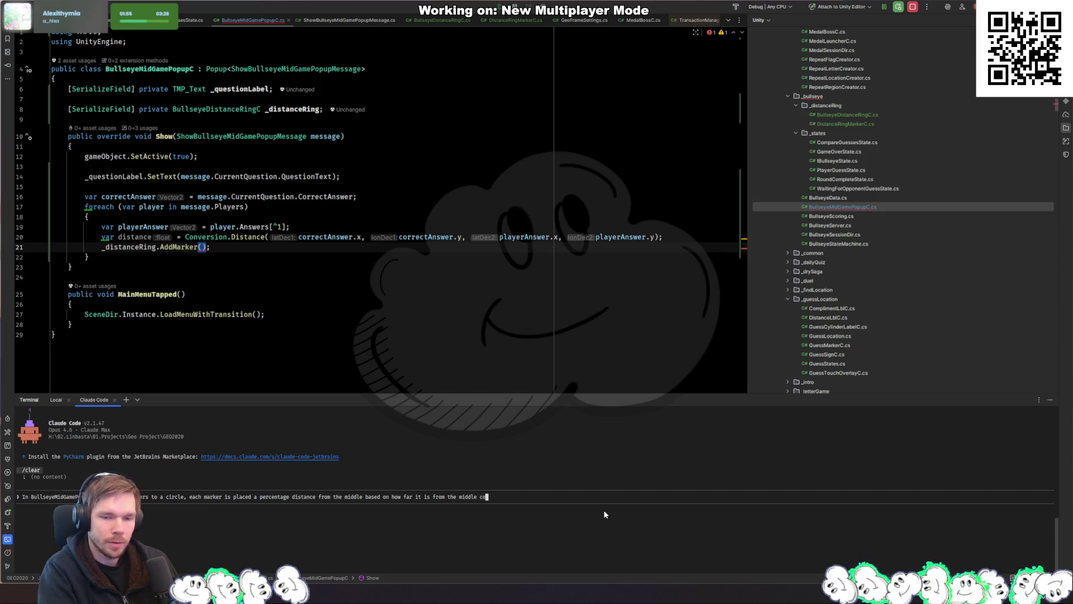
pyautogui.press('BackSpace')
pyautogui.press('BackSpace')
pyautogui.write('relative to the other')
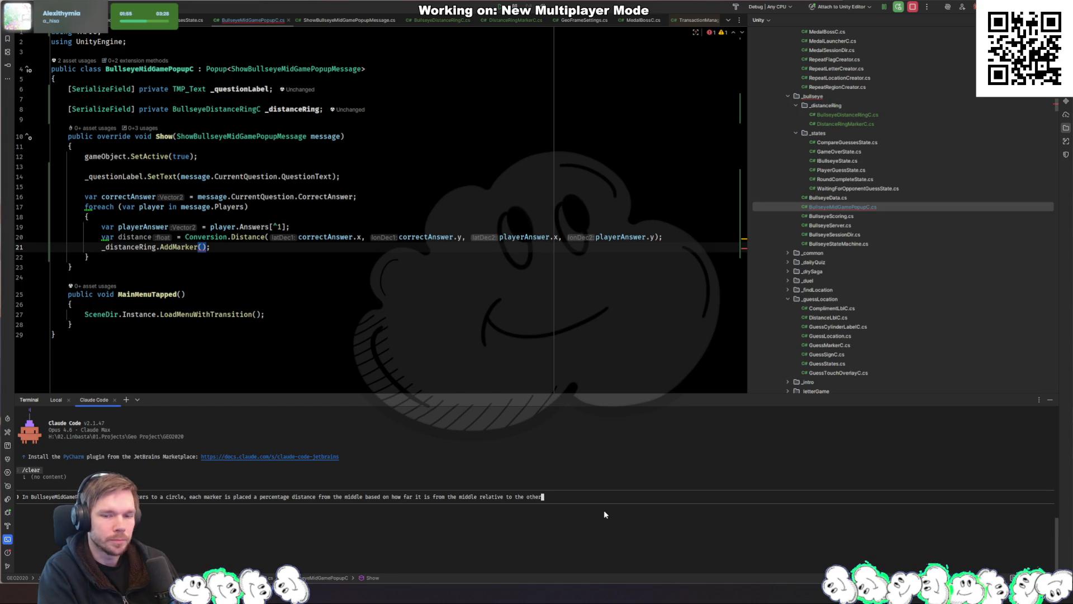
pyautogui.write(' players')
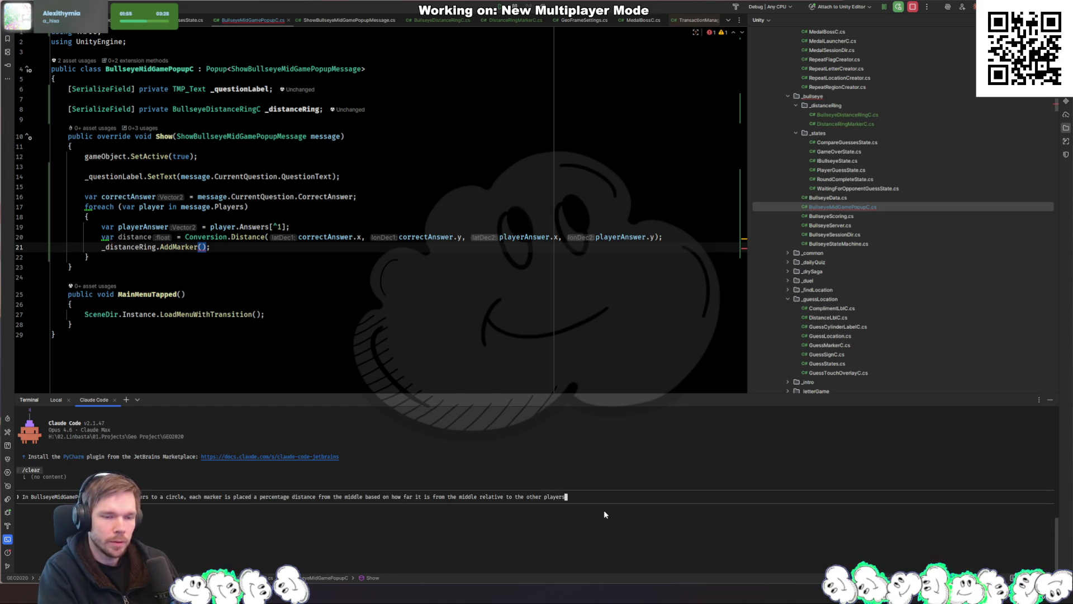
pyautogui.write(' ans')
pyautogui.hotkey('ctrl', 'Left')
pyautogui.hotkey('ctrl', 'Left')
pyautogui.hotkey('ctrl', 'Left')
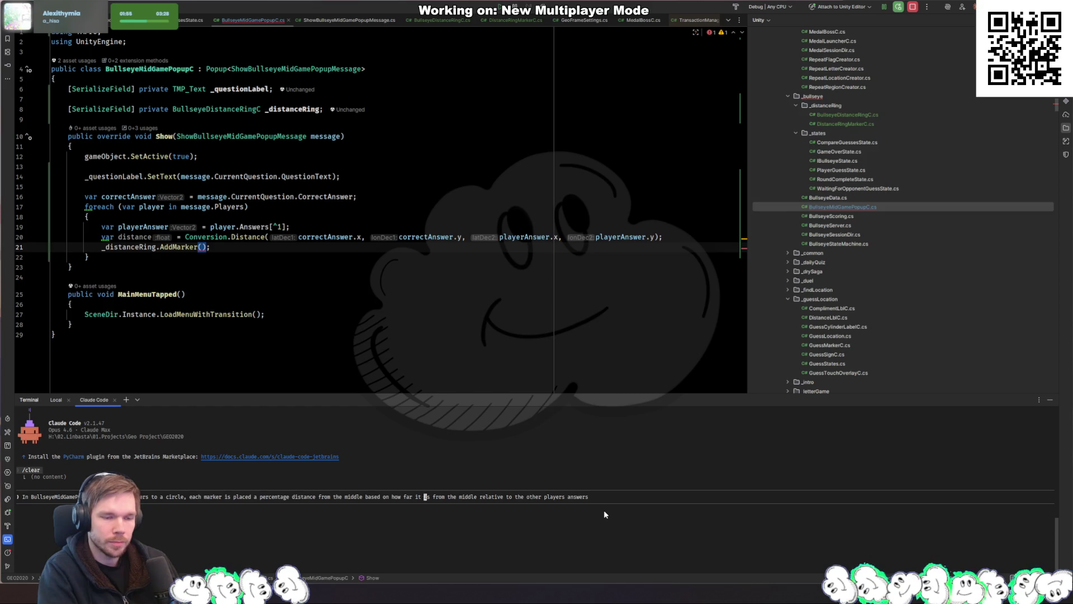
# Reword to 'how far the answer is' and ask for a min and max cap on marker positions
pyautogui.hotkey('ctrl', 'Right')
pyautogui.hotkey('ctrl', 'Right')
pyautogui.hotkey('ctrl', 'Right')
pyautogui.hotkey('ctrl', 'Right')
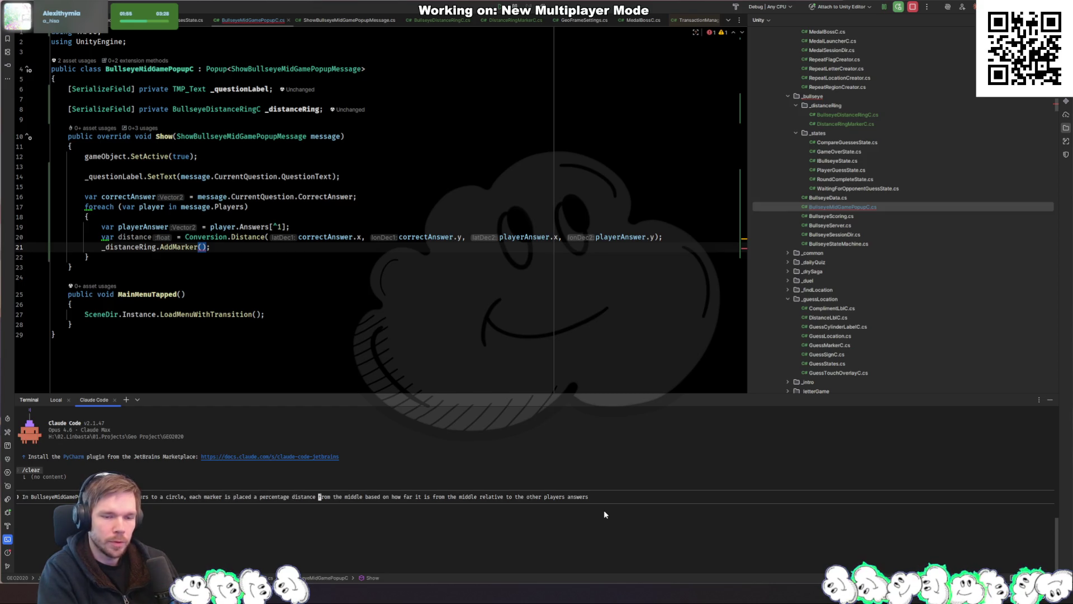
pyautogui.hotkey('ctrl', 'Left')
pyautogui.hotkey('ctrl', 'Left')
pyautogui.hotkey('ctrl', 'Right')
pyautogui.hotkey('ctrl', 'Right')
pyautogui.hotkey('ctrl', 'Right')
pyautogui.hotkey('ctrl', 'Left')
pyautogui.hotkey('ctrl', 'Left')
pyautogui.hotkey('ctrl', 'Left')
pyautogui.write('the answer')
pyautogui.press('BackSpace')
pyautogui.press('BackSpace')
pyautogui.press('BackSpace')
pyautogui.press('BackSpace')
pyautogui.press('BackSpace')
pyautogui.hotkey('ctrl', 'Right')
pyautogui.write('the answer')
pyautogui.hotkey('ctrl', 'Right')
pyautogui.hotkey('ctrl', 'Right')
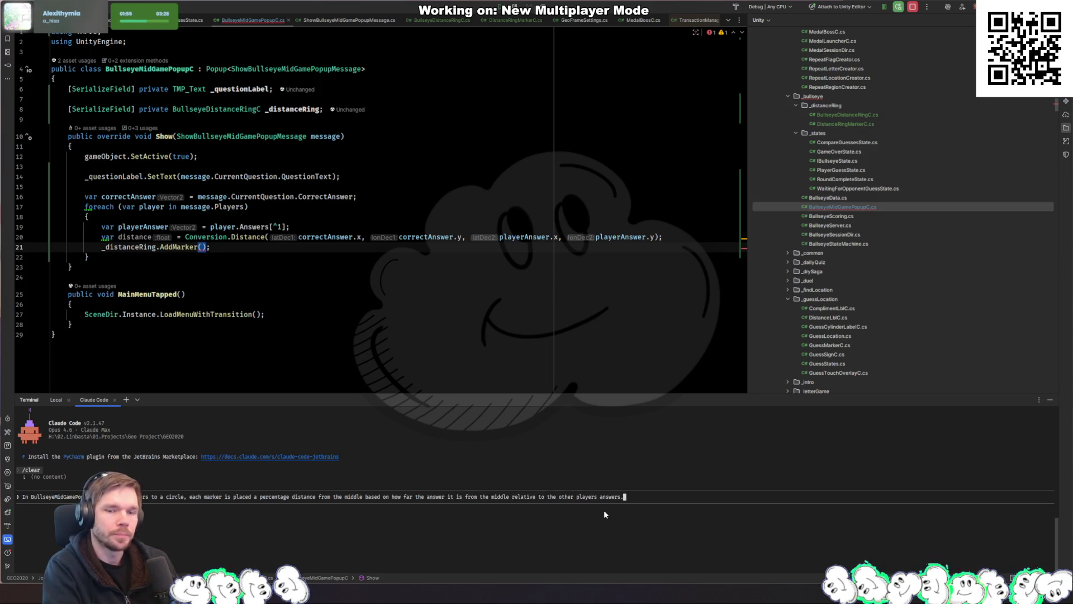
pyautogui.write('I want to ')
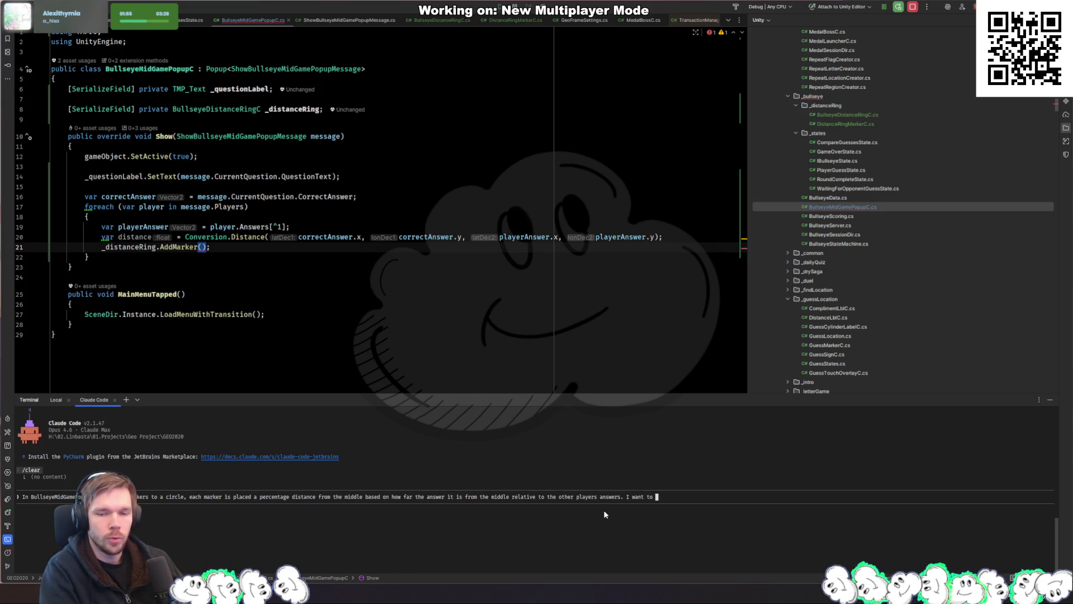
pyautogui.write('have a min and max ')
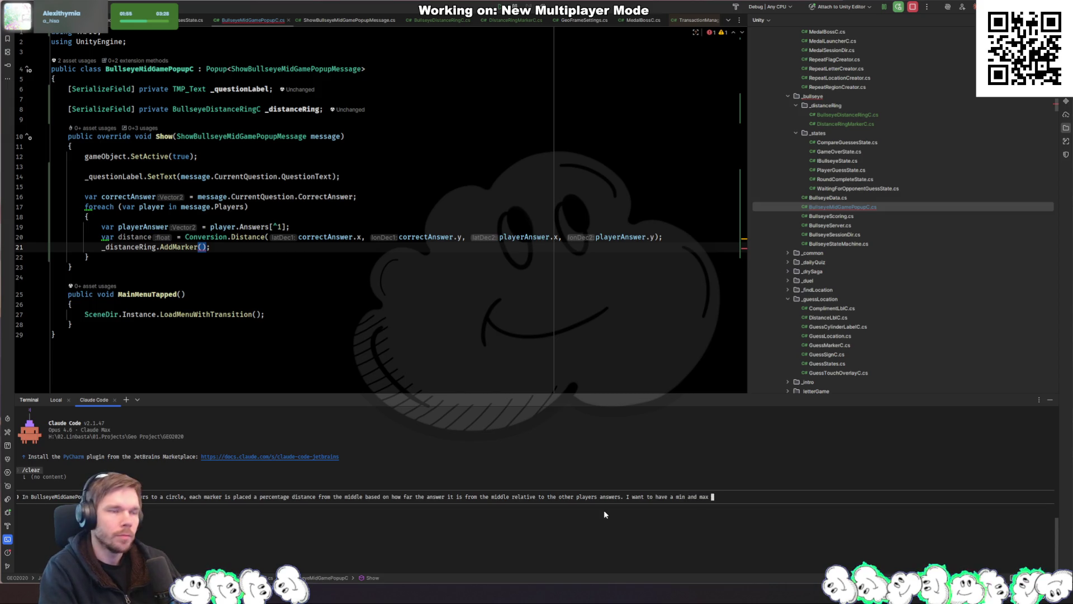
pyautogui.write('cap ')
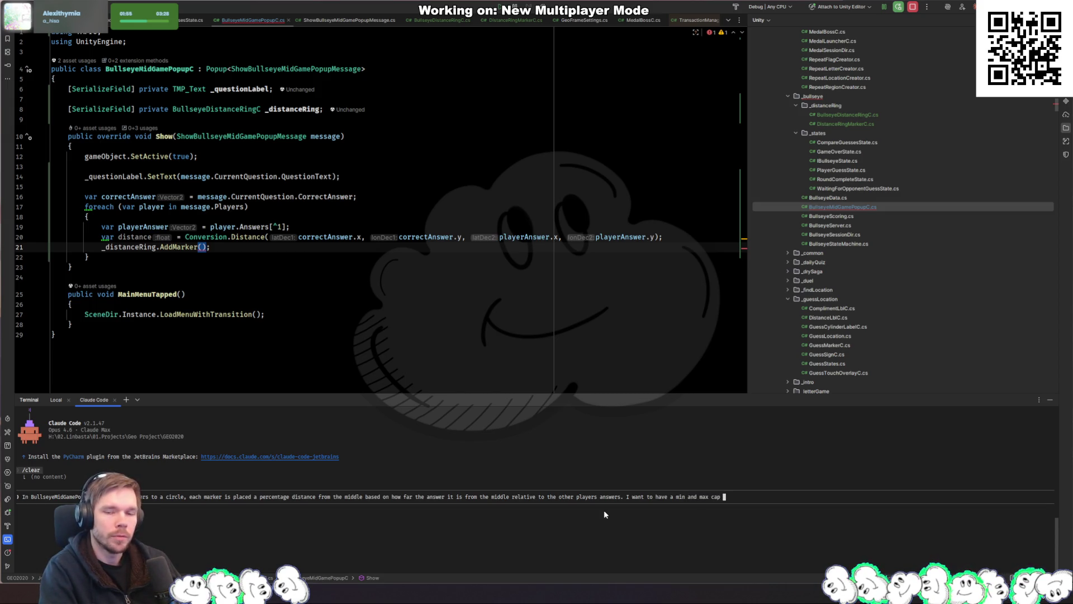
pyautogui.write('on the p')
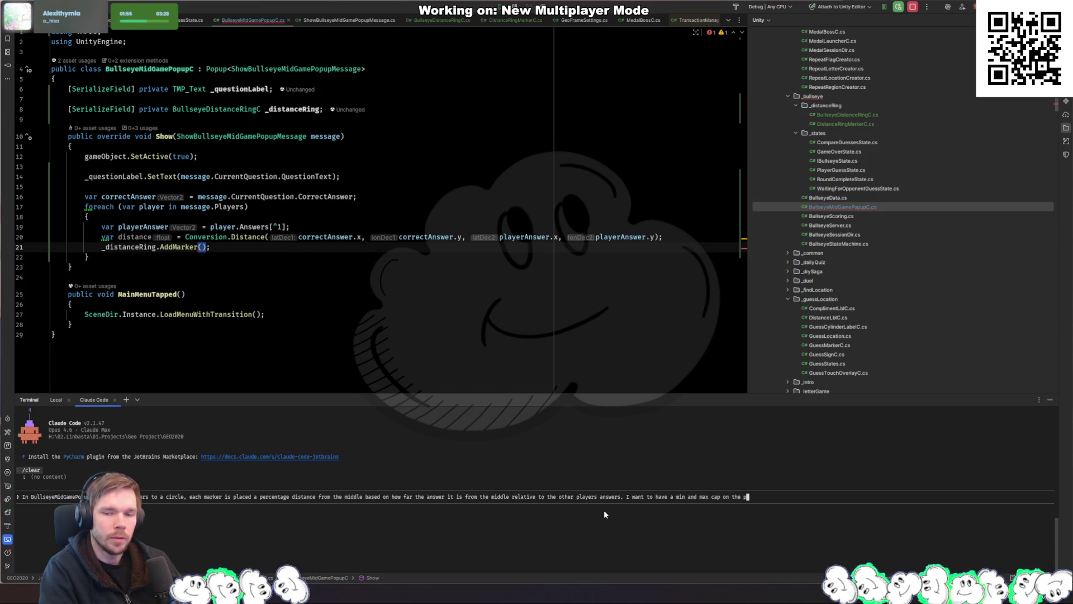
pyautogui.write('ositions i')
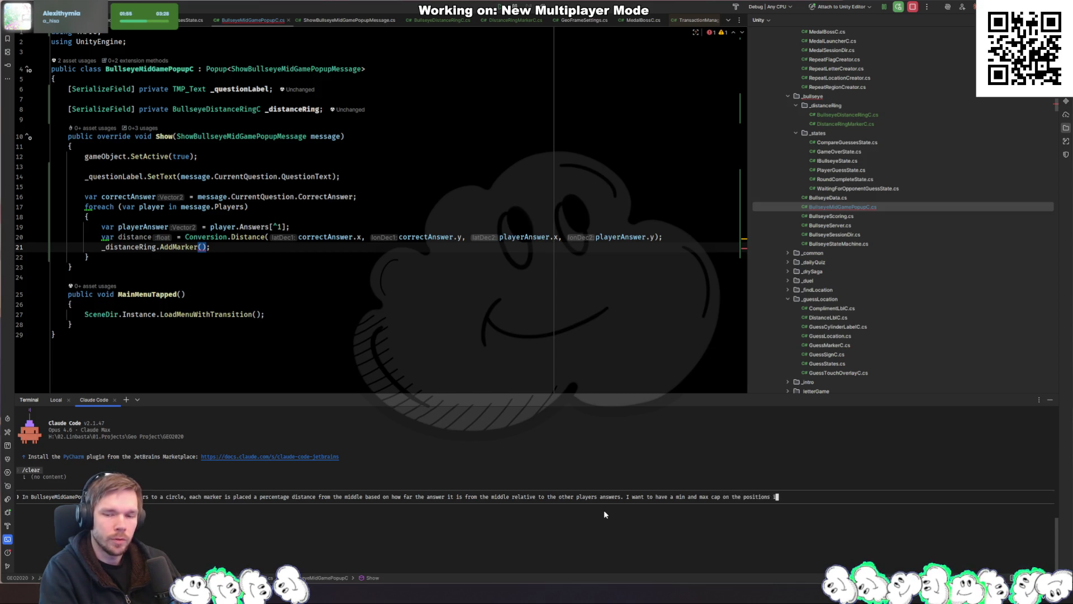
pyautogui.write('t can be moved from ')
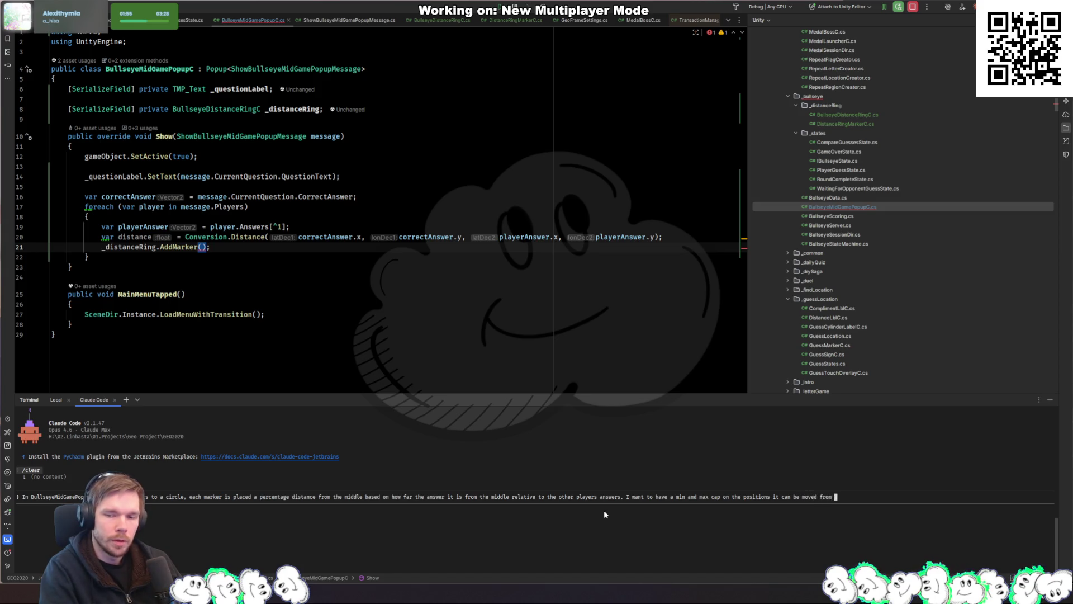
pyautogui.write('the middle. I wou')
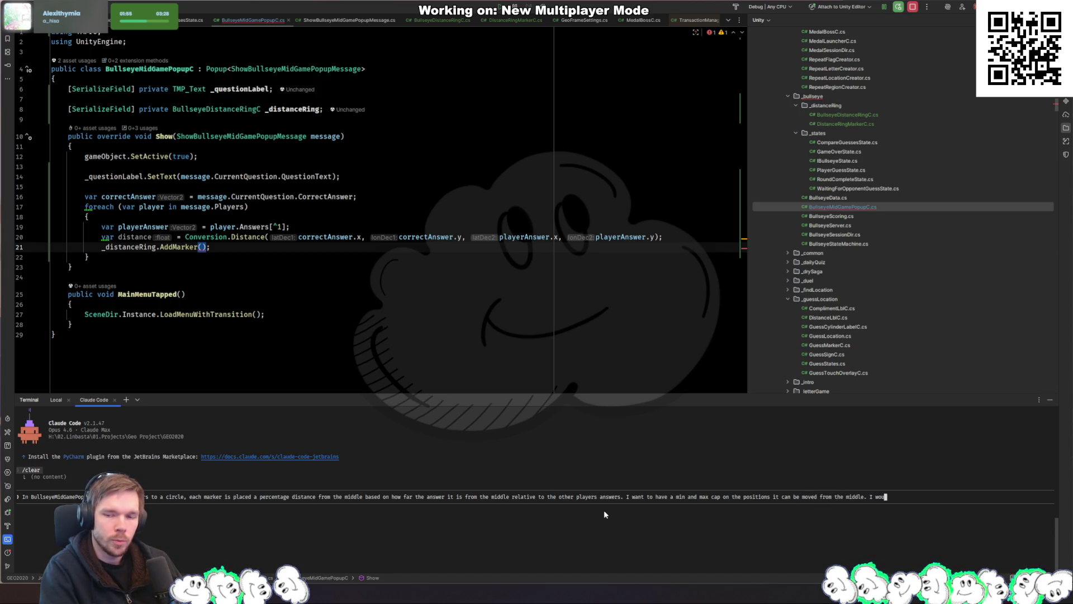
pyautogui.write('ld also like to know ')
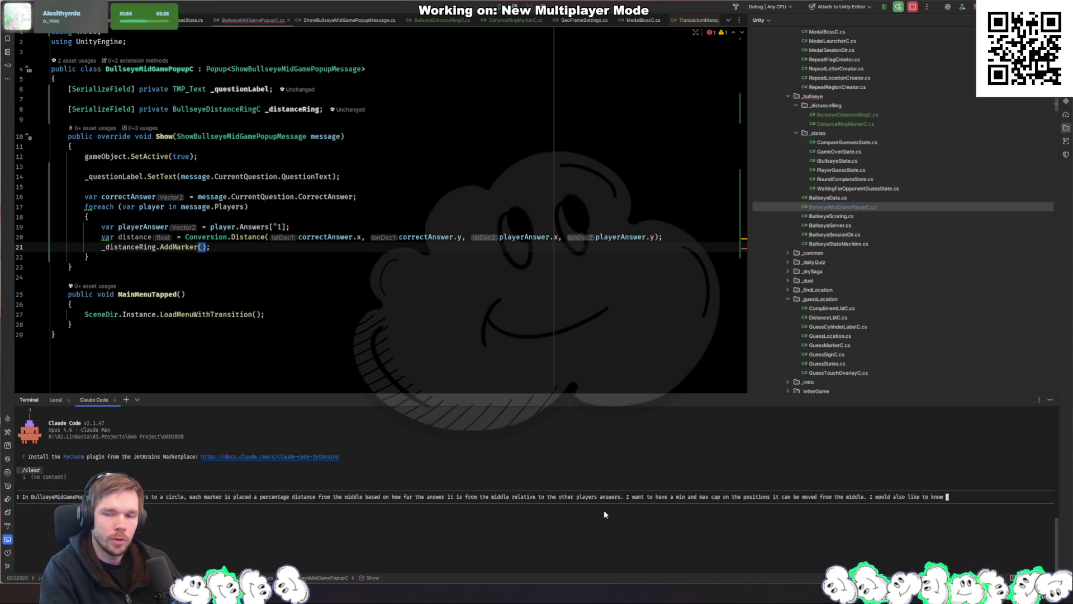
pyautogui.write('in which direction')
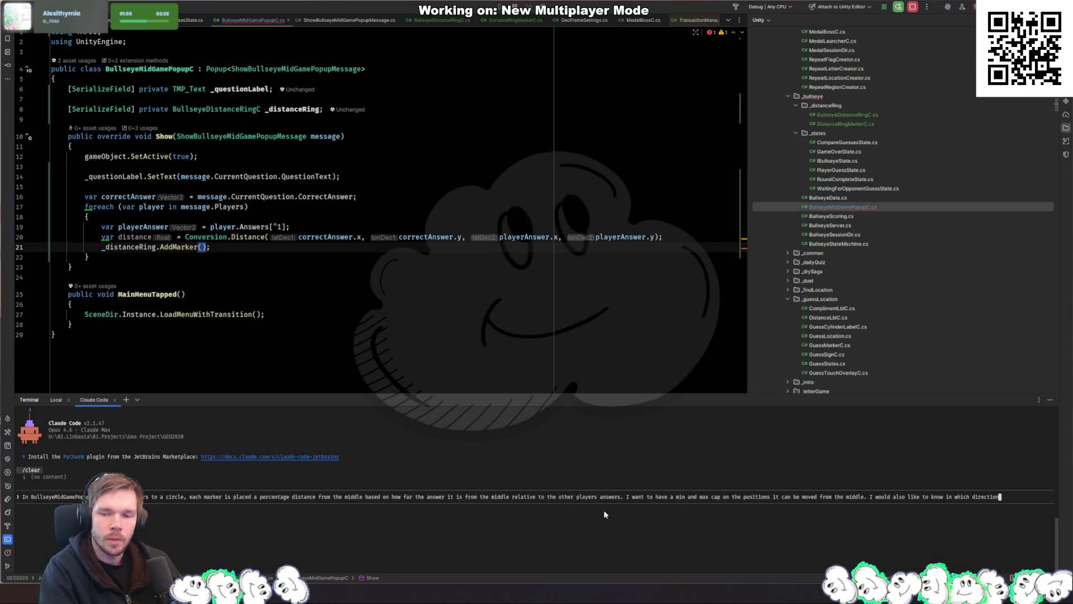
pyautogui.write(' from the ')
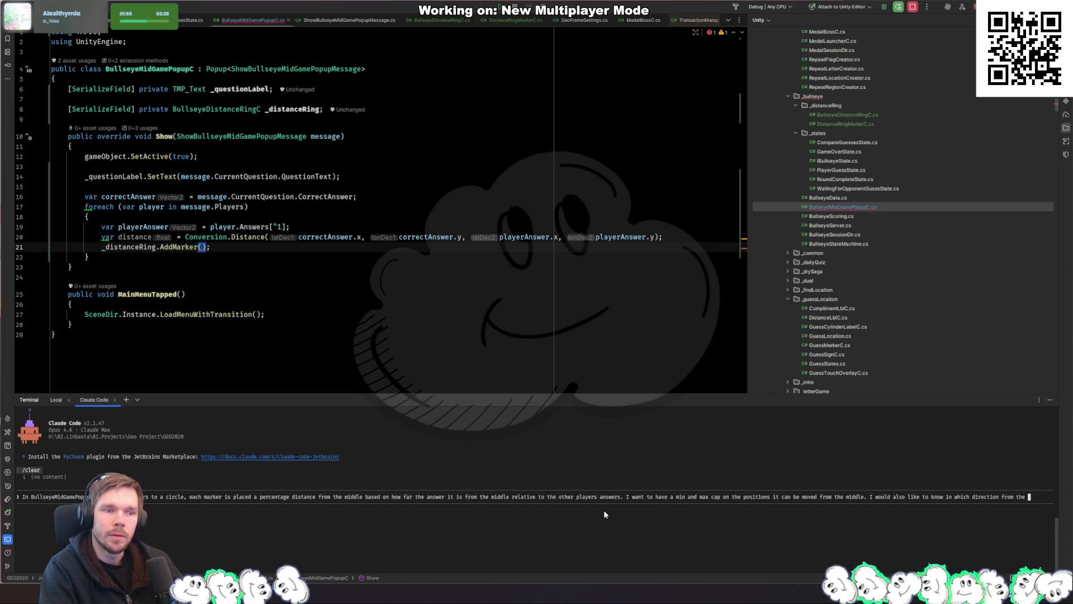
pyautogui.write('correct answer')
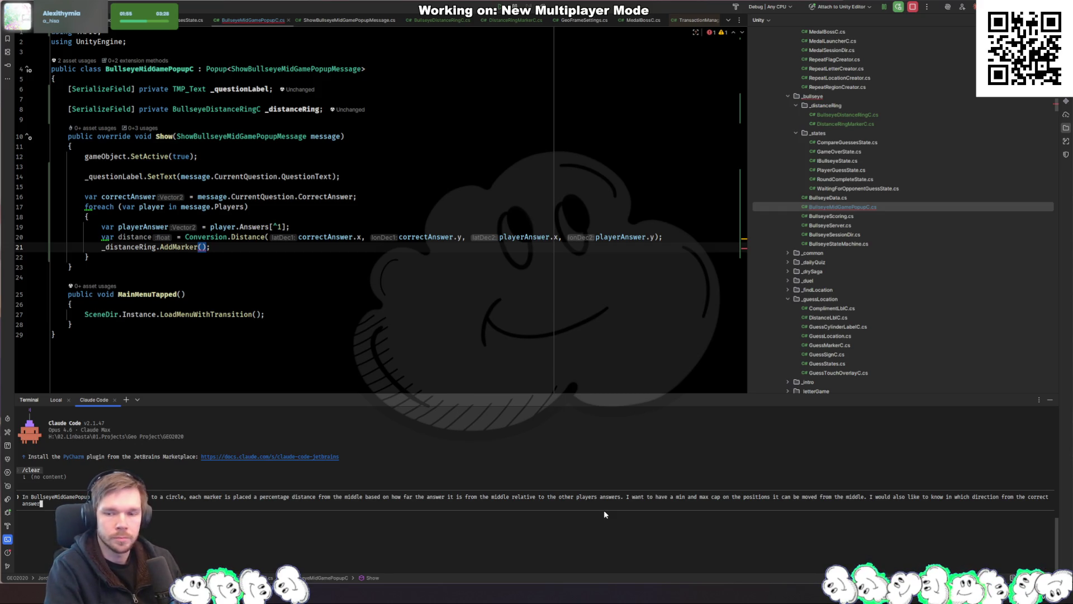
# Start a direction sentence in the prompt, then erase it to rephrase
pyautogui.write('in')
pyautogui.write(' they are acce')
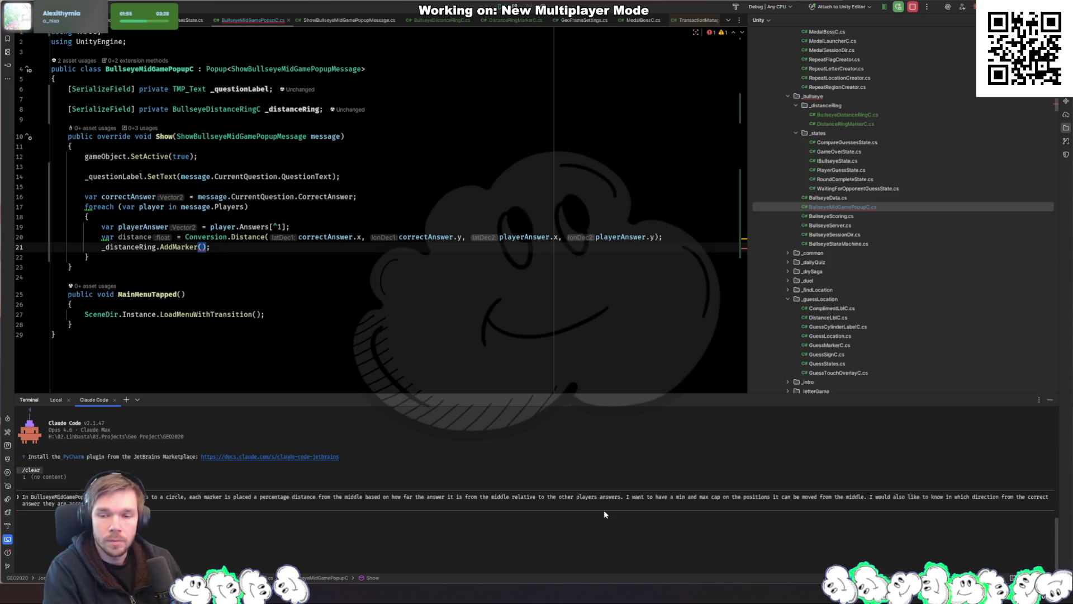
pyautogui.press('BackSpace')
pyautogui.press('BackSpace')
pyautogui.press('BackSpace')
# Ask for markers placed in the correct 2D location from the ring's center, fixing the 'teh' typo
pyautogui.write('place them in the correct 2D ')
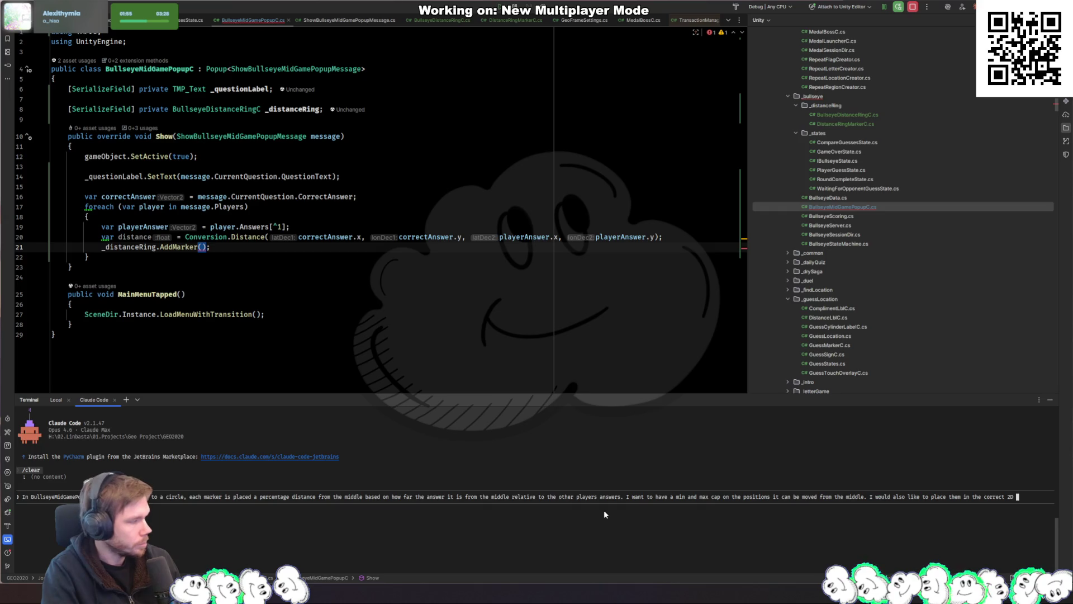
pyautogui.write('location from the')
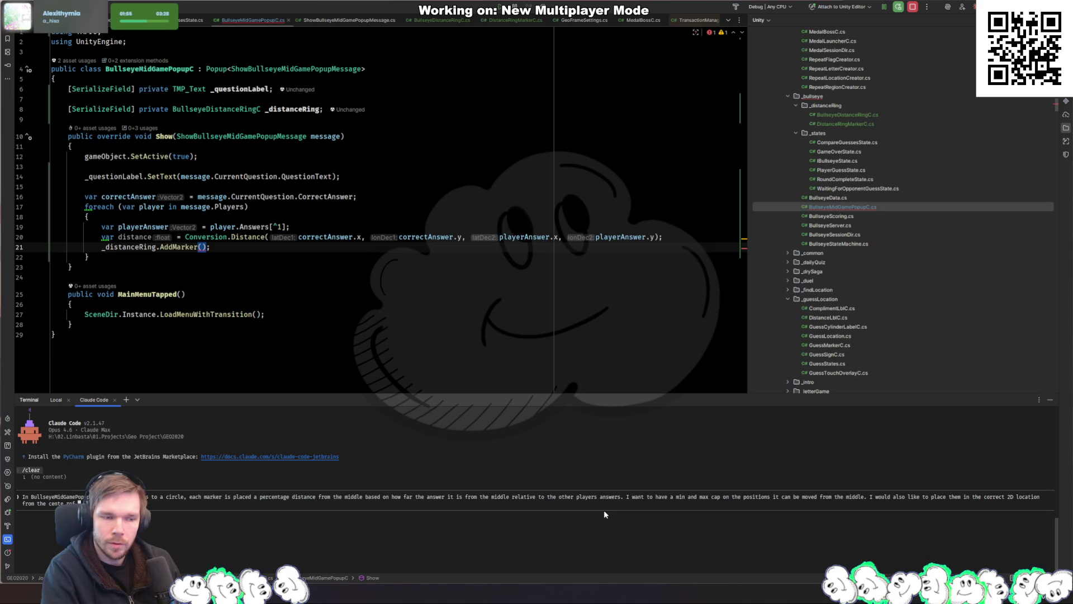
pyautogui.write(' center of t')
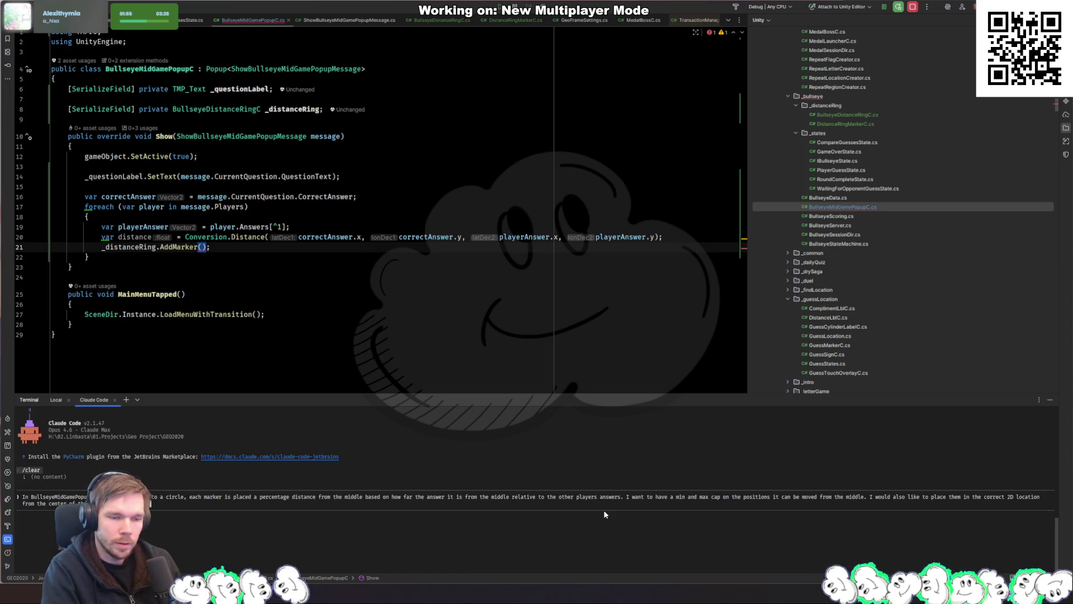
pyautogui.write('… ocation of teh answers')
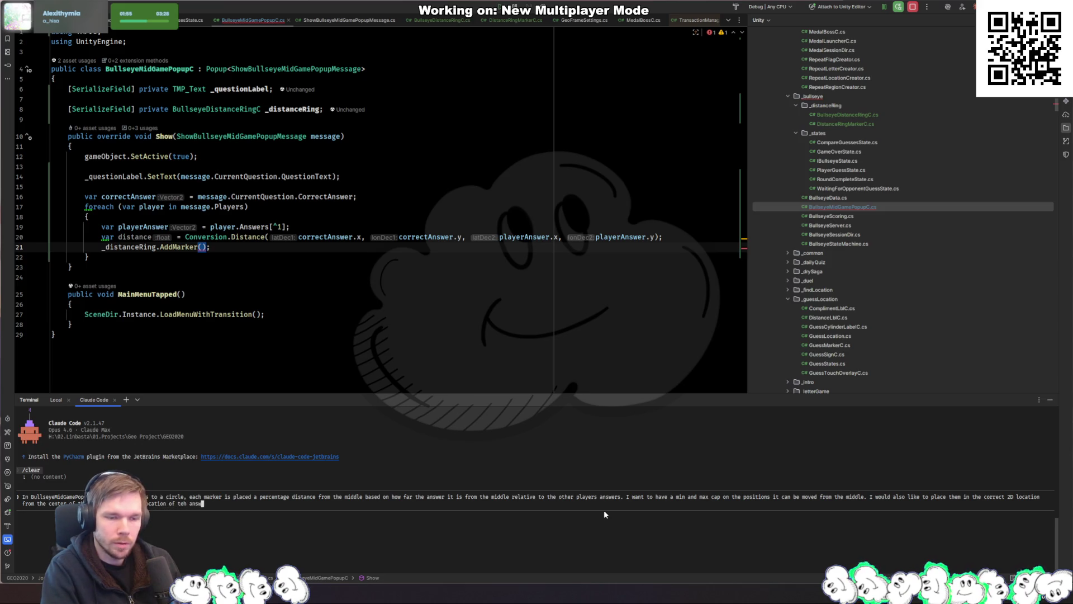
pyautogui.press('Left')
pyautogui.write('h')
pyautogui.press('End')
# Add that an answer east of a player's answer puts the marker to the left, and submit
pyautogui.write('on the globe')
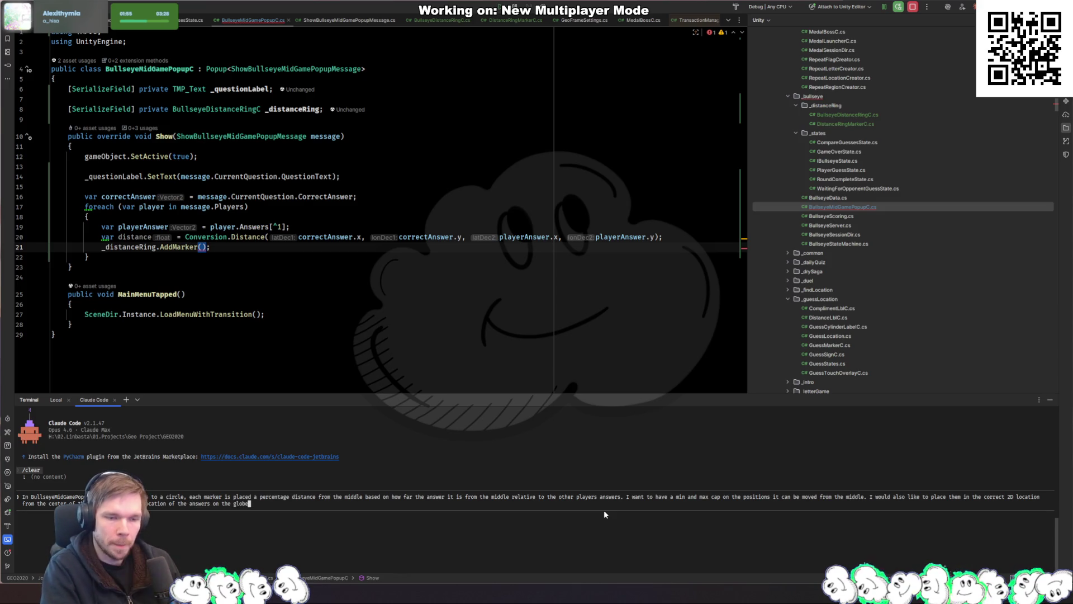
pyautogui.write(', so')
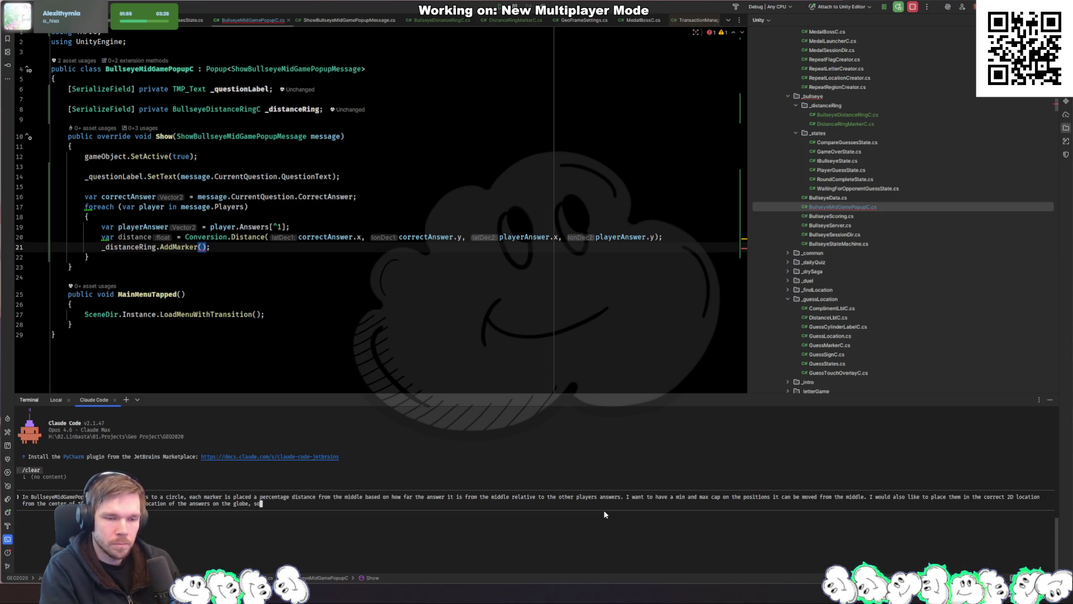
pyautogui.write(' if the answer')
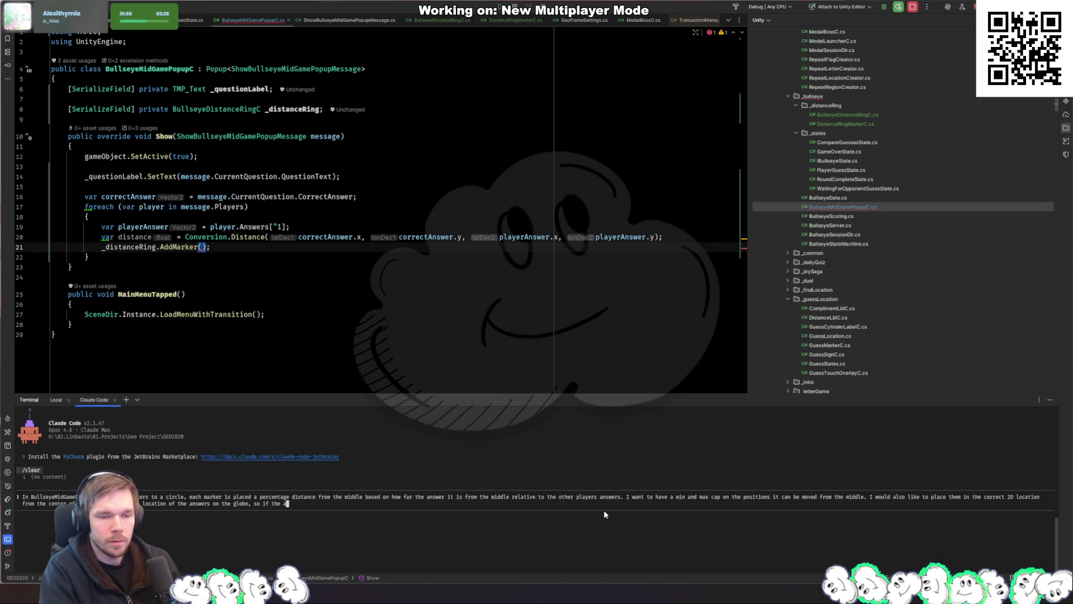
pyautogui.press('BackSpace')
pyautogui.press('BackSpace')
pyautogui.press('BackSpace')
pyautogui.press('BackSpace')
pyautogui.write('correct answer is to the east of a play')
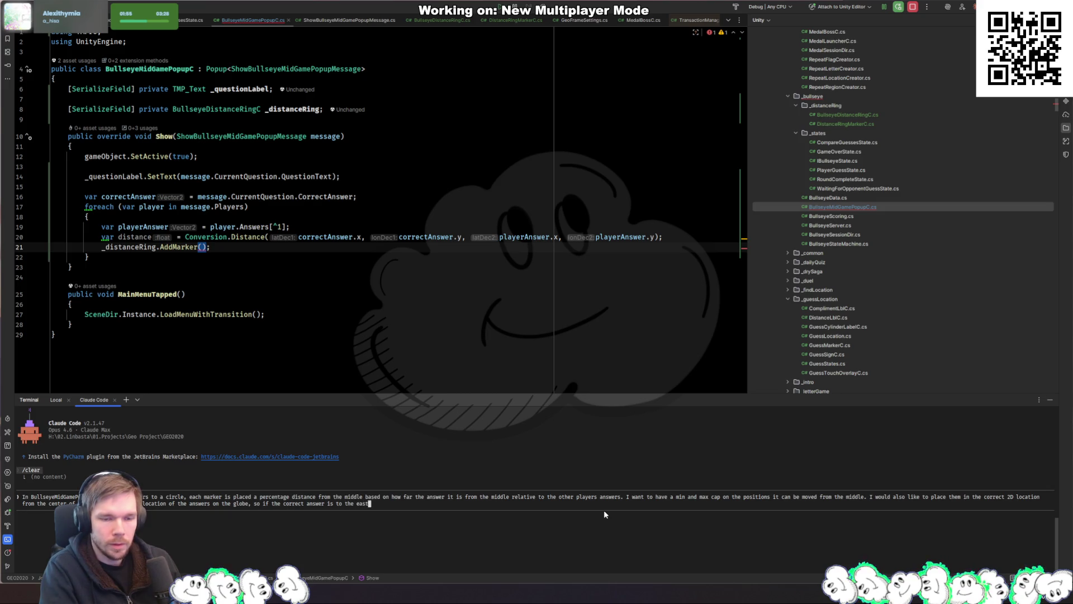
pyautogui.write('ers an')
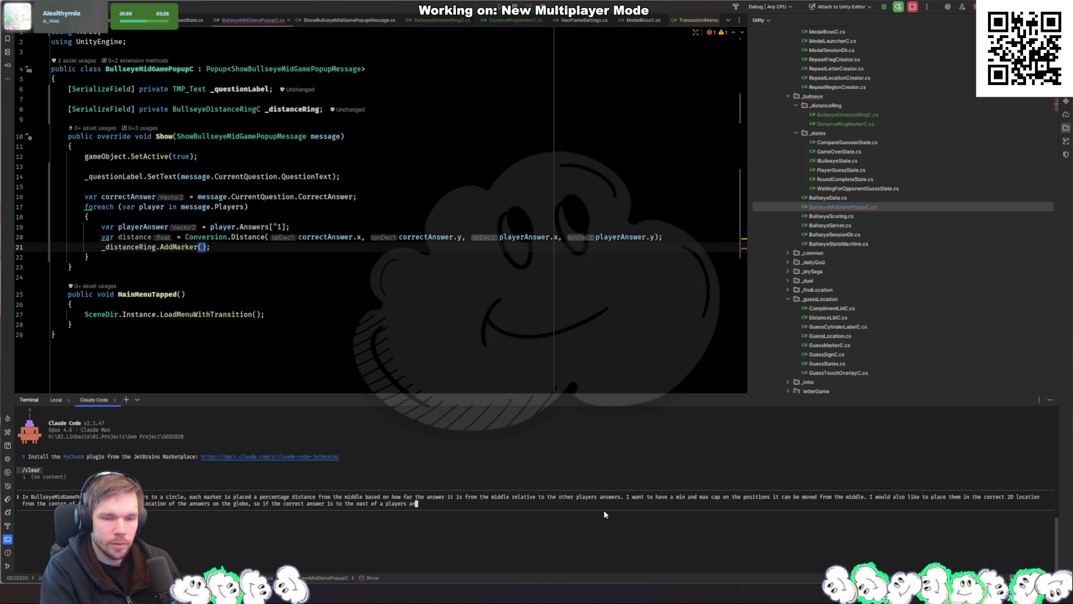
pyautogui.write('swer the ')
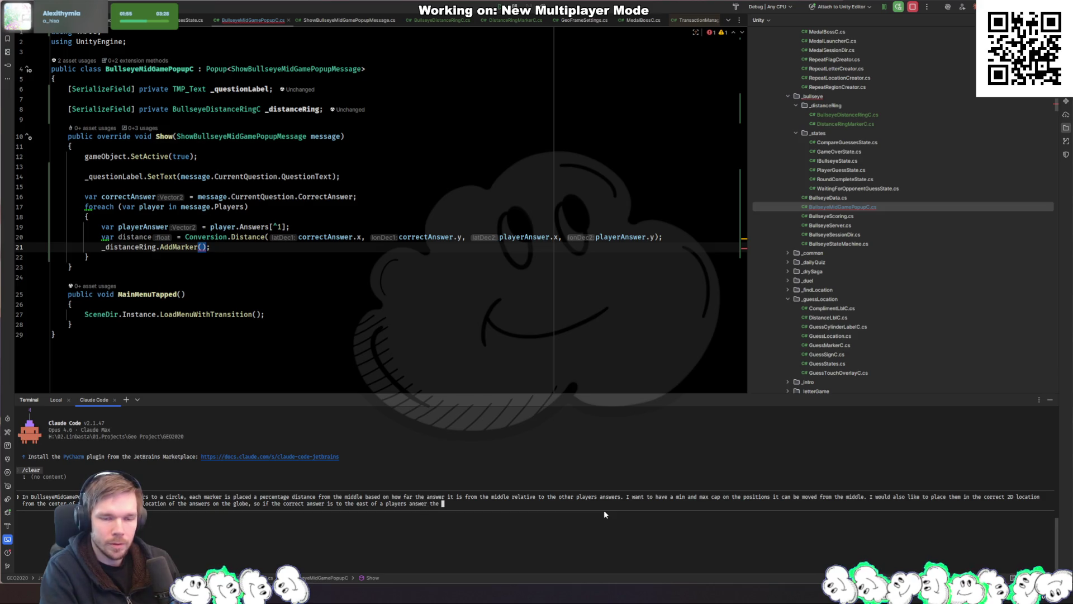
pyautogui.write('marker ')
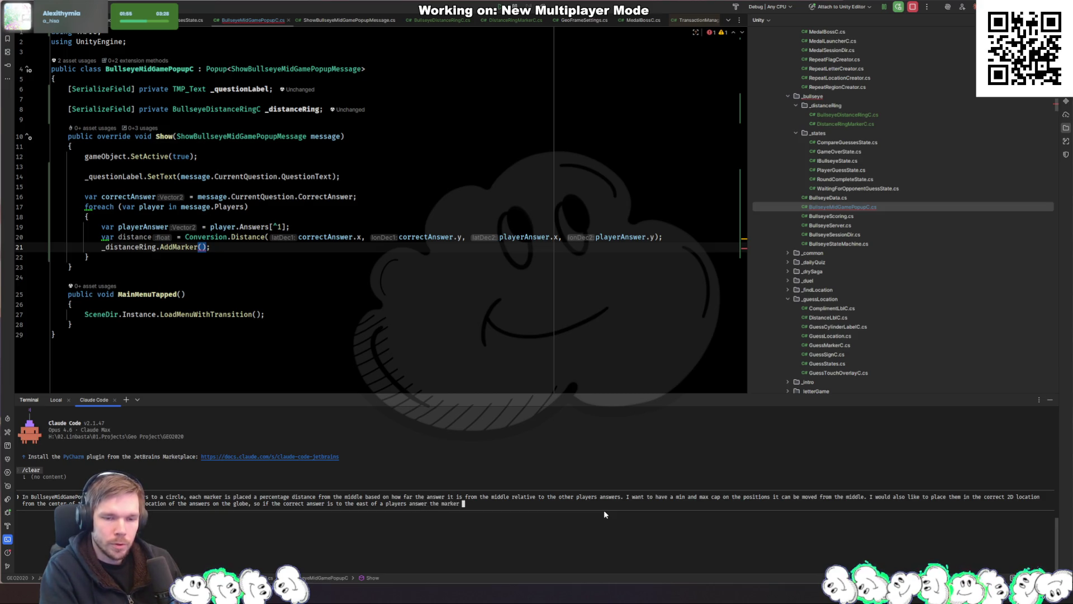
pyautogui.write('should be ')
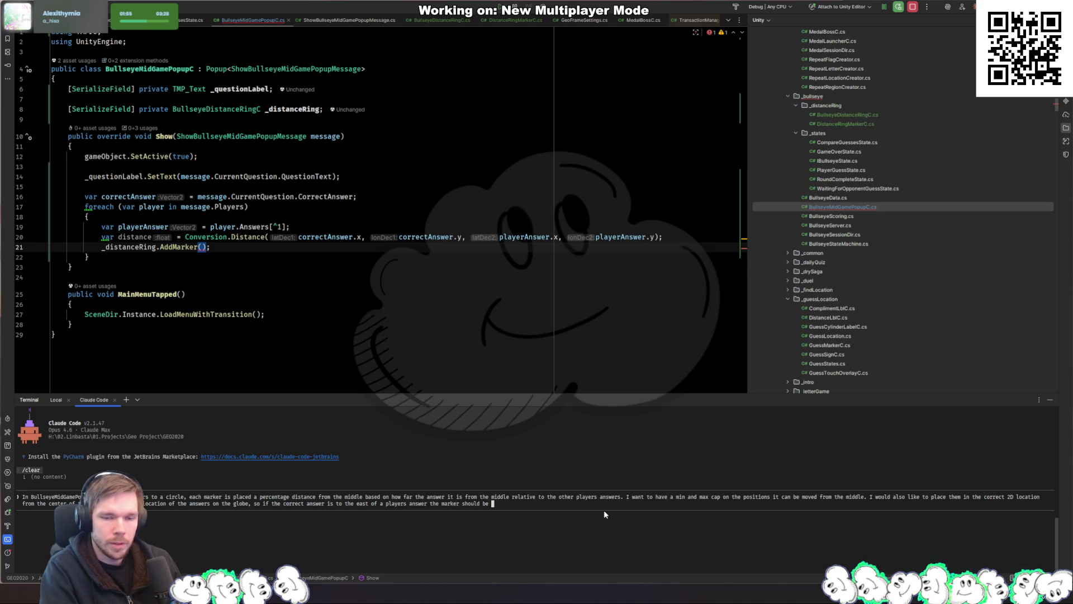
pyautogui.write('placed to the left in the ring')
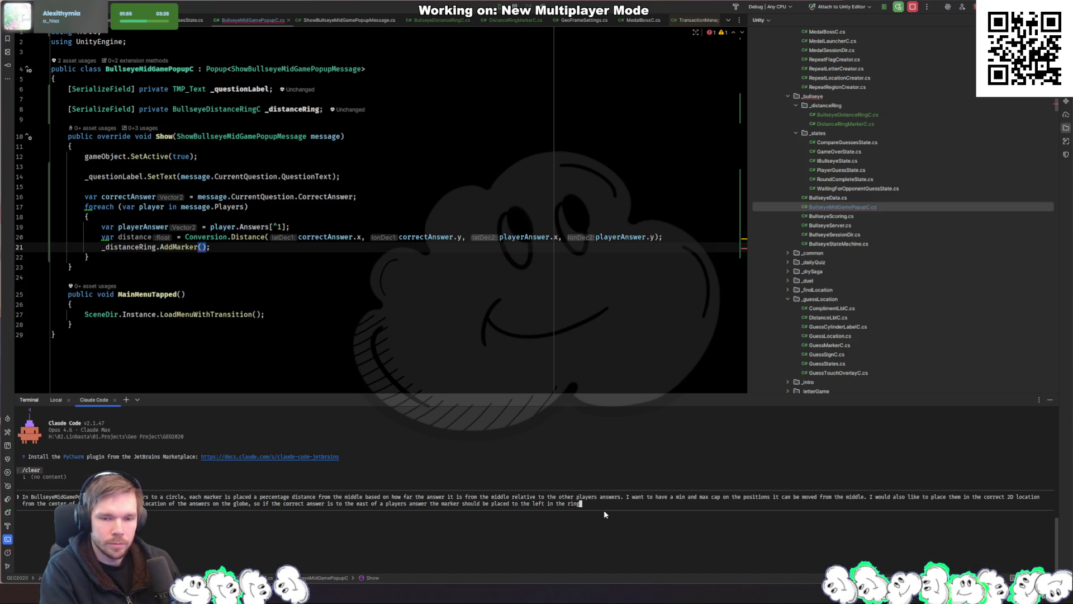
pyautogui.press('Return')
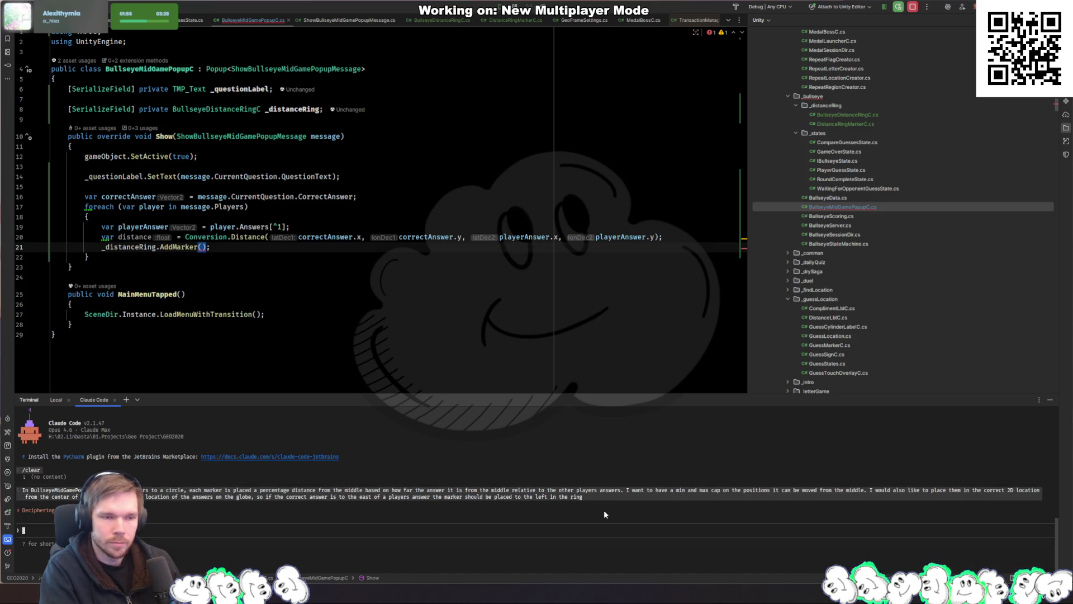
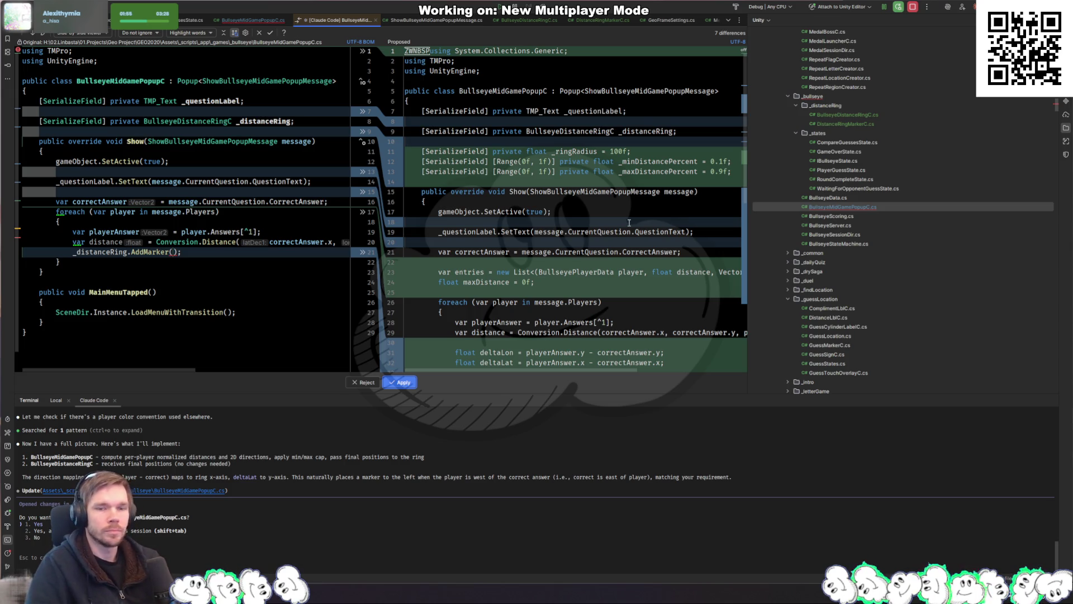
# Review the Claude Code diff of BullseyeMidGamePopupC.cs and accept the marker-placement edit
pyautogui.scroll(-2, 627, 124)
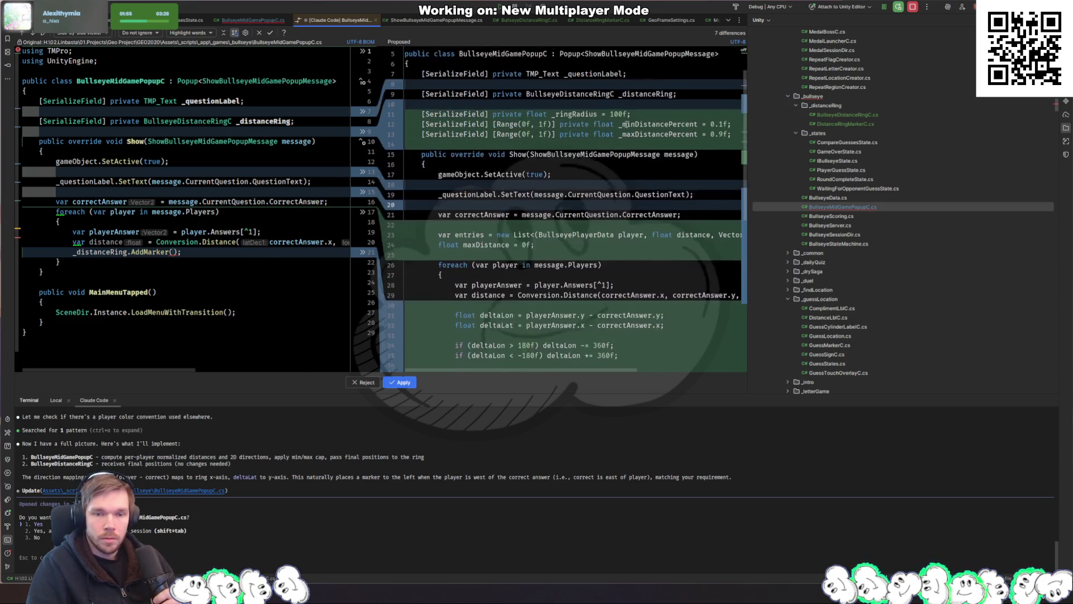
pyautogui.scroll(-10, 627, 124)
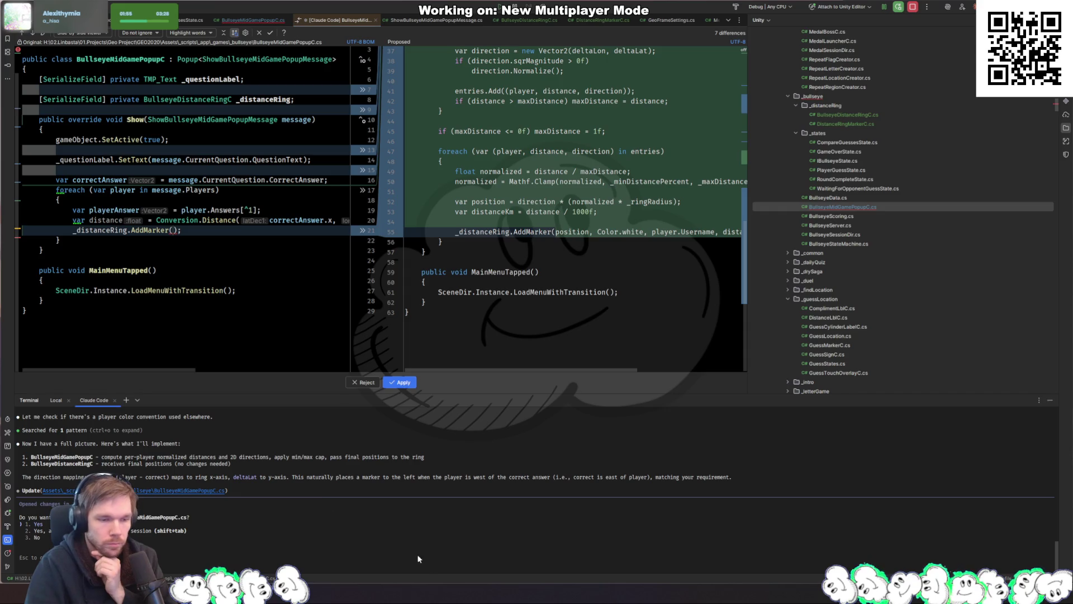
pyautogui.press('Return')
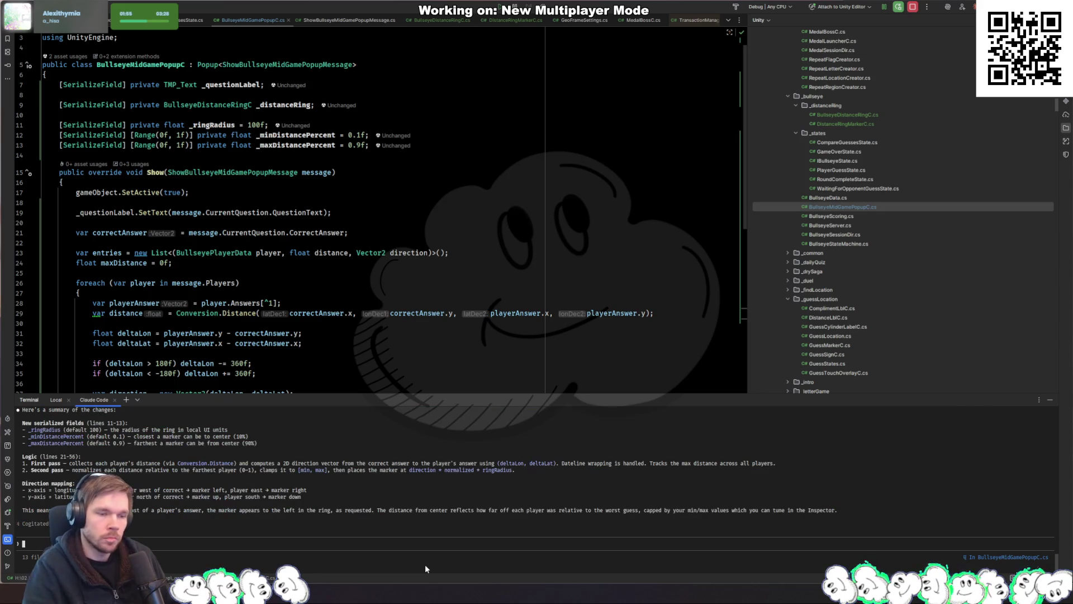
pyautogui.scroll(-10, 481, 248)
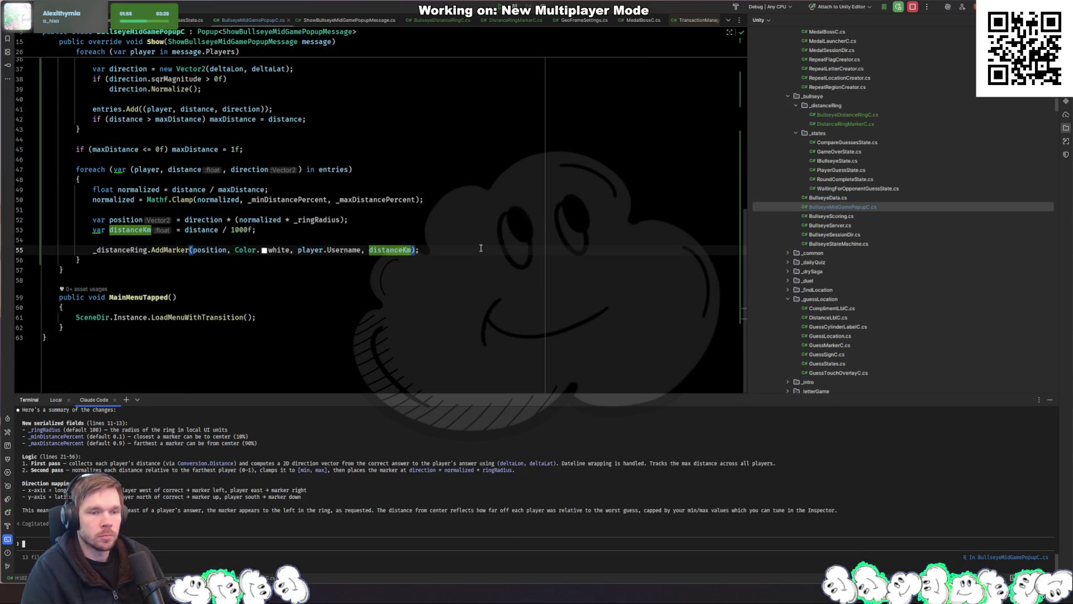
# Look over the updated popup script, then begin adding a component to DistanceRing in Unity
pyautogui.scroll(10, 447, 246)
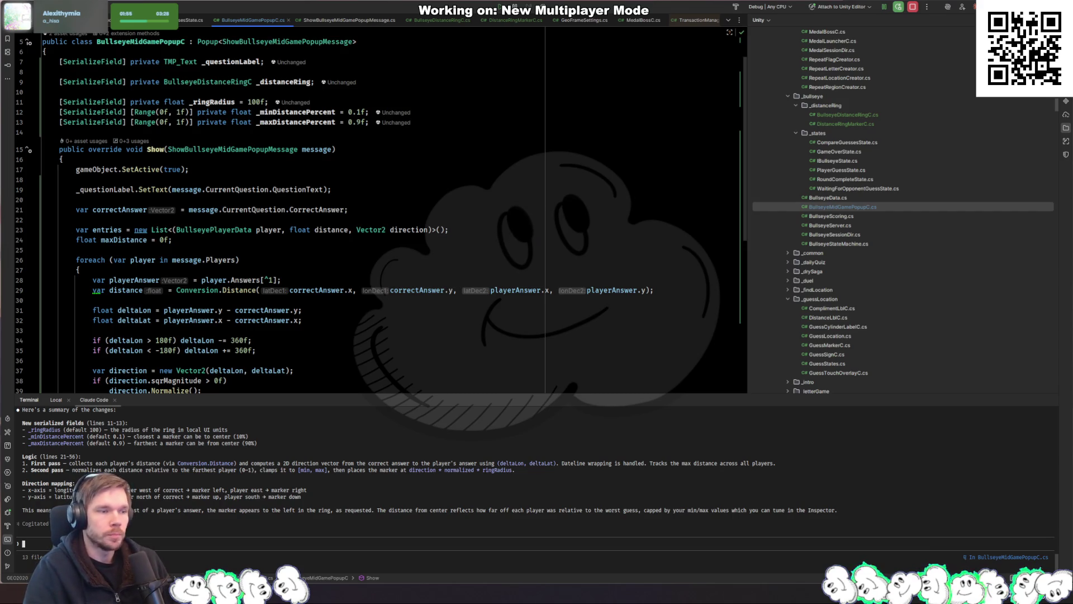
pyautogui.hotkey('alt', 'Tab')
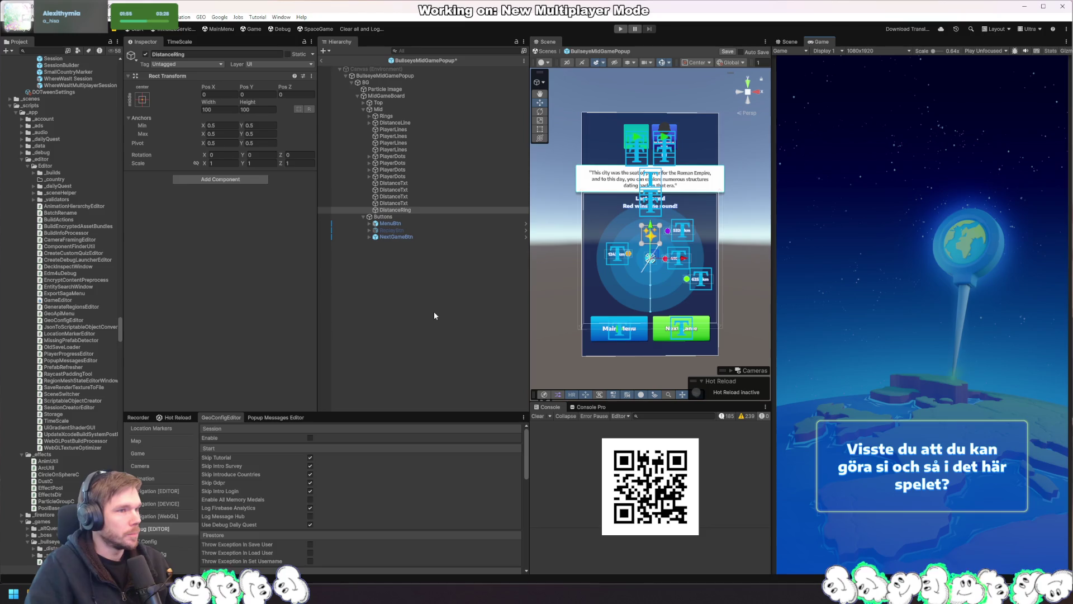
pyautogui.click(229, 181)
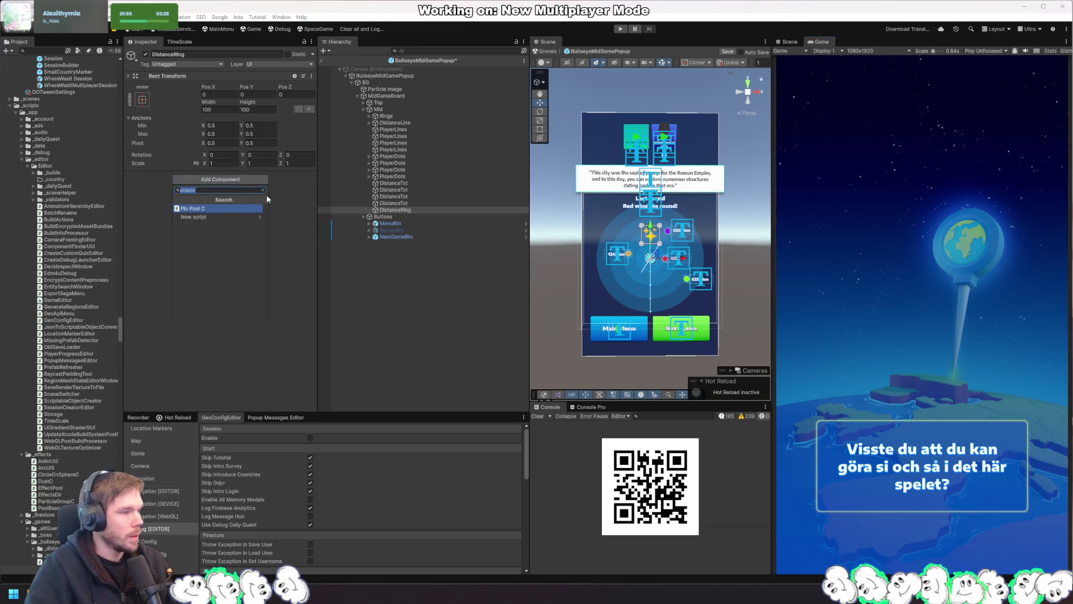
# Add the Bullseye Distance Ring C script to DistanceRing by searching 'Distancerin'
pyautogui.write('Distancerin')
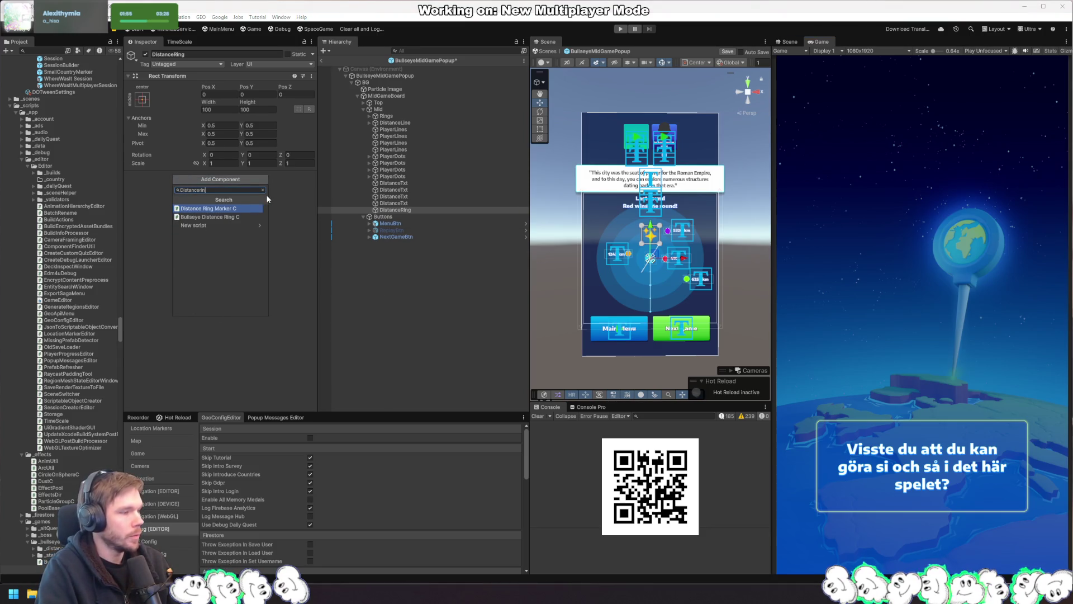
pyautogui.press('Down')
pyautogui.press('Return')
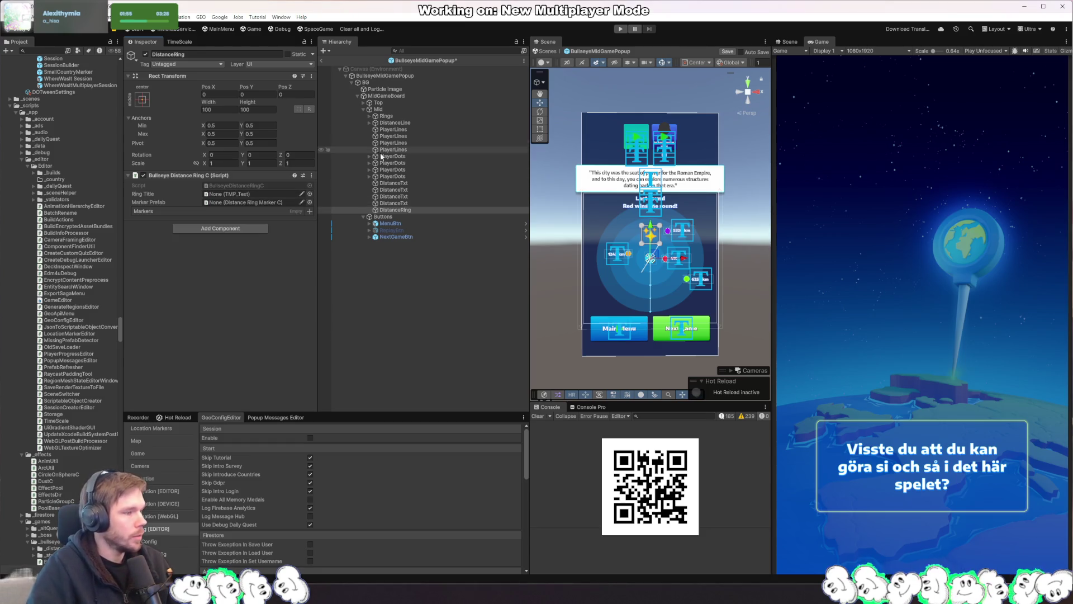
pyautogui.click(396, 212)
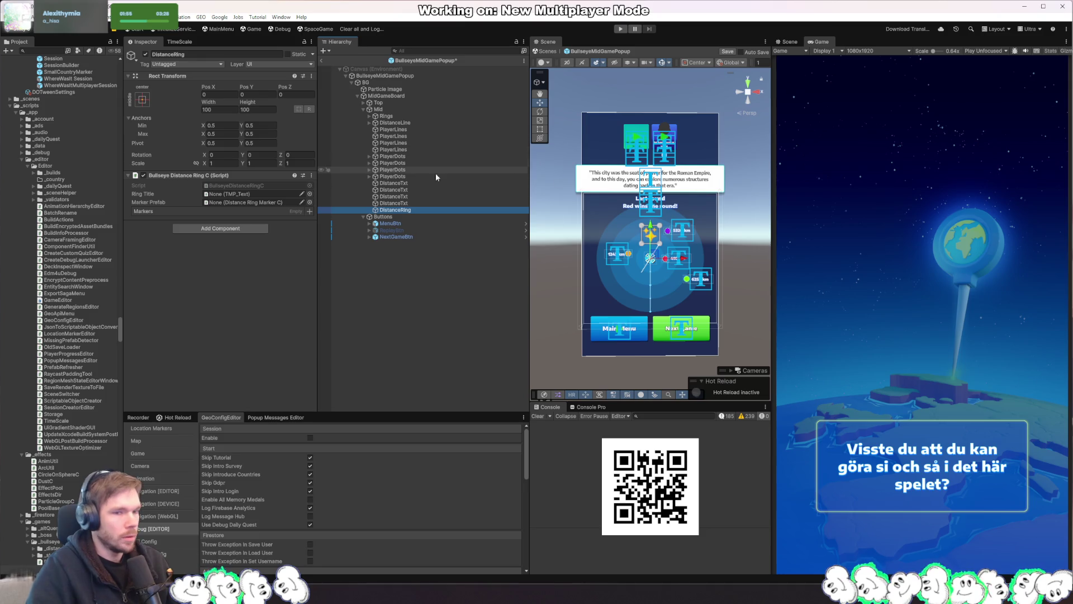
# Check the _questionLabel field in the popup script in Rider, then return to Unity
pyautogui.hotkey('alt', 'Tab')
pyautogui.click(246, 99)
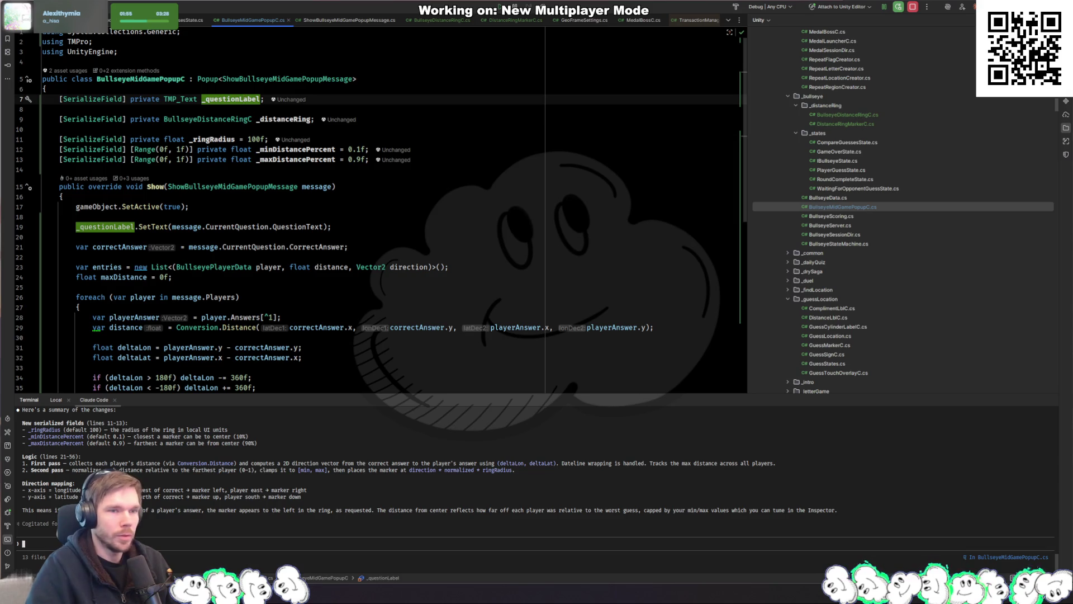
pyautogui.hotkey('alt', 'Tab')
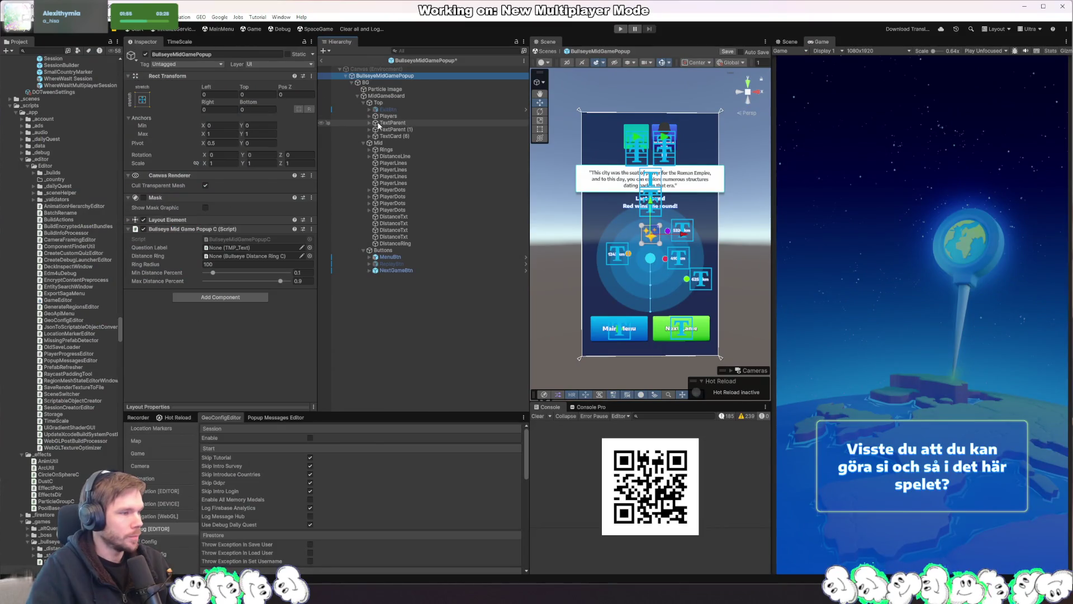
# Browse the TextParent and TextCard (6) hierarchy to locate the QuestionTxt object
pyautogui.click(379, 123)
pyautogui.click(369, 122)
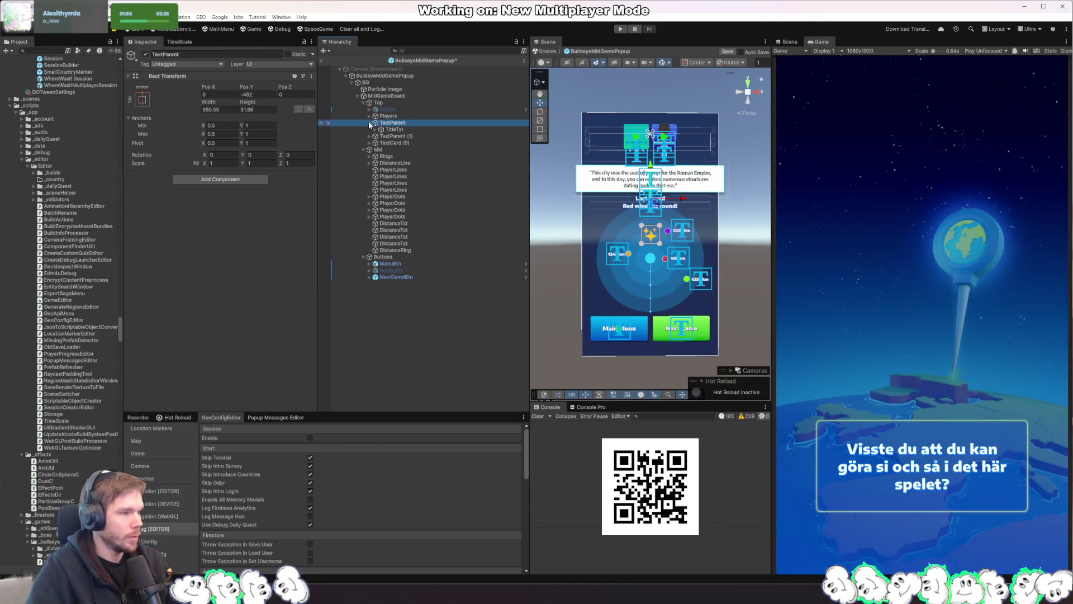
pyautogui.click(408, 135)
pyautogui.click(394, 129)
pyautogui.click(146, 54)
pyautogui.click(146, 54)
pyautogui.click(391, 137)
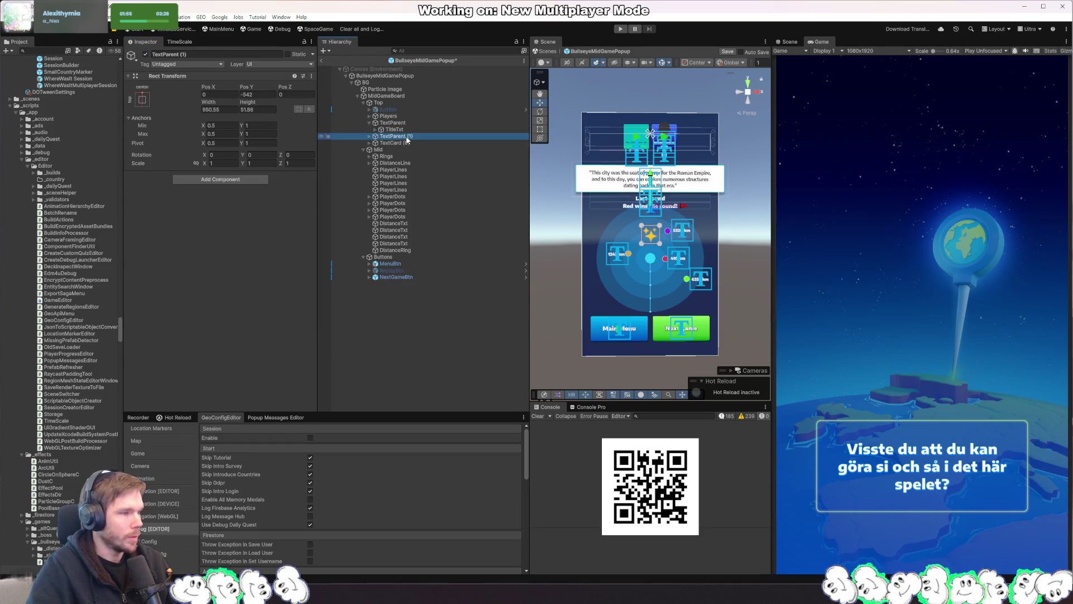
pyautogui.click(396, 143)
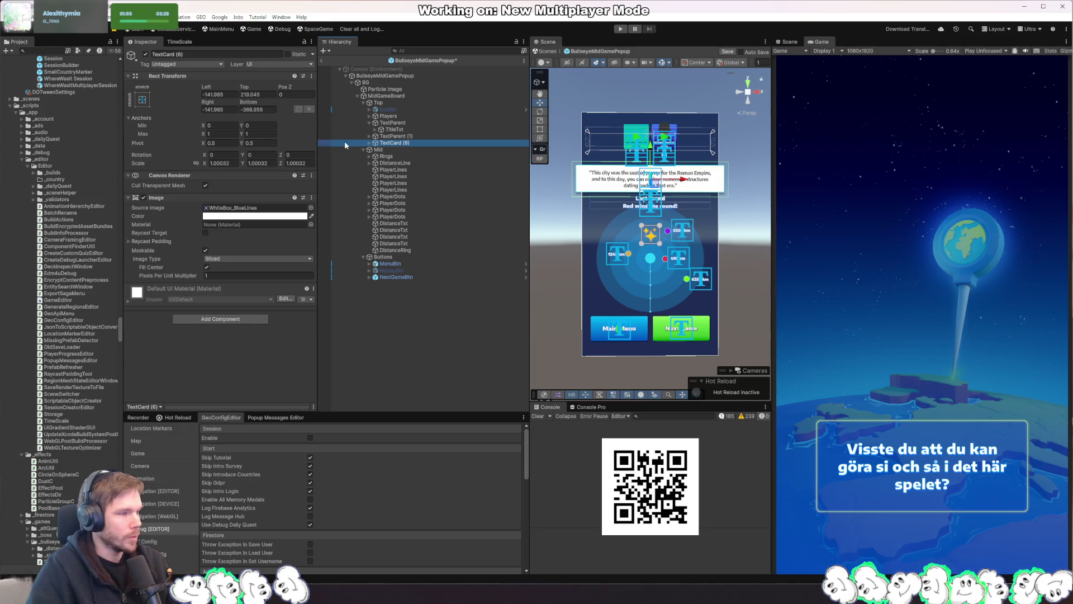
pyautogui.click(370, 143)
# Assign QuestionTxt as Question Label and DistanceRing as Distance Ring on the popup root
pyautogui.click(386, 75)
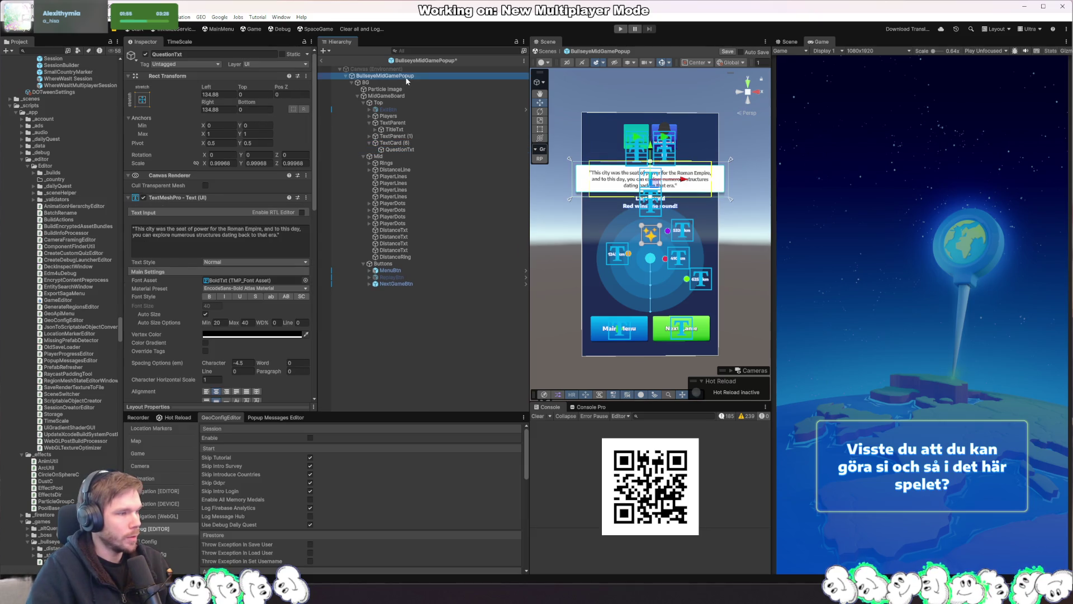
pyautogui.moveTo(398, 153)
pyautogui.mouseDown()
pyautogui.moveTo(257, 254)
pyautogui.moveTo(252, 248)
pyautogui.mouseUp()
pyautogui.moveTo(327, 260); pyautogui.dragTo(256, 260)
pyautogui.moveTo(395, 256); pyautogui.dragTo(257, 257)
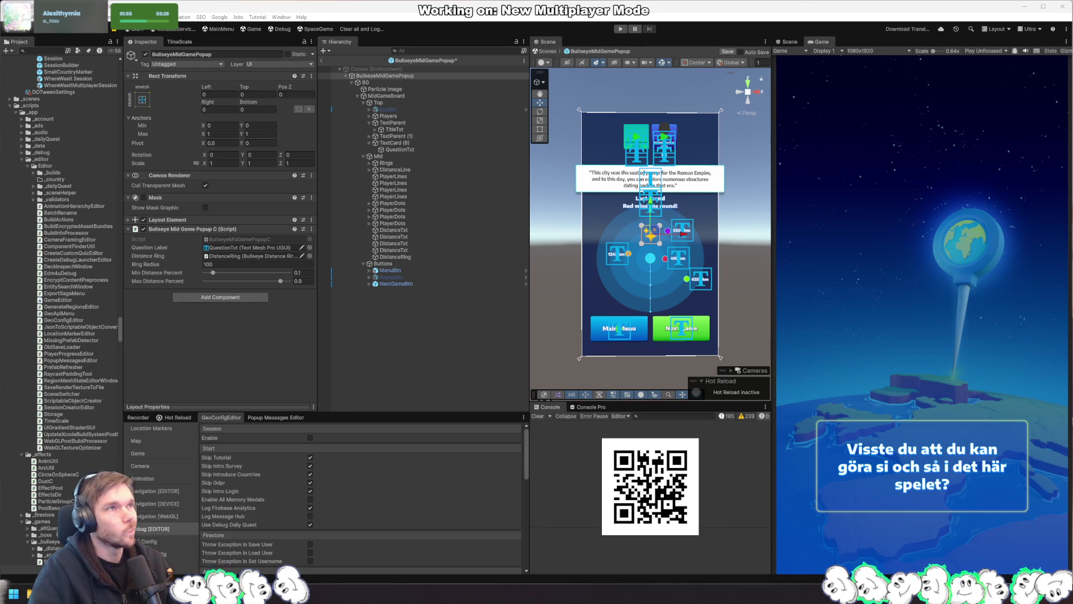
pyautogui.click(473, 366)
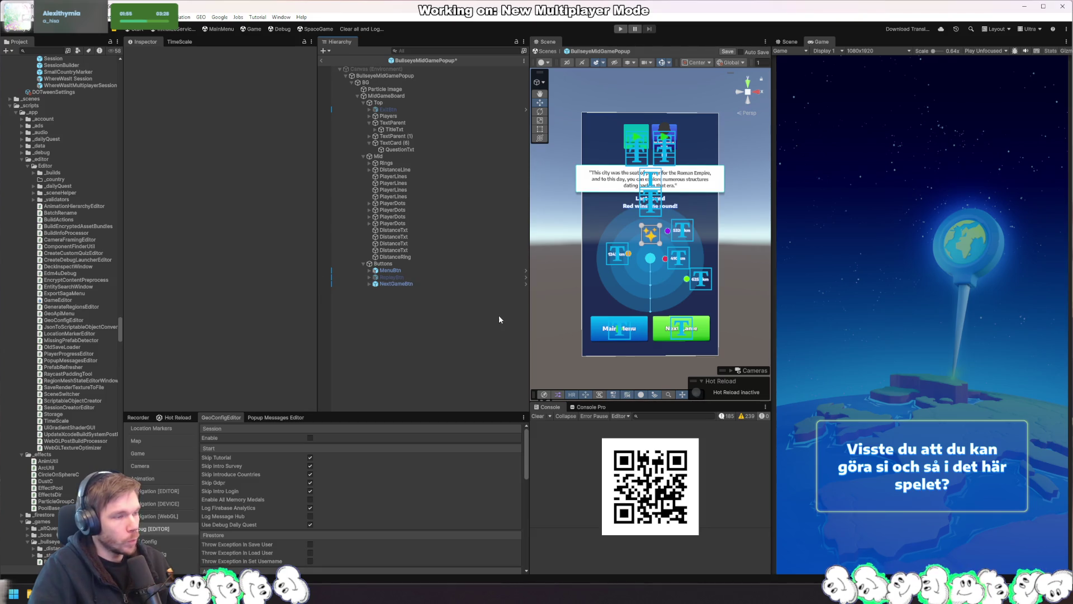
# Create an empty child named DistanceRingMarker under DistanceRing
pyautogui.click(393, 223)
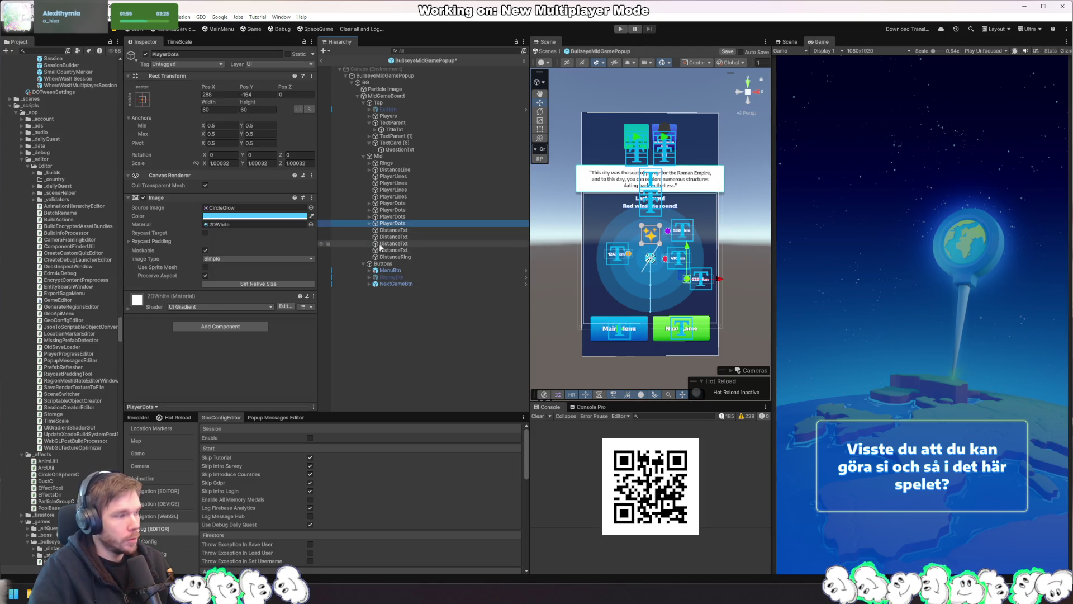
pyautogui.click(369, 223)
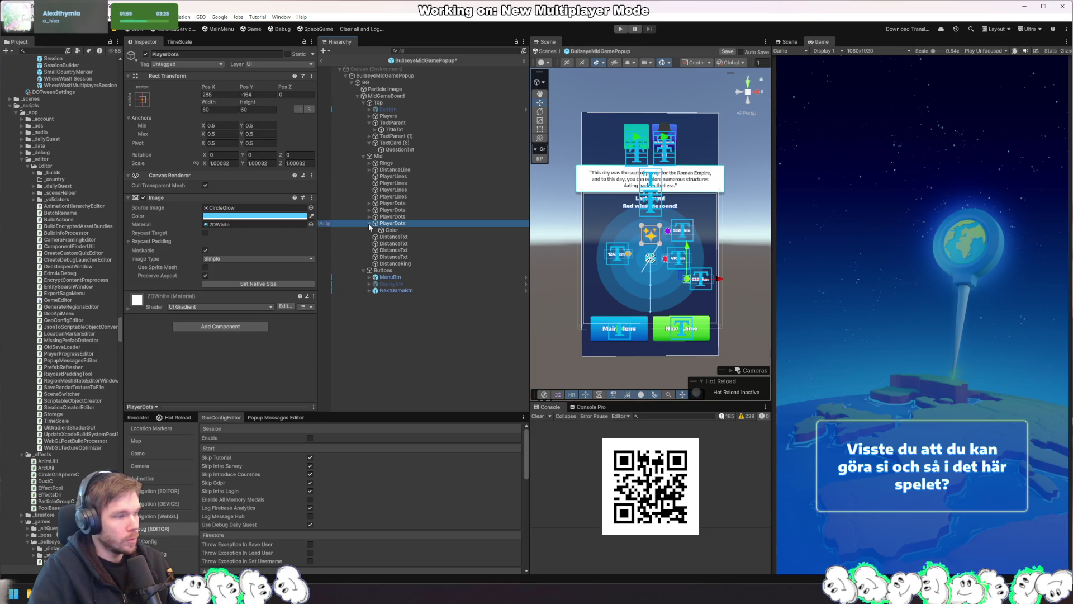
pyautogui.click(415, 263)
pyautogui.hotkey('alt', 'shift', 'n')
pyautogui.write('DistanceRingMarker')
pyautogui.press('Return')
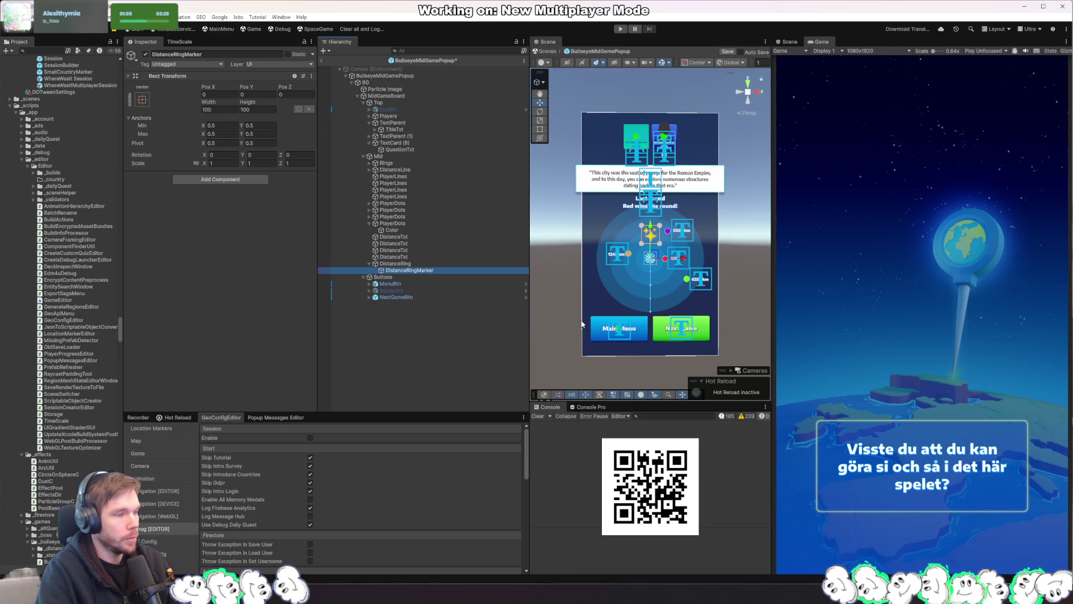
# Nest PlayerDots inside DistanceRingMarker and centre it at position 0, 0
pyautogui.click(376, 225)
pyautogui.click(370, 223)
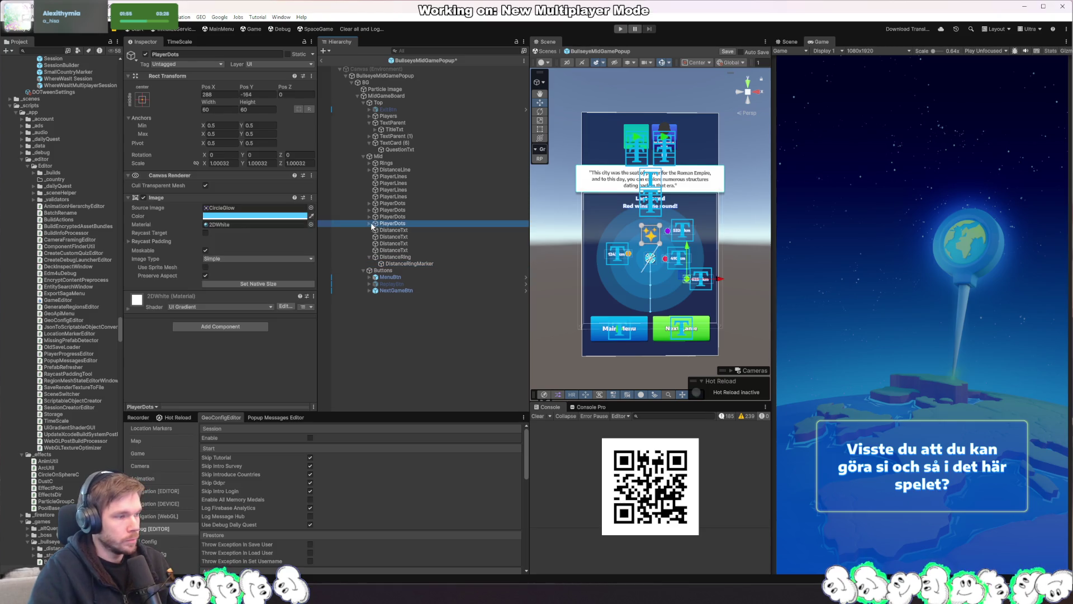
pyautogui.moveTo(426, 267); pyautogui.dragTo(424, 265)
pyautogui.click(416, 259)
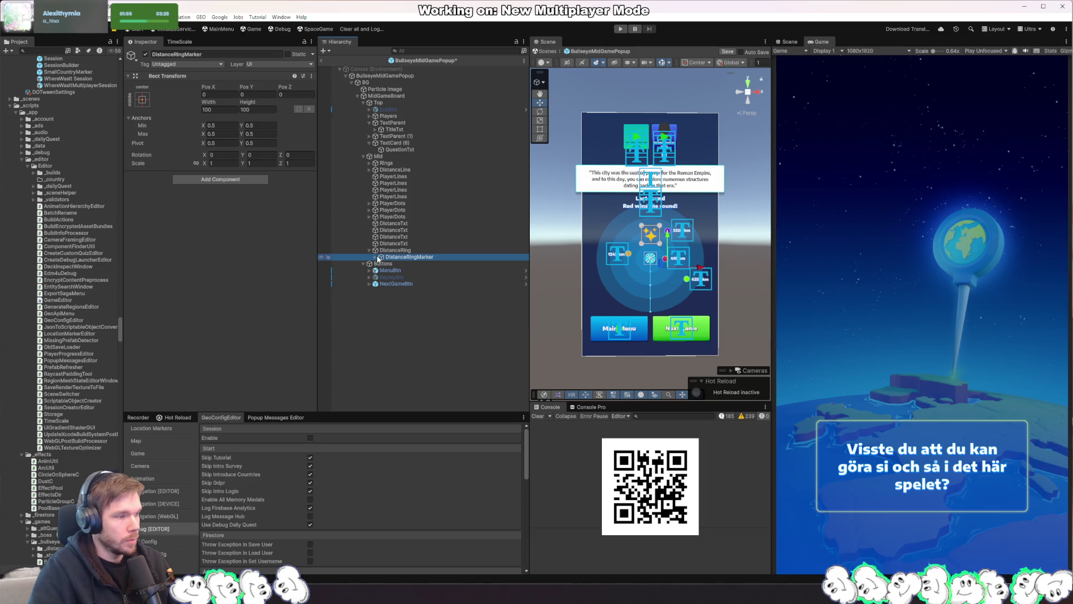
pyautogui.click(375, 257)
pyautogui.click(404, 263)
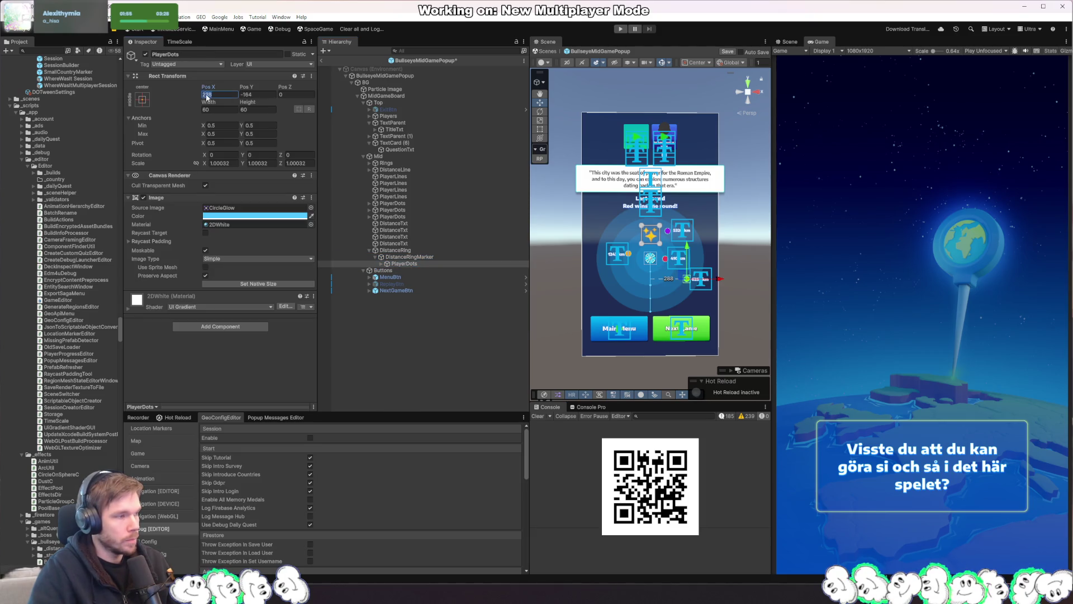
pyautogui.write('0')
pyautogui.press('Tab')
pyautogui.write('0')
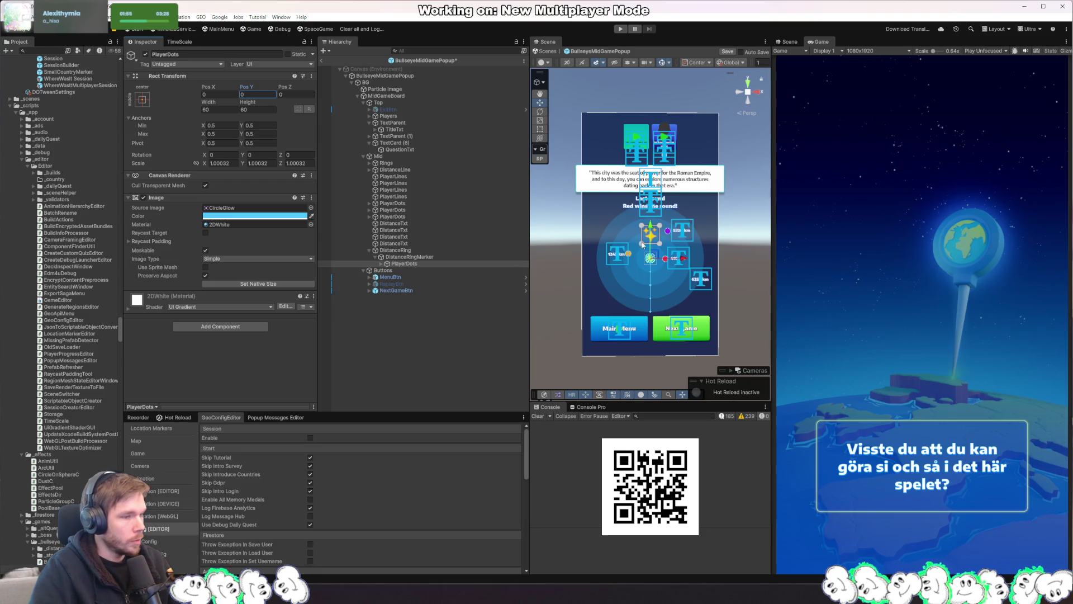
# Move the 6253 km DistanceTxt label under the marker and slide it left to about X 18
pyautogui.click(442, 256)
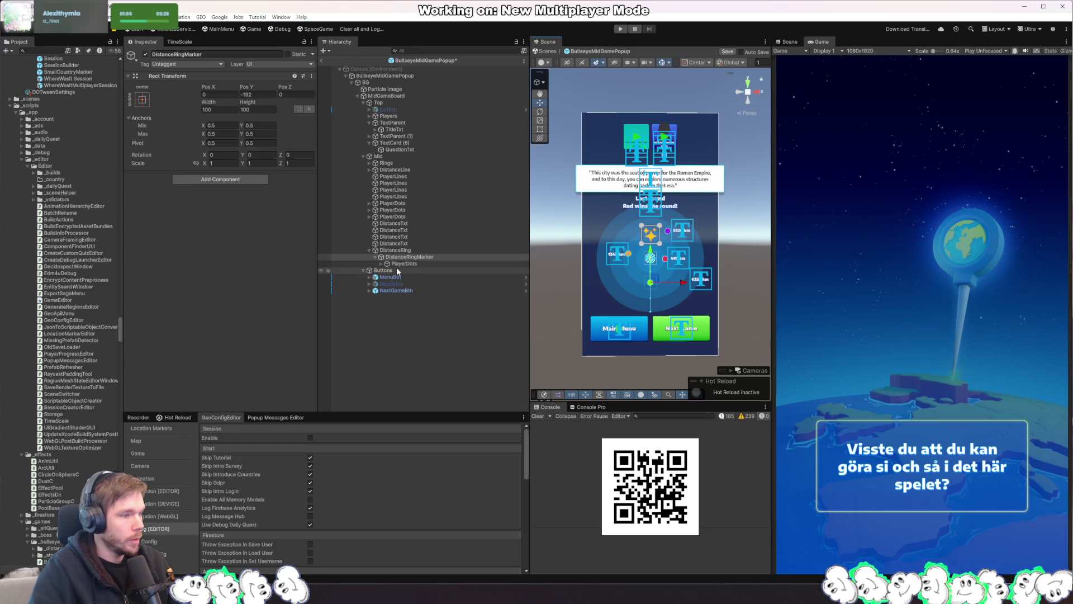
pyautogui.click(415, 224)
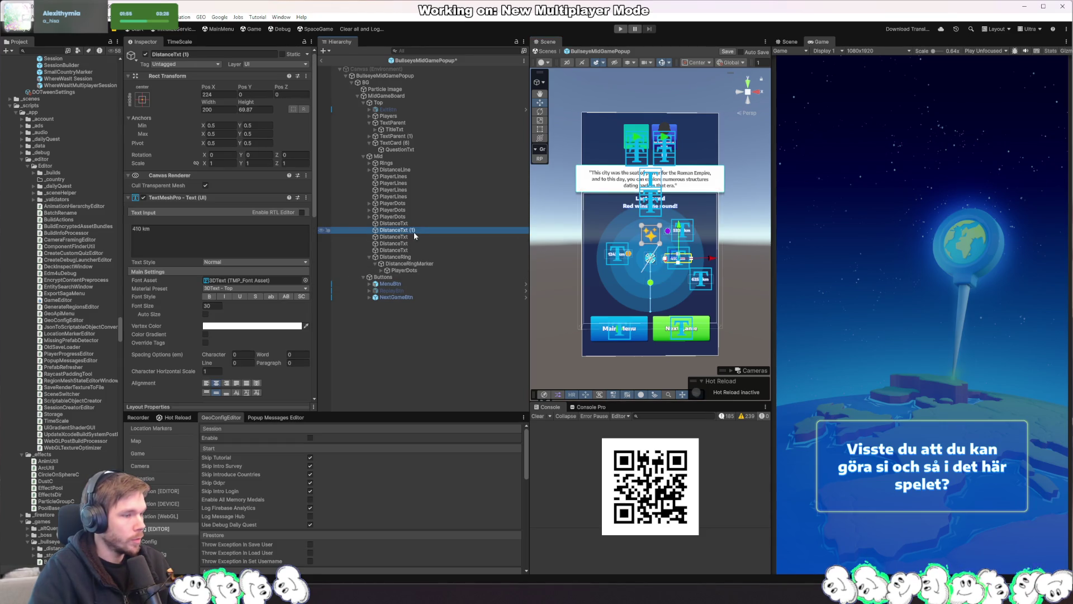
pyautogui.click(409, 243)
pyautogui.click(416, 231)
pyautogui.moveTo(416, 230)
pyautogui.mouseDown()
pyautogui.moveTo(408, 242)
pyautogui.moveTo(419, 255)
pyautogui.mouseUp()
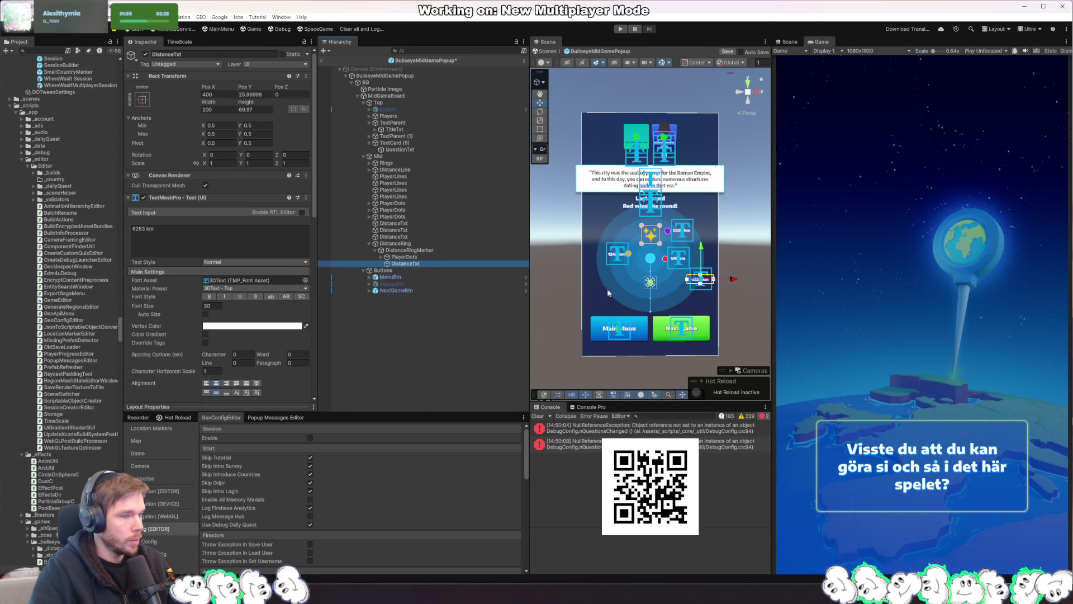
pyautogui.moveTo(725, 284); pyautogui.dragTo(677, 283)
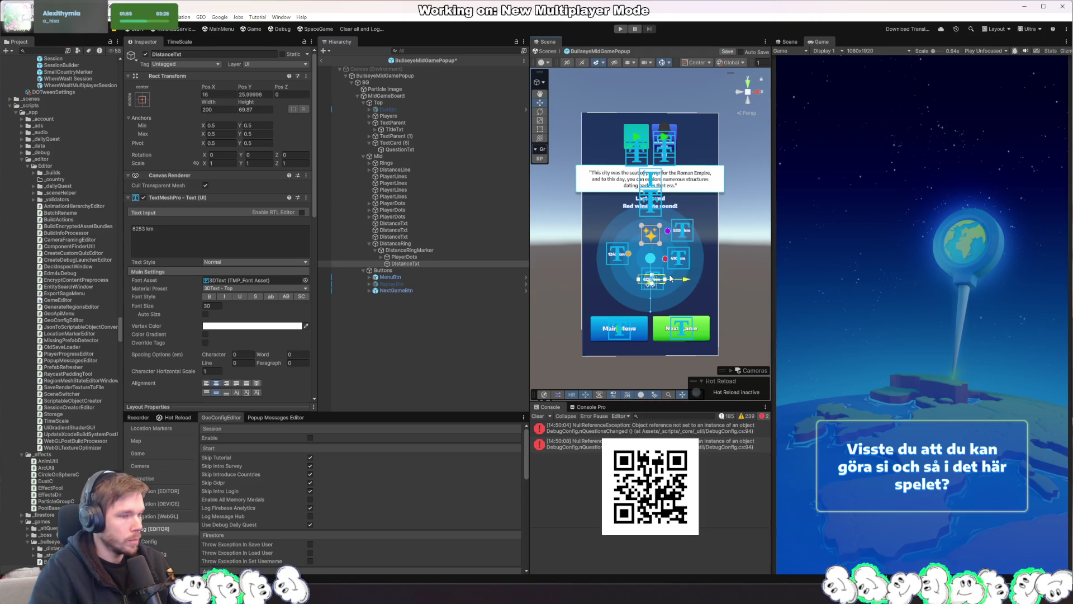
pyautogui.scroll(2, 661, 281)
# Set the marker's DistanceTxt label Pos X and Pos Y to 0
pyautogui.scroll(5, 661, 281)
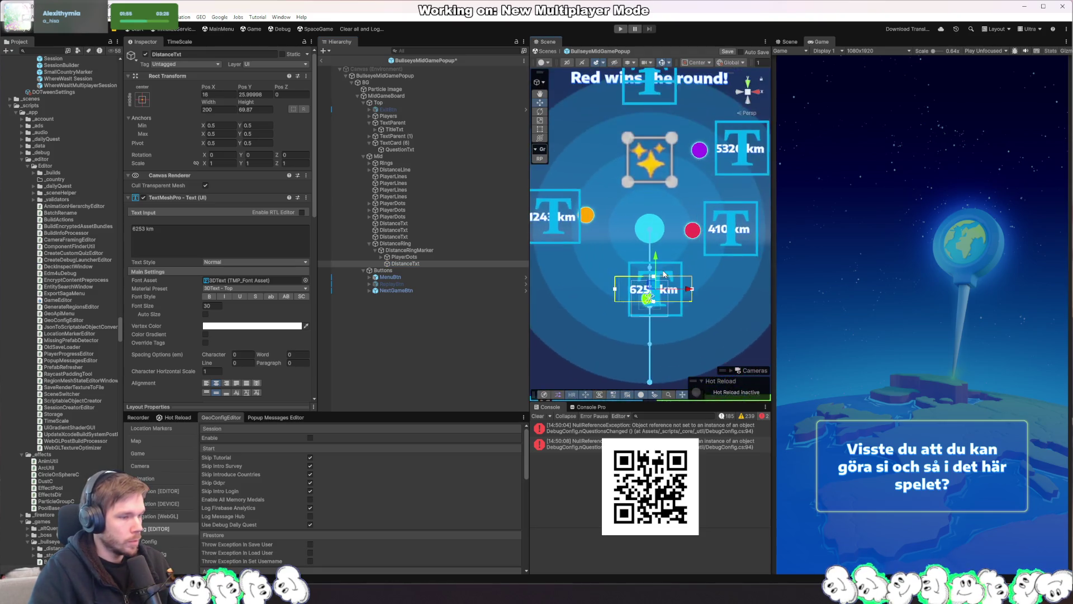
pyautogui.click(420, 261)
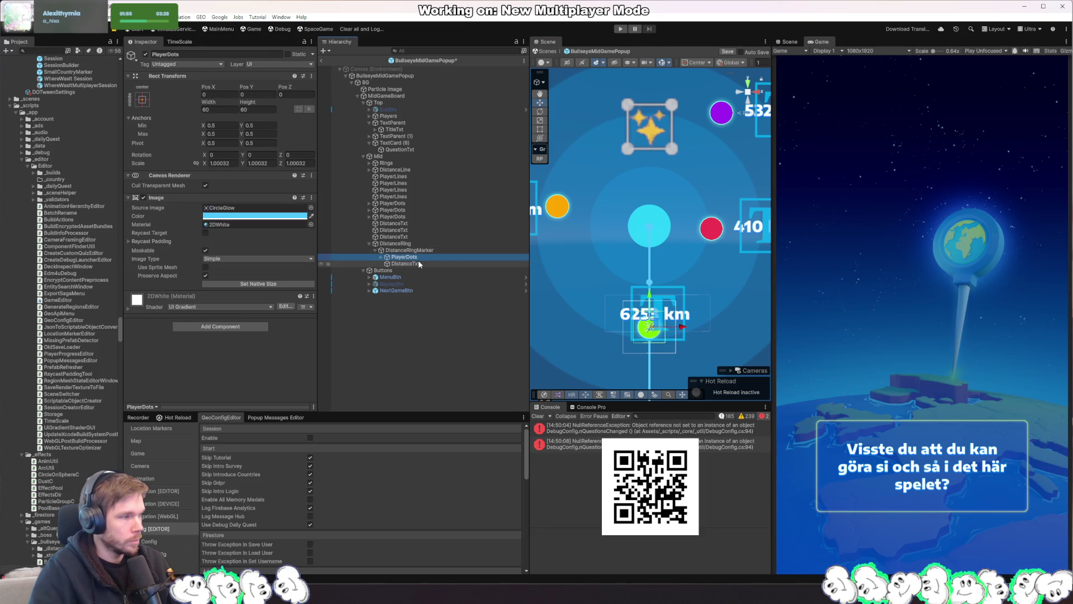
pyautogui.click(218, 95)
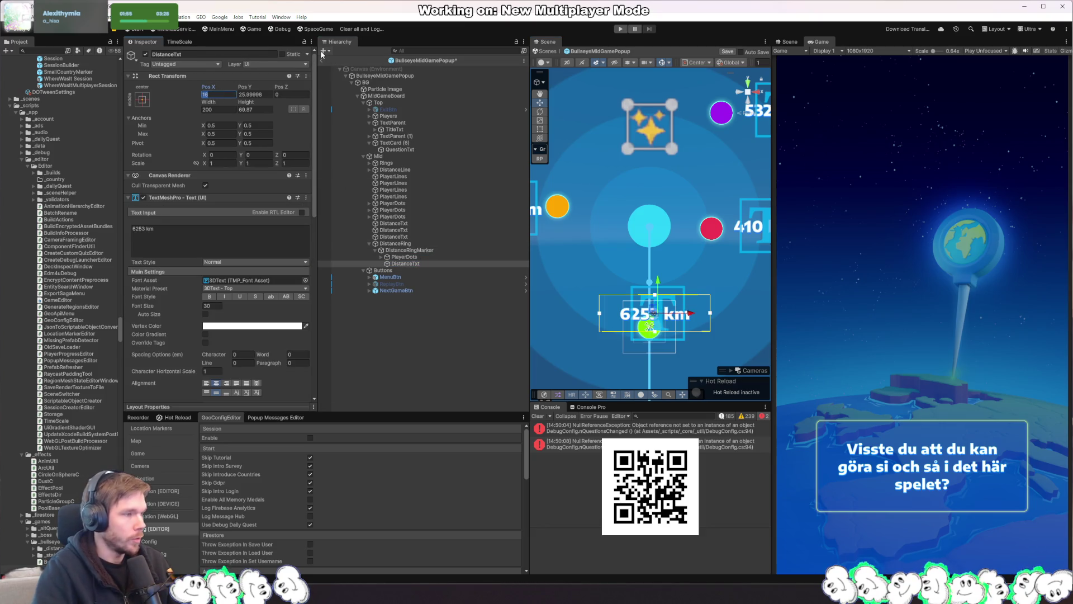
pyautogui.write('0')
pyautogui.press('Tab')
pyautogui.write('0')
pyautogui.press('Return')
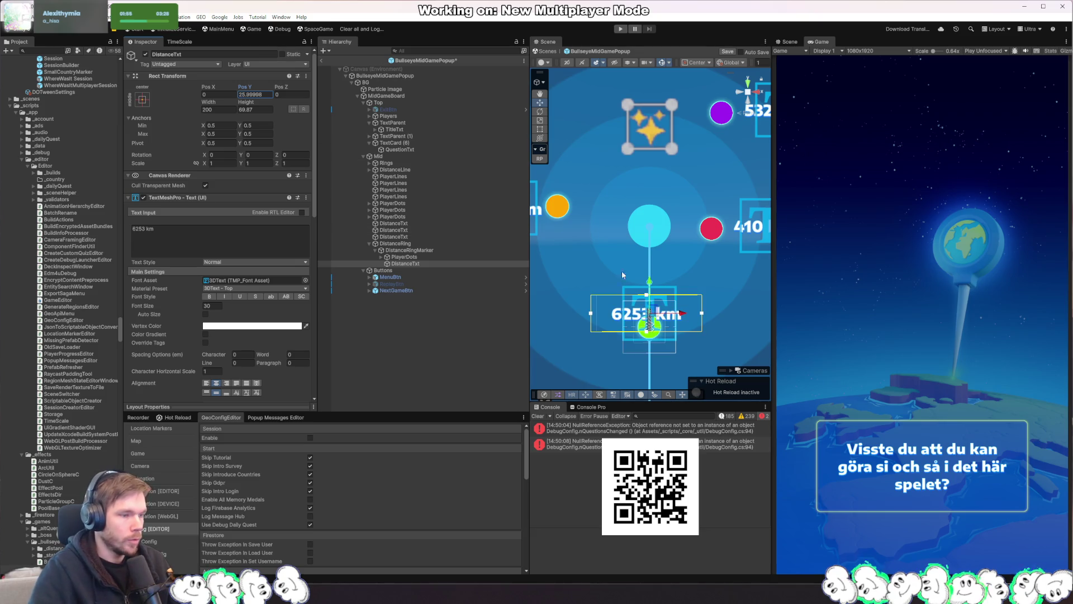
# Clear the Console errors and frame the ring images in the Scene view
pyautogui.click(591, 253)
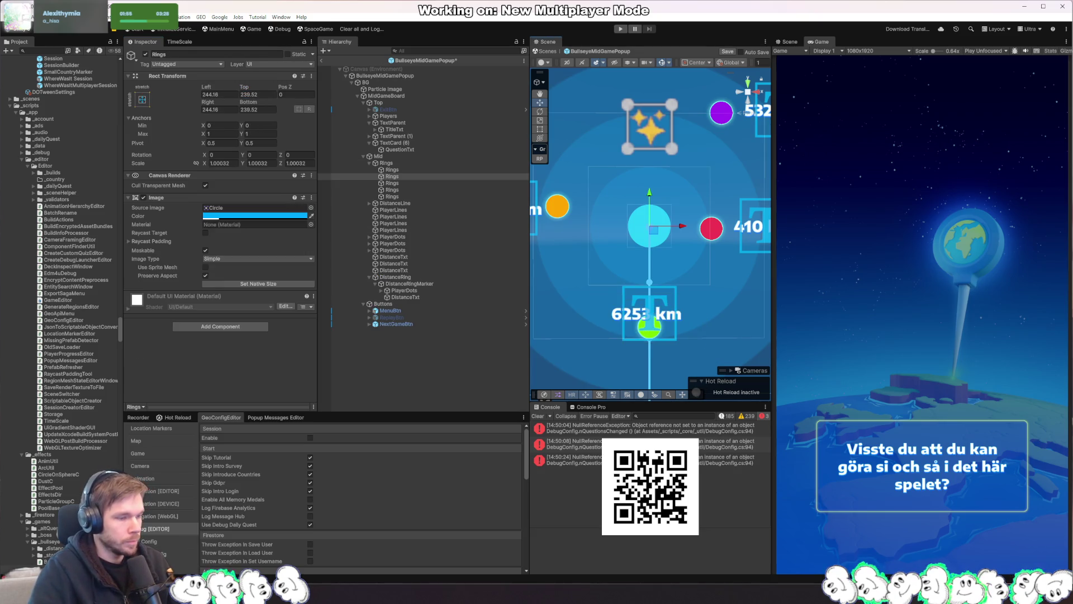
pyautogui.click(537, 416)
pyautogui.click(408, 193)
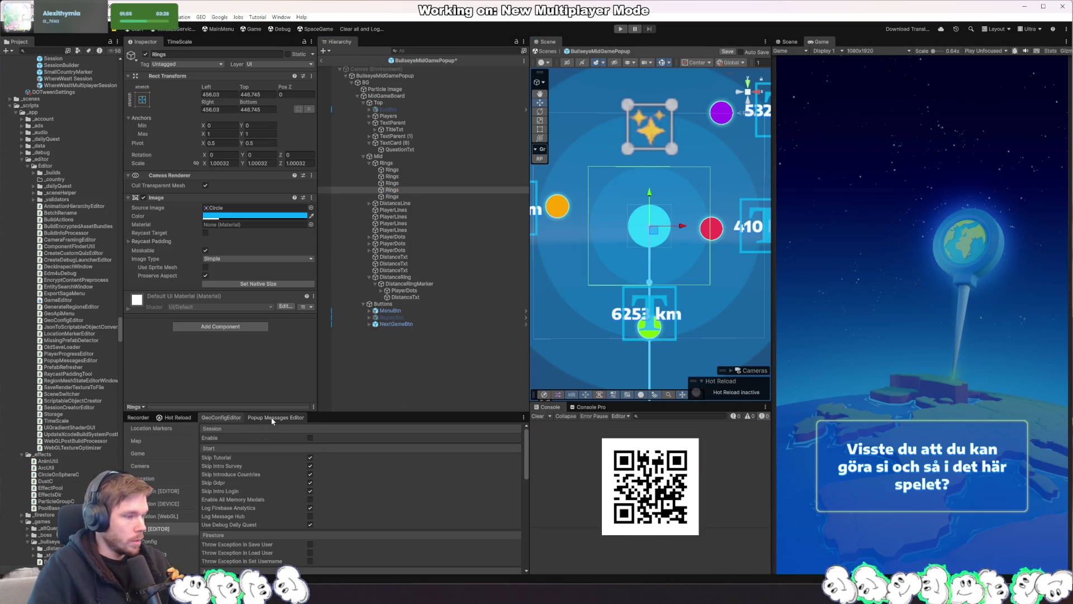
pyautogui.click(271, 417)
pyautogui.click(429, 197)
pyautogui.press('f')
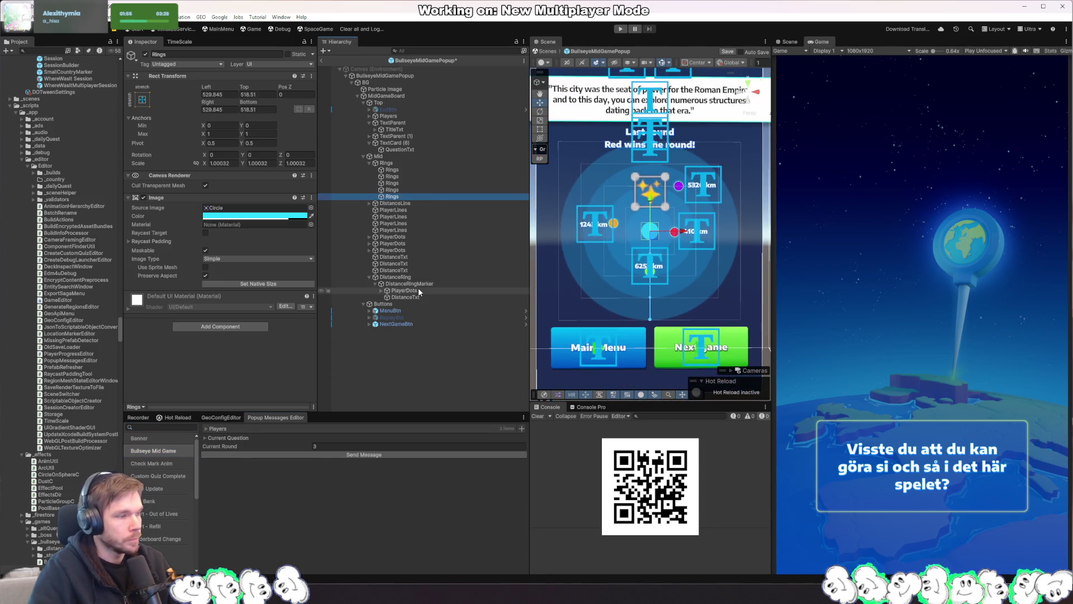
# Deactivate the old PlayerLines, PlayerDots and DistanceTxt objects and the DistanceRingMarker
pyautogui.click(402, 270)
pyautogui.keyDown('shift'); pyautogui.click(409, 210); pyautogui.keyUp('shift')
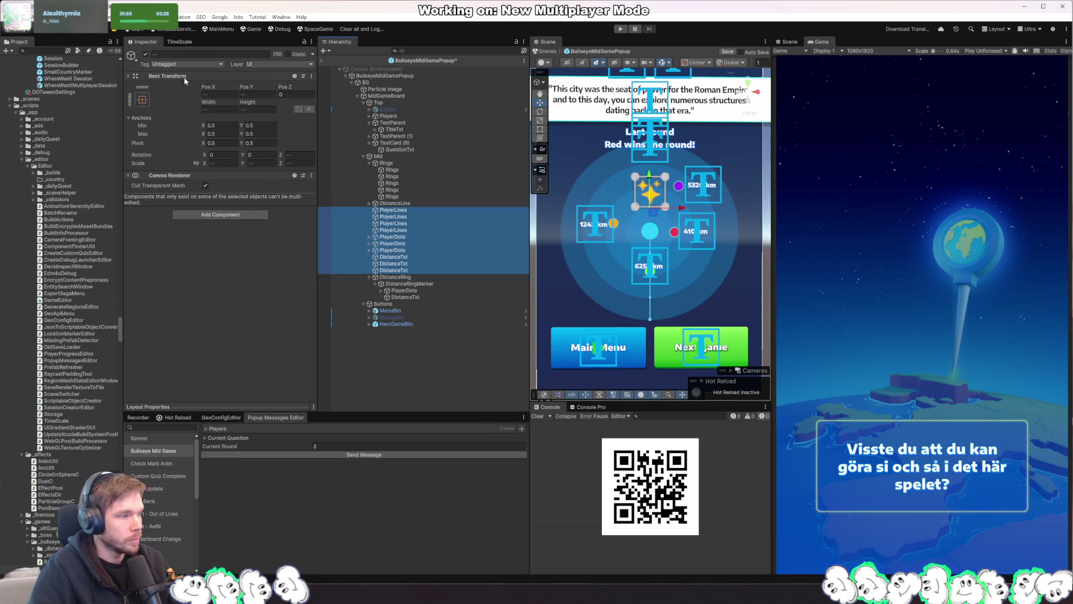
pyautogui.click(144, 55)
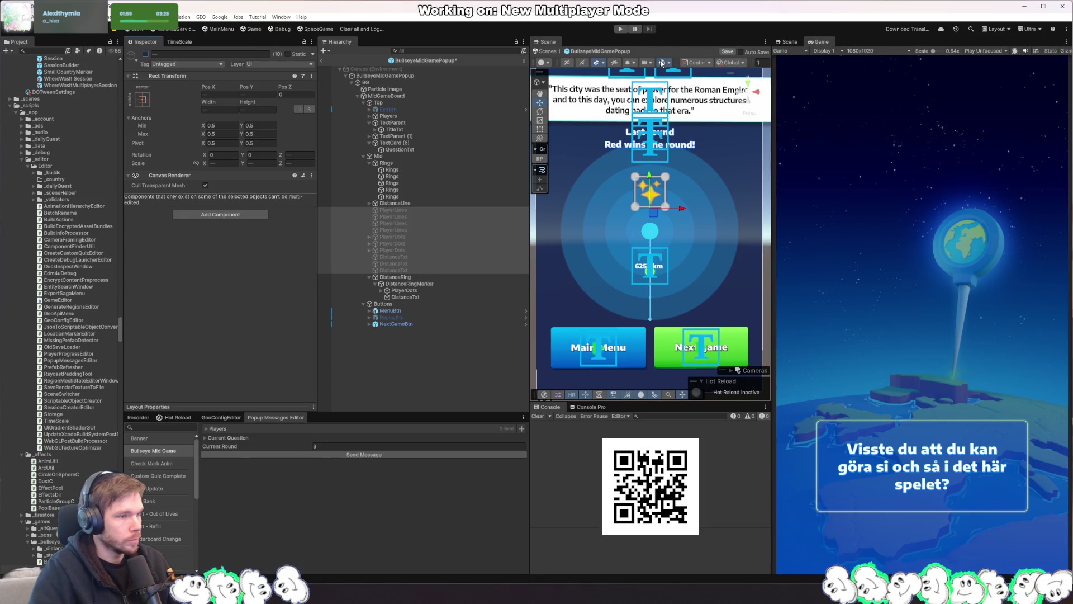
pyautogui.click(419, 284)
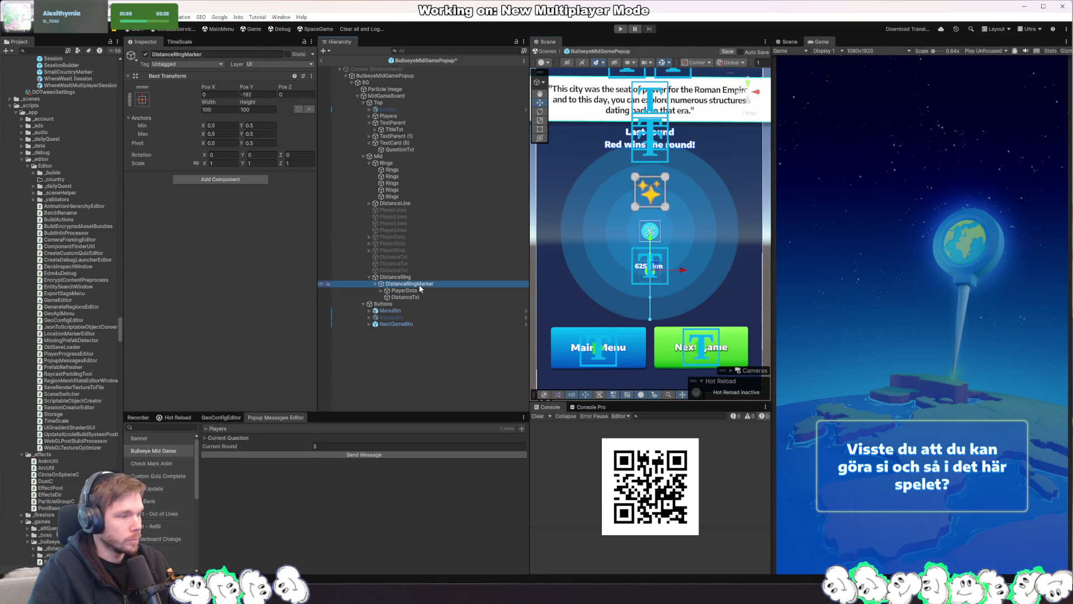
pyautogui.click(147, 54)
pyautogui.click(421, 277)
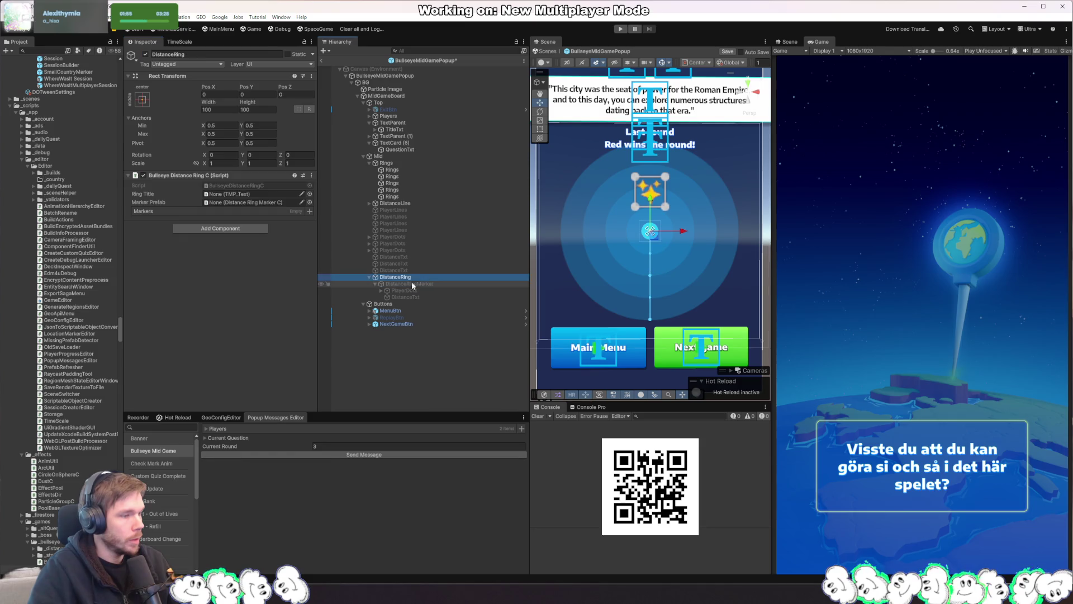
pyautogui.moveTo(329, 256); pyautogui.dragTo(228, 194)
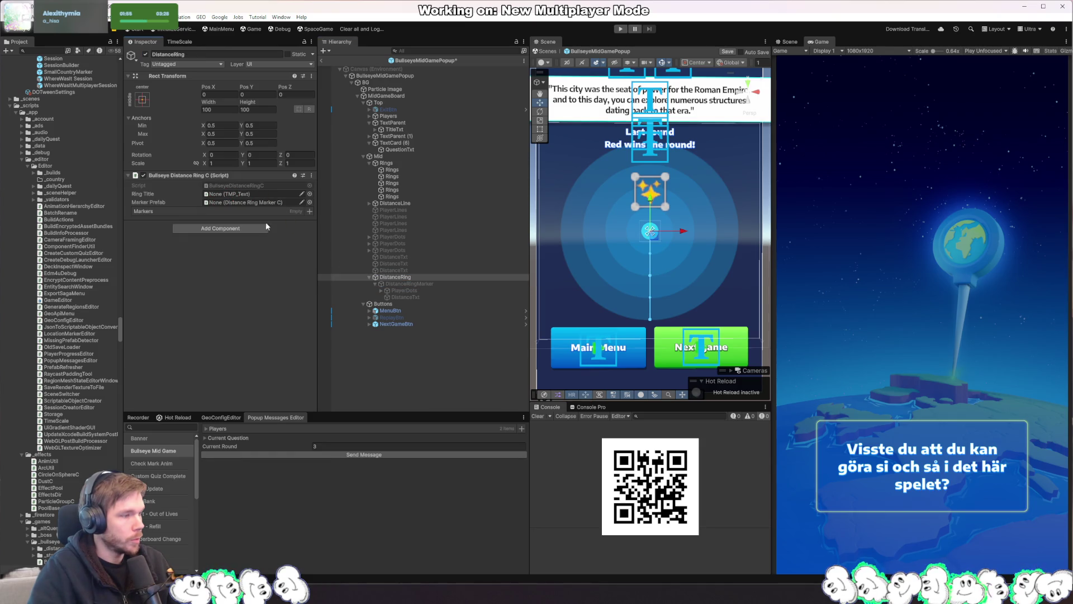
# Re-activate DistanceRingMarker and save DistanceRing as a prefab in the _bullseye folder
pyautogui.click(393, 284)
pyautogui.click(146, 54)
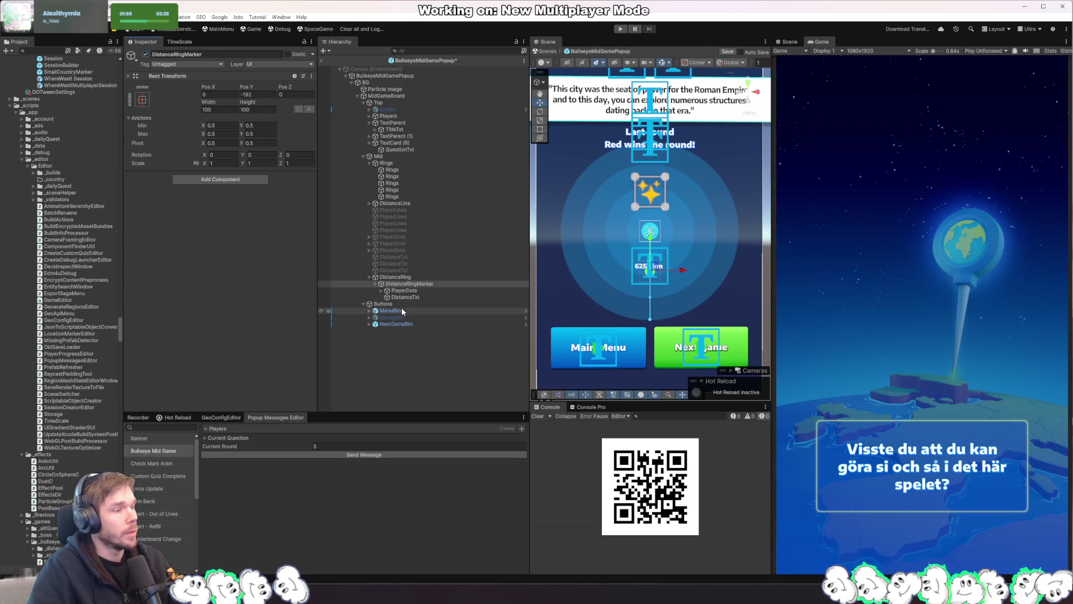
pyautogui.write('bul')
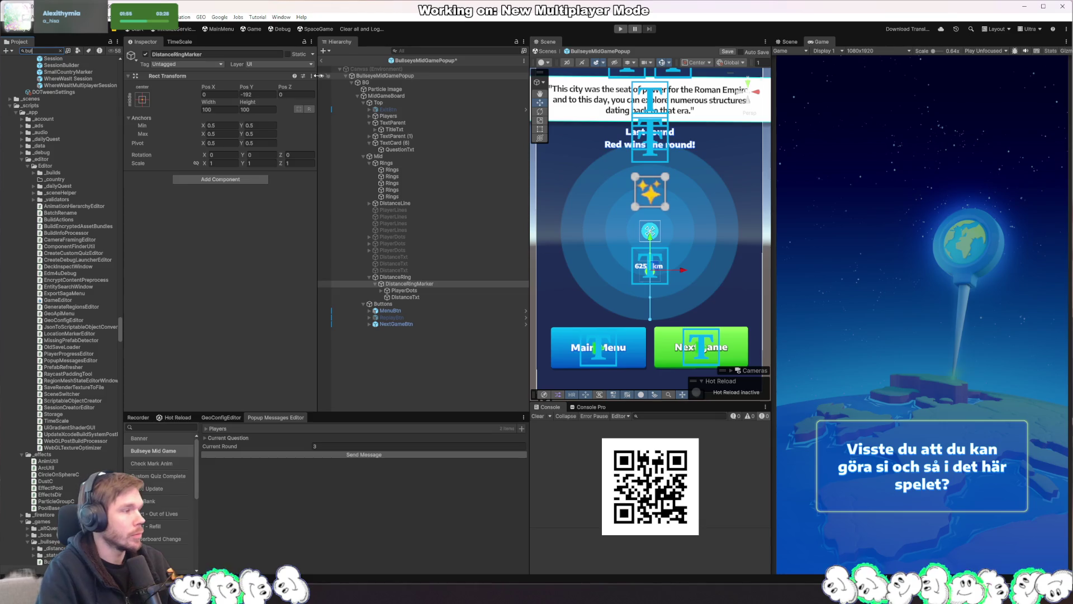
pyautogui.write('lseye')
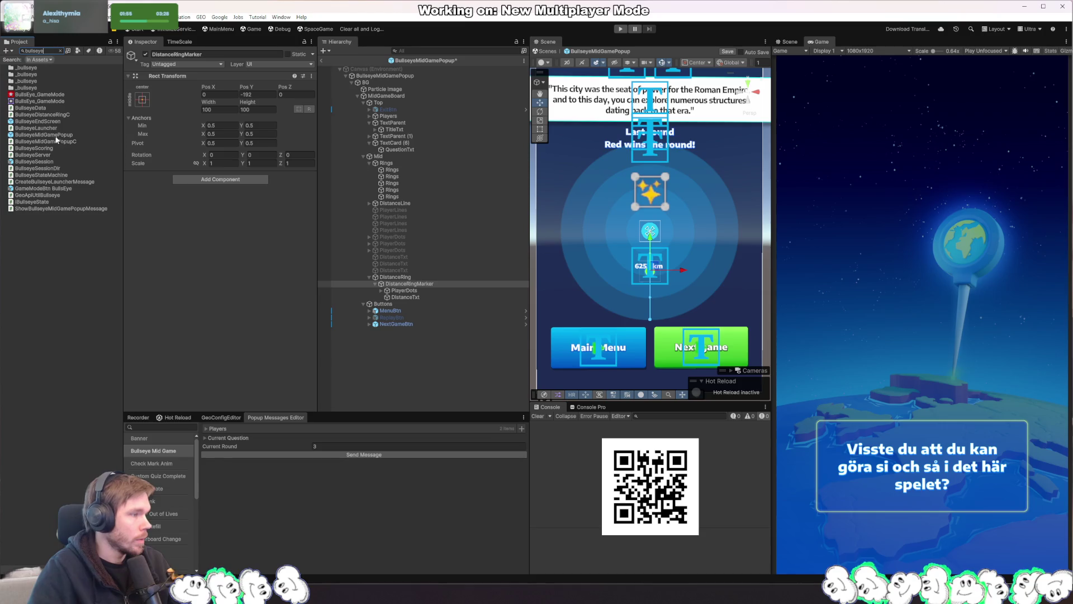
pyautogui.click(58, 121)
pyautogui.doubleClick(42, 50)
pyautogui.press('BackSpace')
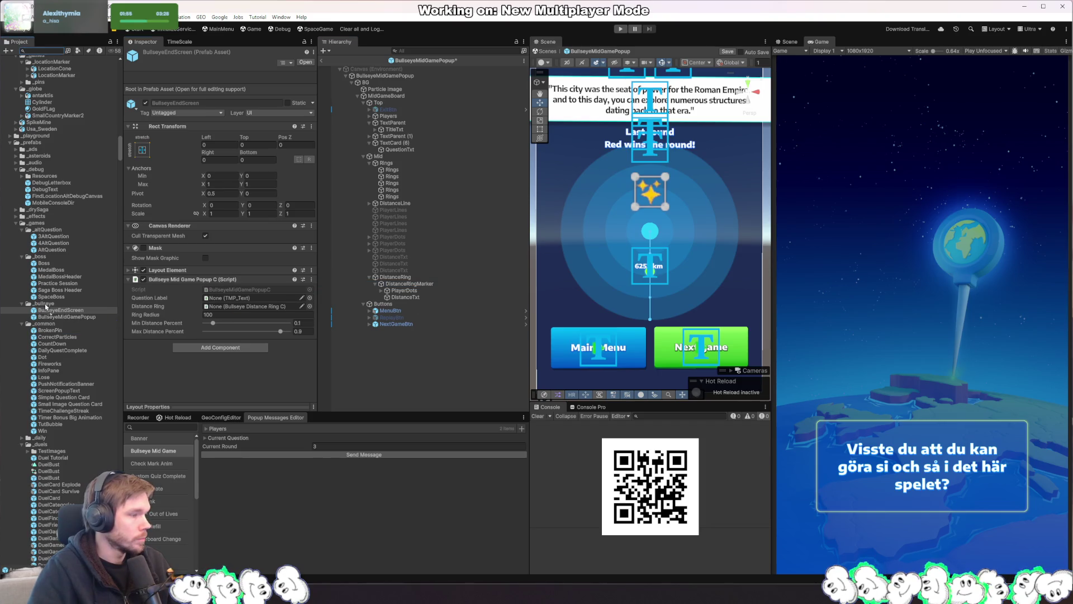
pyautogui.moveTo(49, 306); pyautogui.dragTo(49, 305)
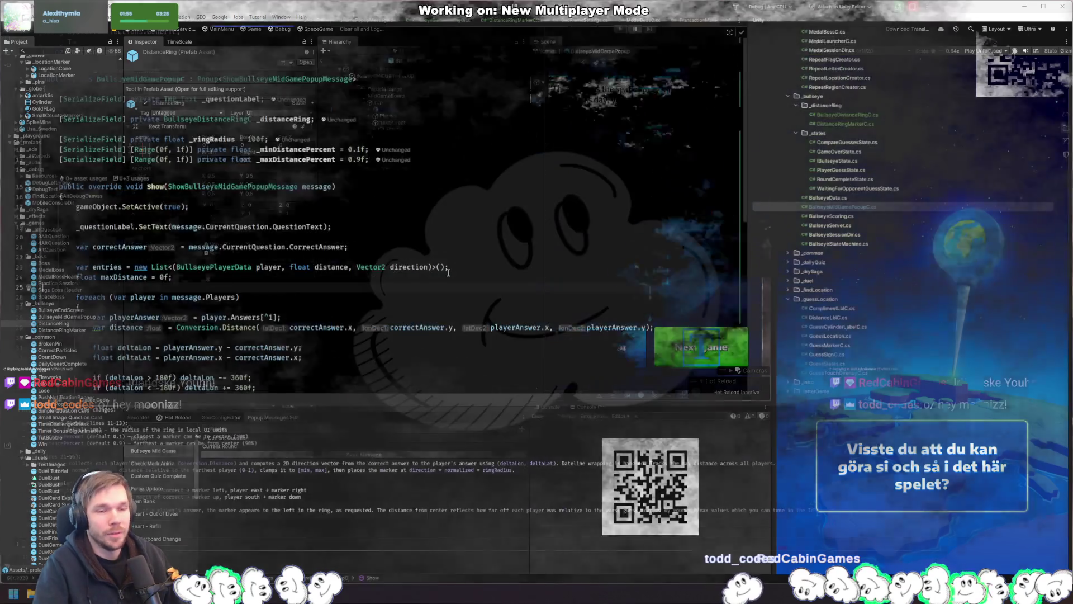
# Check the Show method of the popup script in Rider, then return to Unity
pyautogui.hotkey('alt', 'Tab')
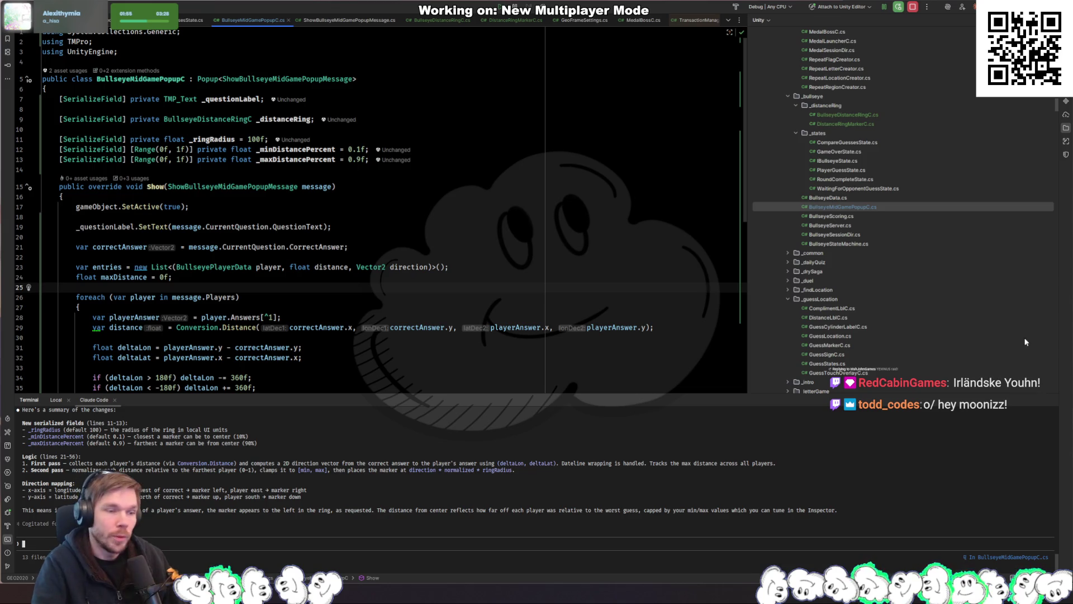
pyautogui.click(1049, 400)
pyautogui.click(269, 207)
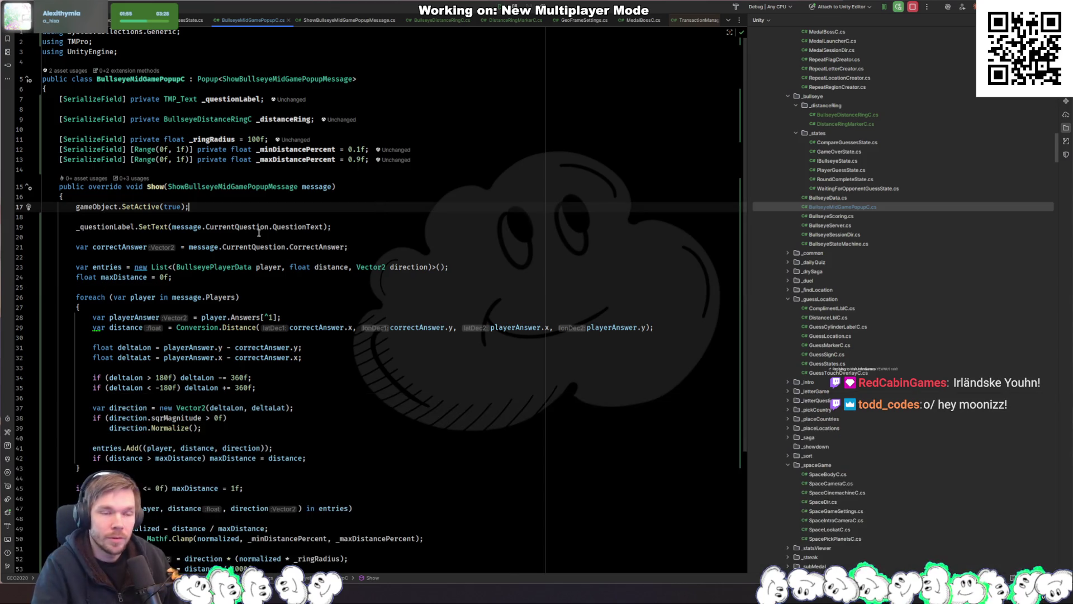
pyautogui.hotkey('alt', 'Tab')
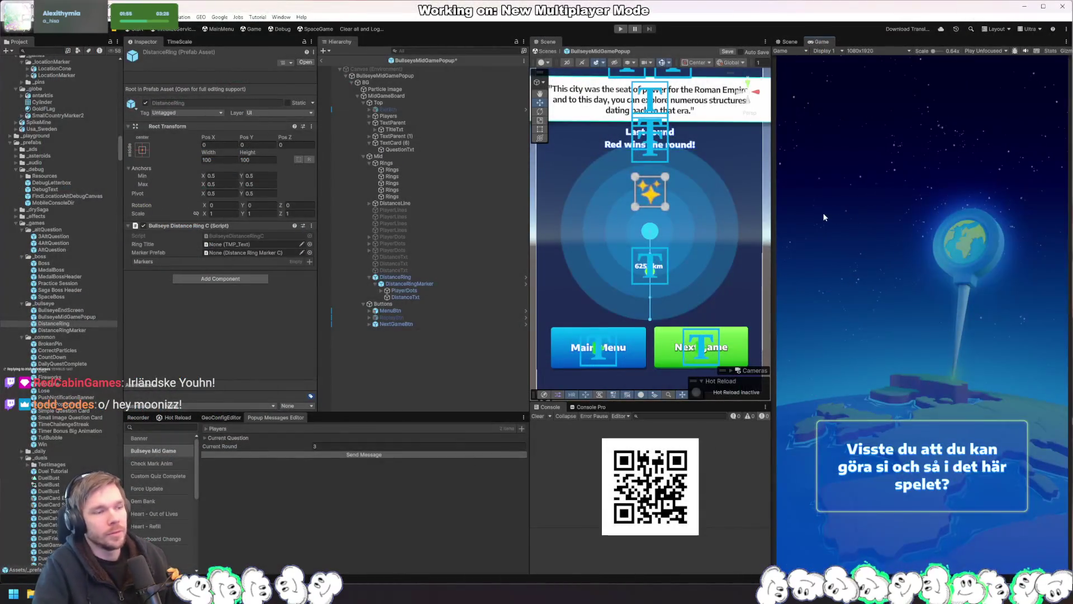
# Delete the DistanceRingMarker child from inside DistanceRing
pyautogui.scroll(2, 695, 253)
pyautogui.scroll(-2, 696, 253)
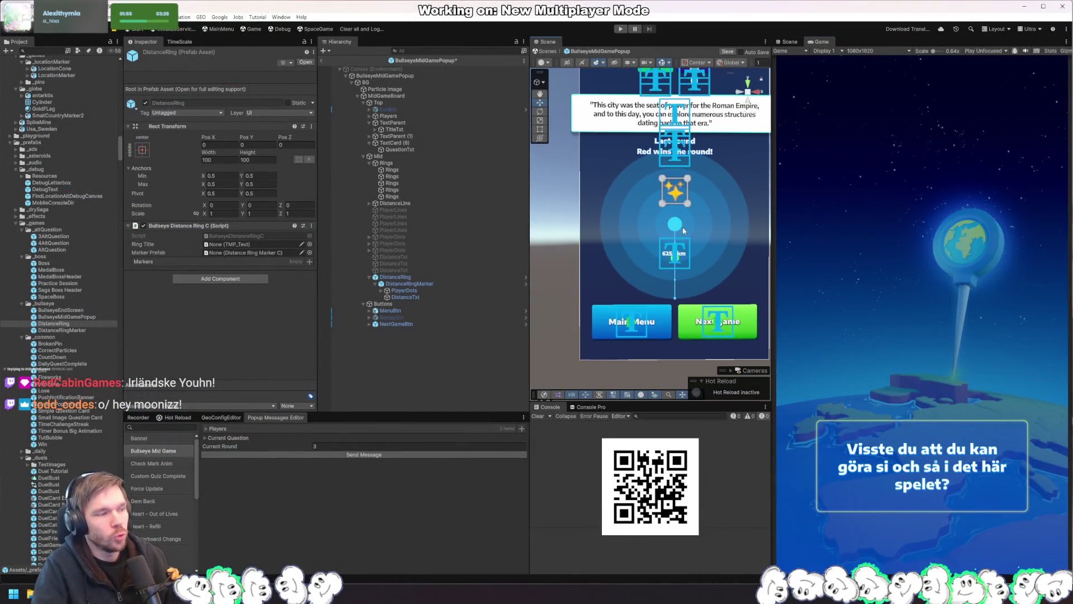
pyautogui.click(429, 278)
pyautogui.click(434, 284)
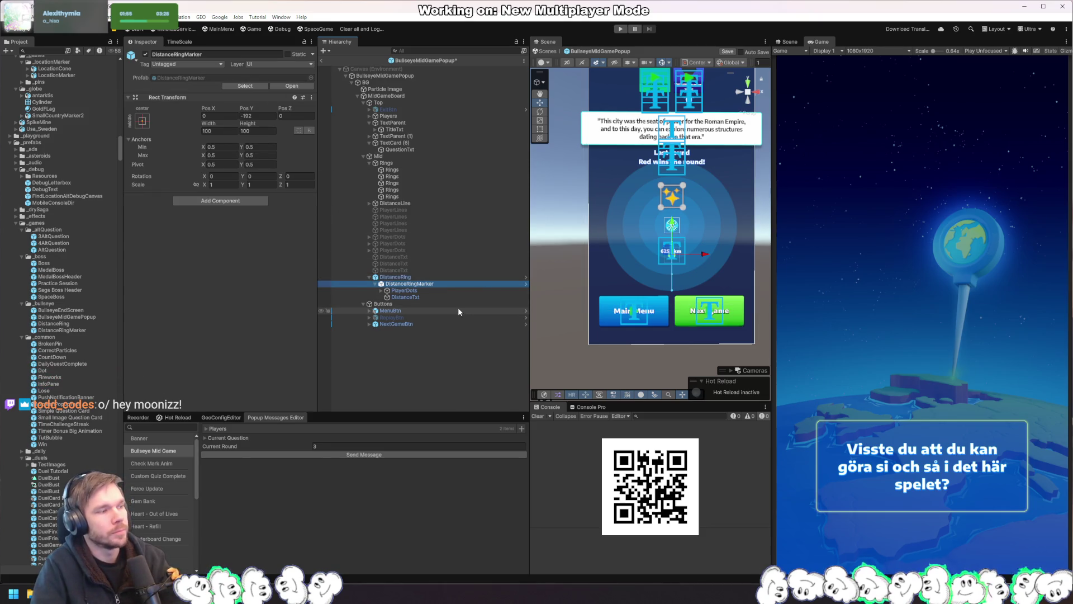
pyautogui.press('Delete')
pyautogui.click(395, 277)
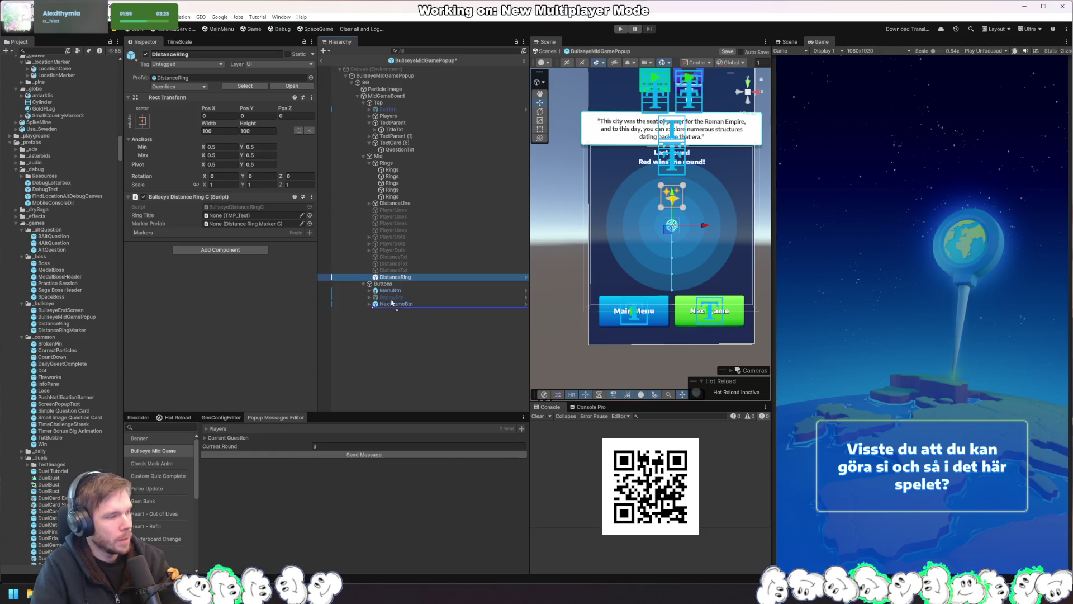
# Place a DistanceRingMarker prefab instance in the popup and search for Distance Ring Marker C
pyautogui.click(237, 225)
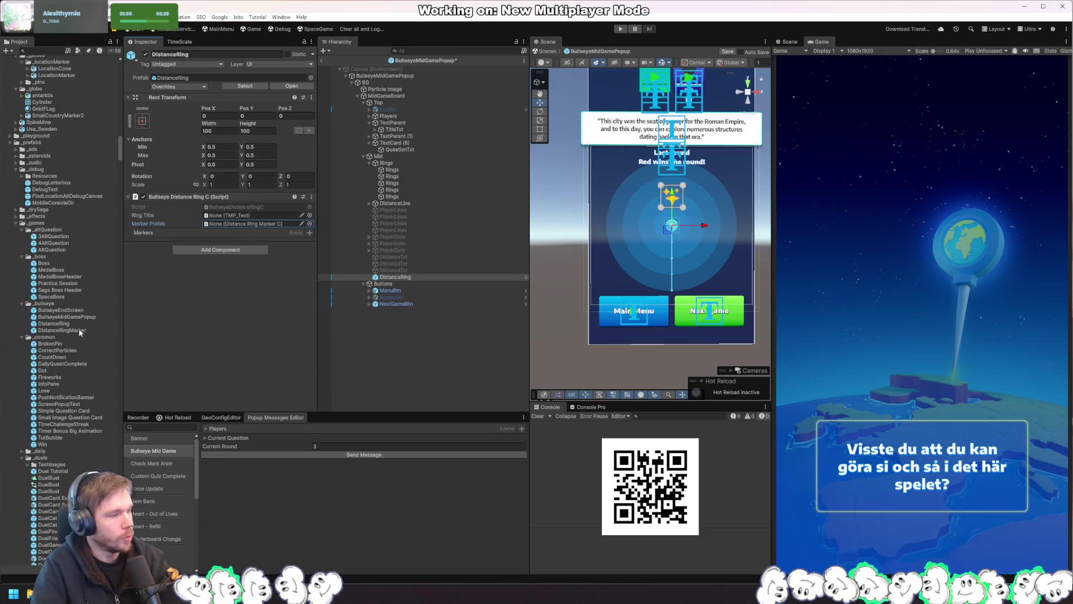
pyautogui.moveTo(72, 331); pyautogui.dragTo(400, 279)
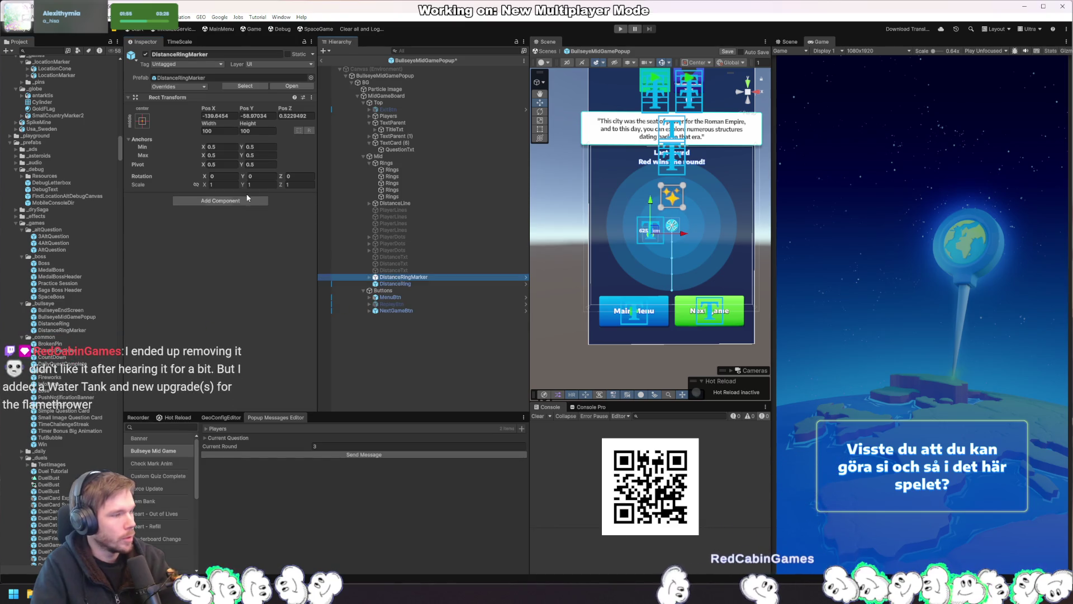
pyautogui.click(220, 200)
pyautogui.press('Up')
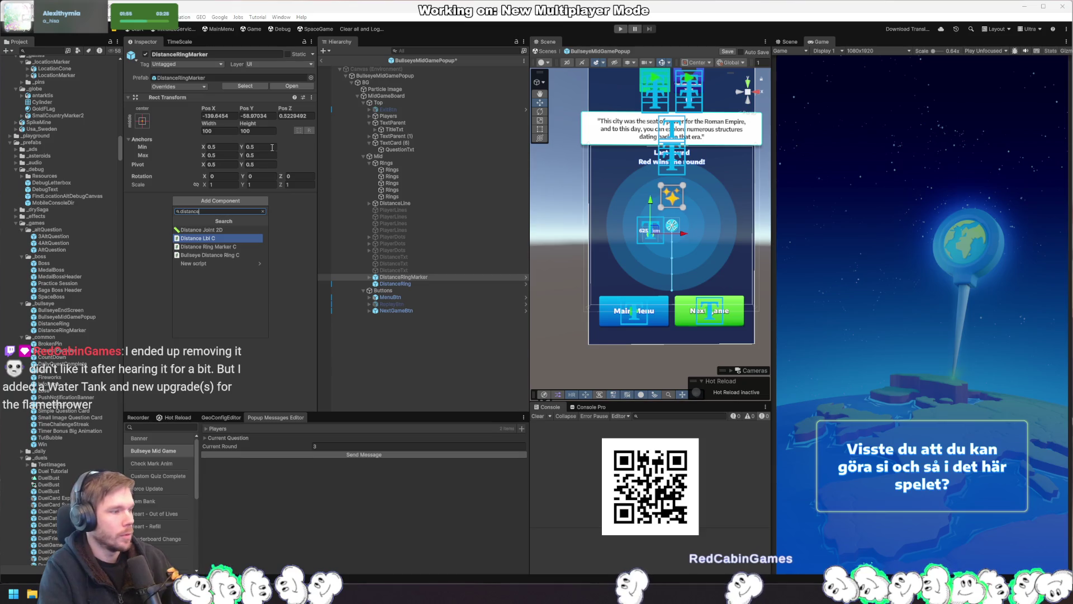
# Add Distance Ring Marker C to the marker and assign PlayerDots as its image
pyautogui.press('Return')
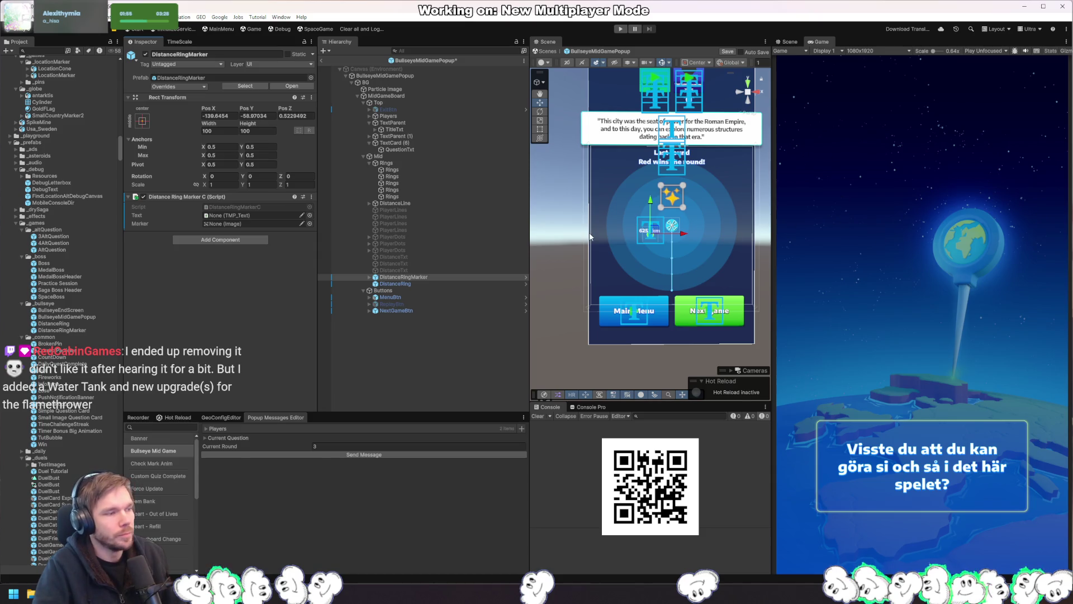
pyautogui.click(371, 278)
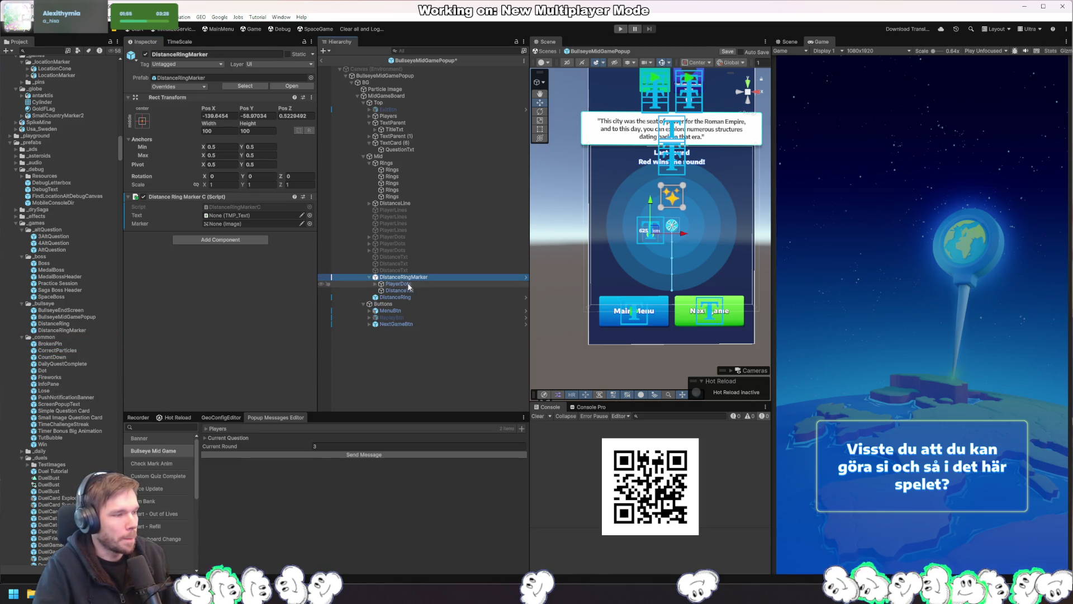
pyautogui.moveTo(403, 285); pyautogui.dragTo(238, 225)
# Identify the inner Color image, then assign Color as the marker image and DistanceTxt as its text
pyautogui.click(376, 284)
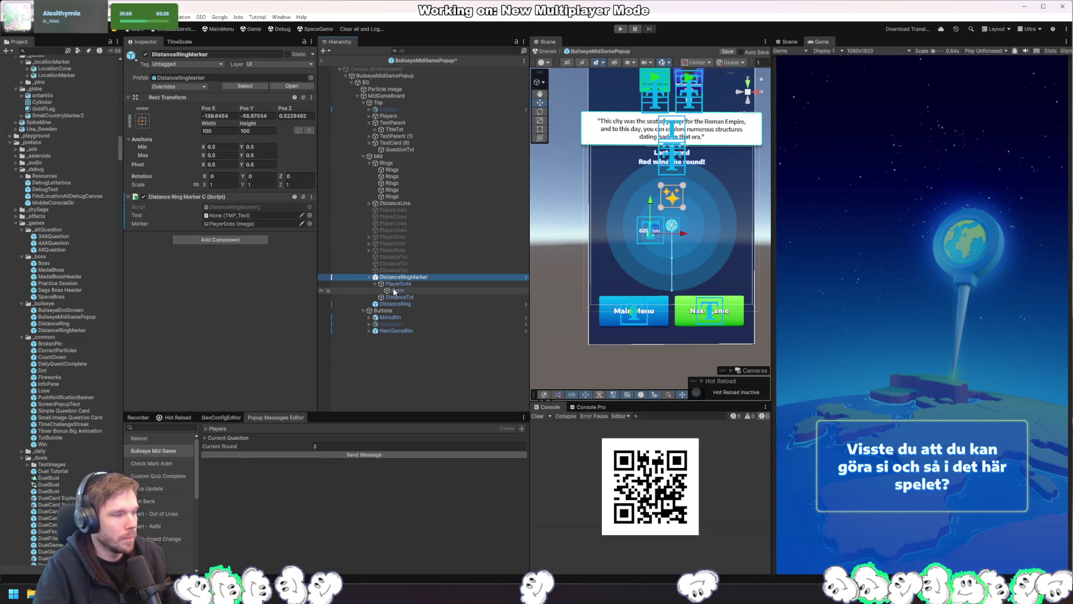
pyautogui.click(394, 291)
pyautogui.click(398, 284)
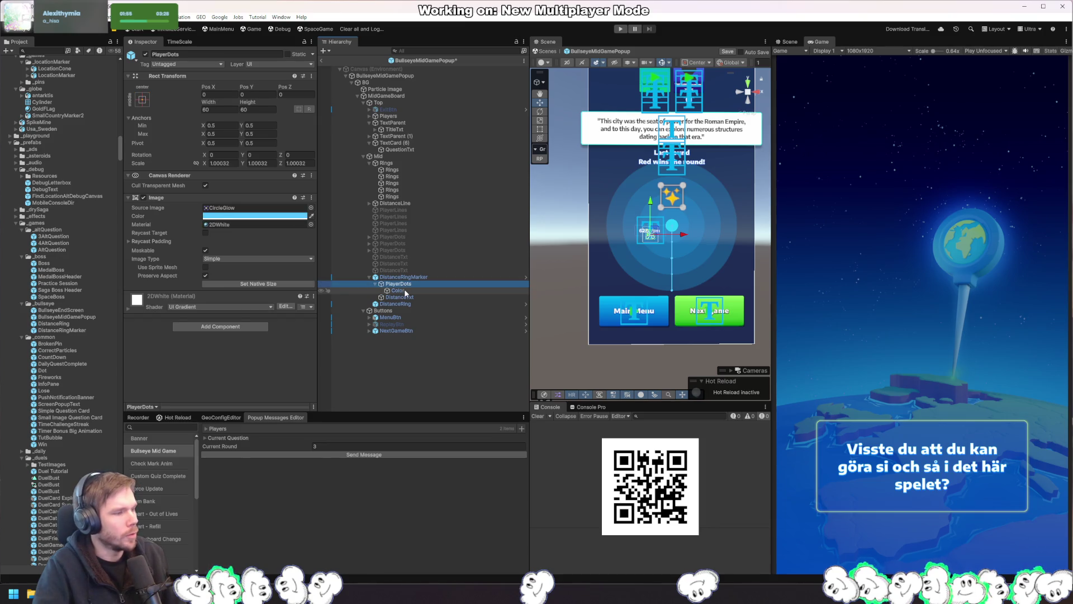
pyautogui.press('f')
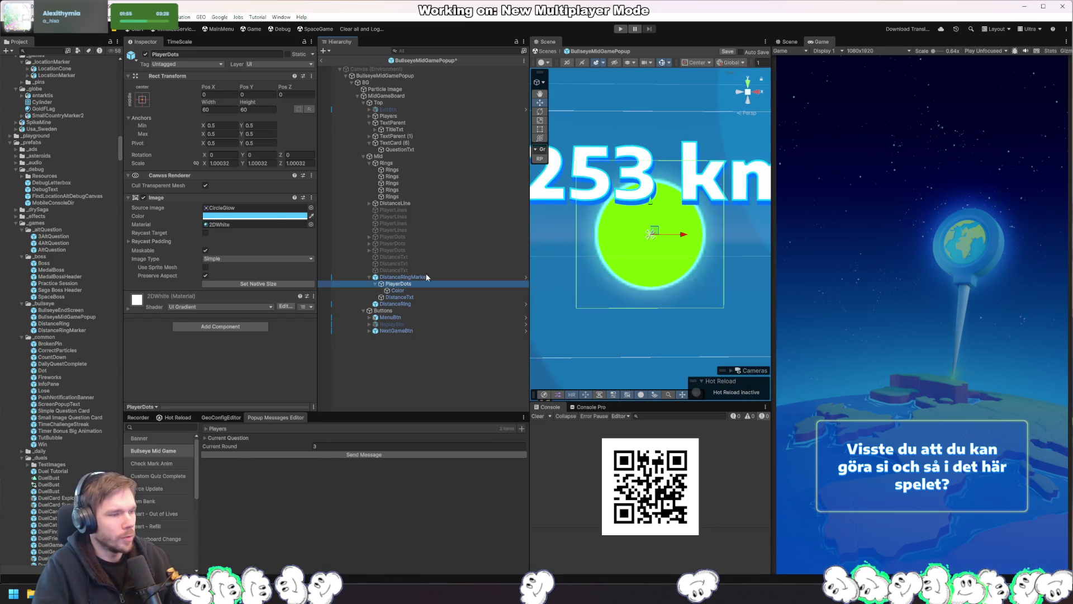
pyautogui.click(146, 55)
pyautogui.click(146, 55)
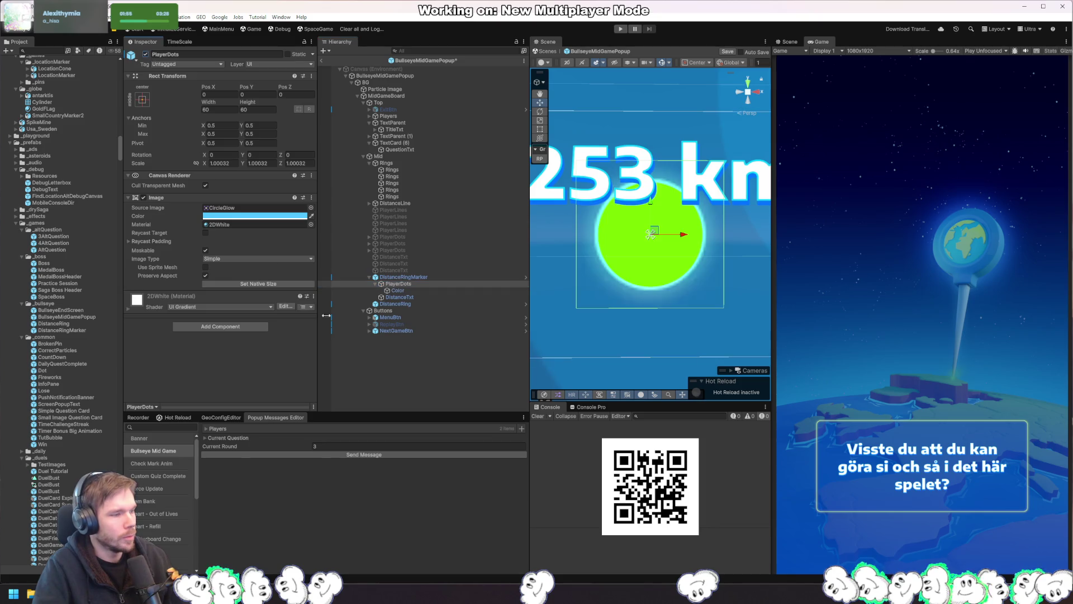
pyautogui.click(421, 291)
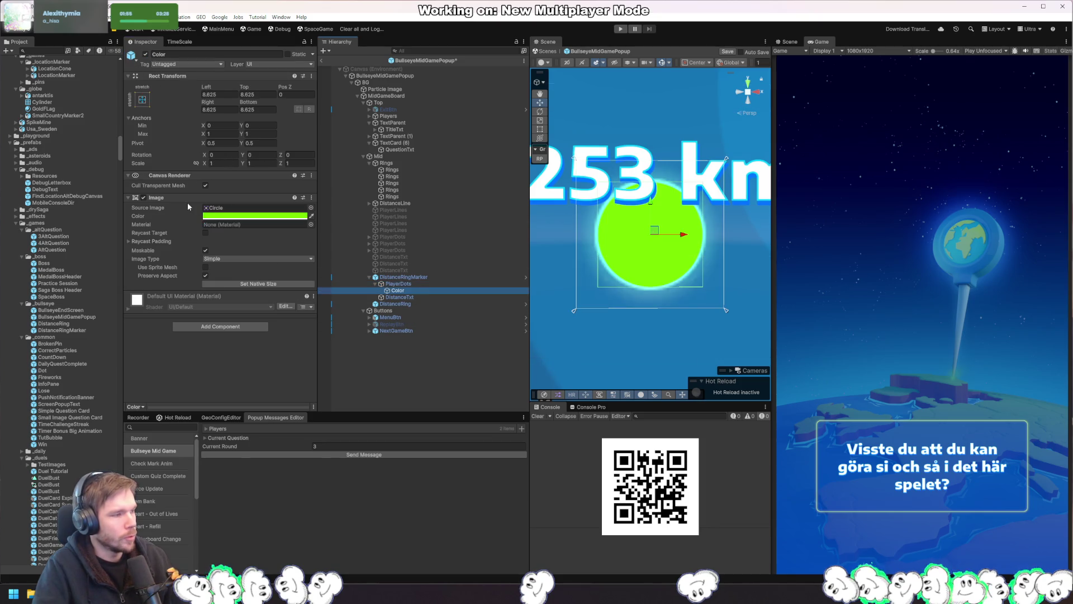
pyautogui.click(143, 198)
pyautogui.click(143, 197)
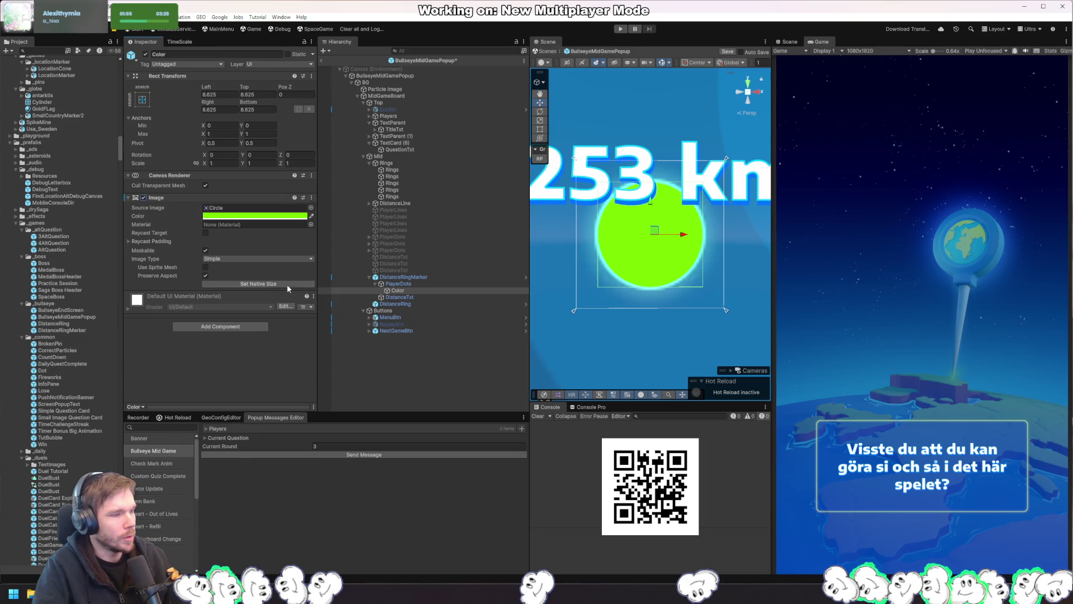
pyautogui.click(407, 278)
pyautogui.moveTo(412, 285); pyautogui.dragTo(247, 225)
pyautogui.moveTo(413, 297)
pyautogui.mouseDown()
pyautogui.moveTo(297, 252)
pyautogui.moveTo(251, 216)
pyautogui.mouseUp()
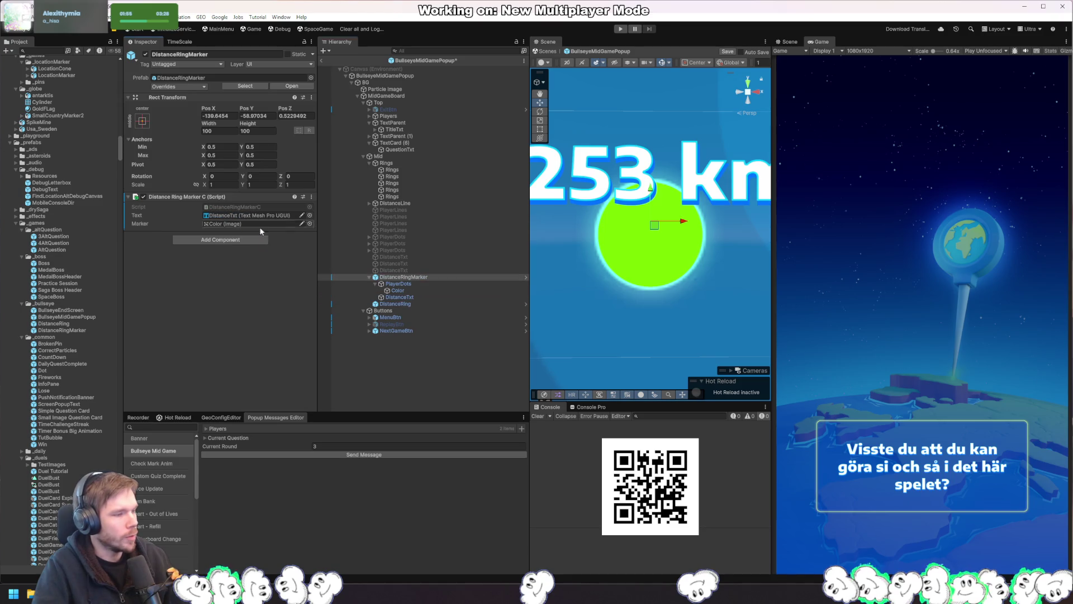
# Apply all overrides to the DistanceRingMarker prefab, delete the instance, and set it as DistanceRing's Marker Prefab
pyautogui.click(187, 87)
pyautogui.click(255, 157)
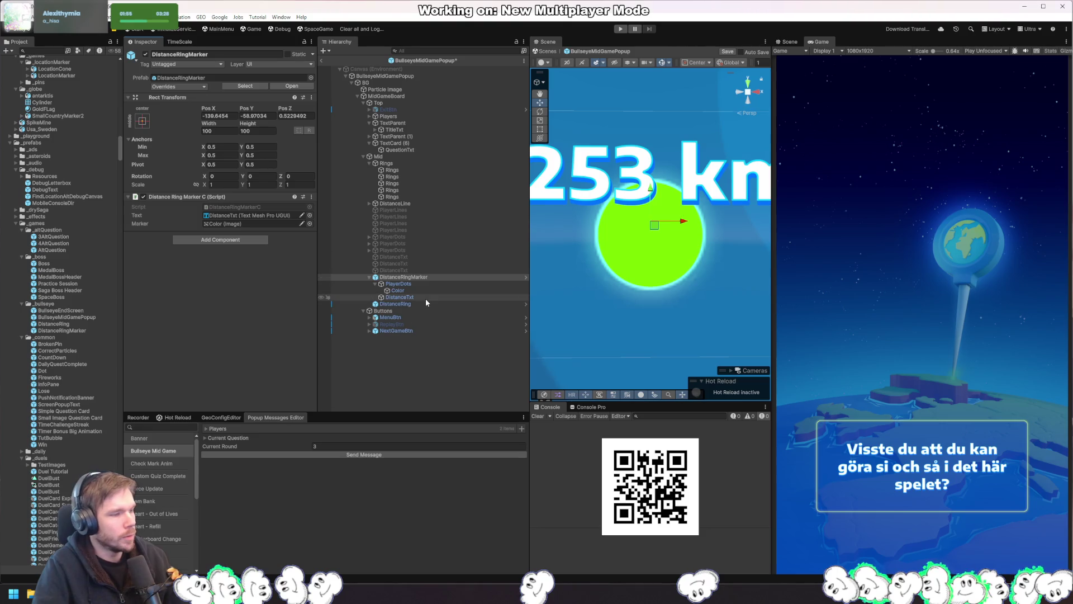
pyautogui.click(428, 277)
pyautogui.press('Delete')
pyautogui.click(407, 278)
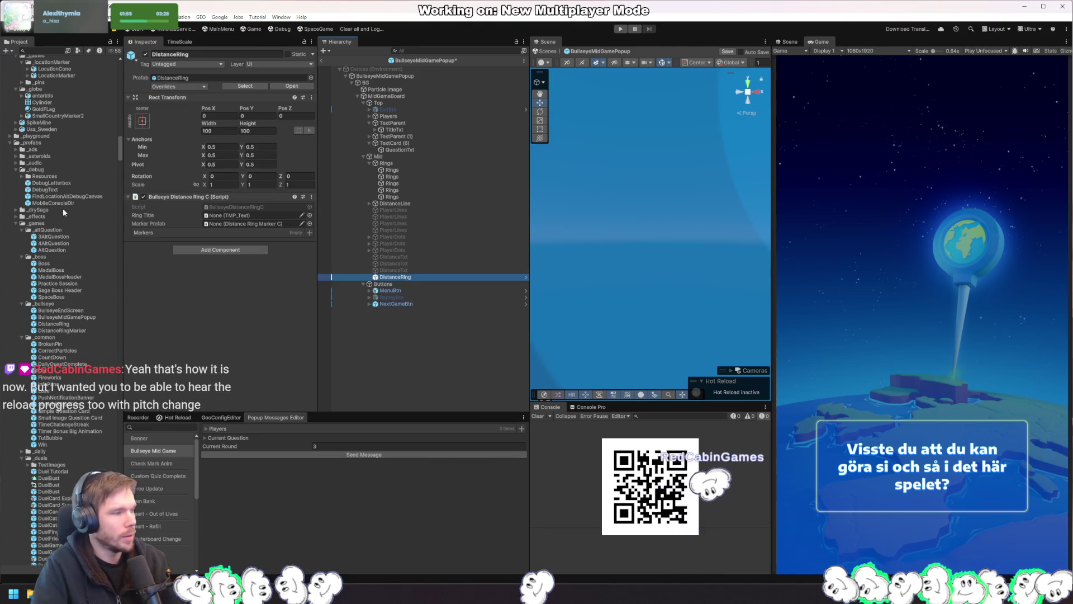
pyautogui.moveTo(62, 330)
pyautogui.mouseDown()
pyautogui.moveTo(145, 263)
pyautogui.moveTo(246, 224)
pyautogui.mouseUp()
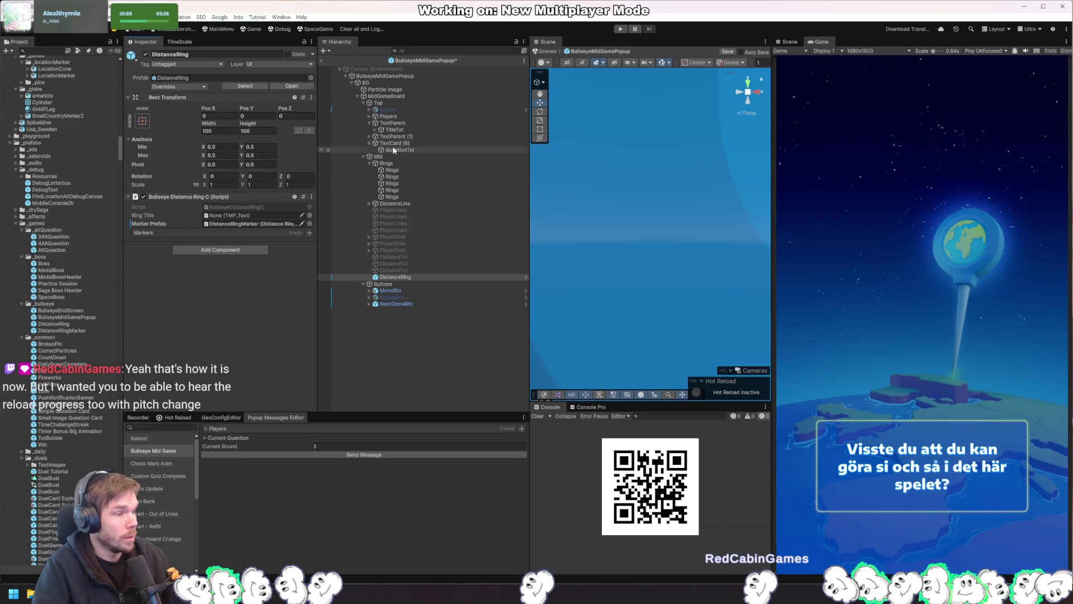
# Try assigning TitleTxt as the ring title, then inspect the title field's type in BullseyeDistanceRingC.cs
pyautogui.moveTo(395, 130)
pyautogui.mouseDown()
pyautogui.moveTo(245, 225)
pyautogui.moveTo(369, 130)
pyautogui.moveTo(405, 134)
pyautogui.mouseUp()
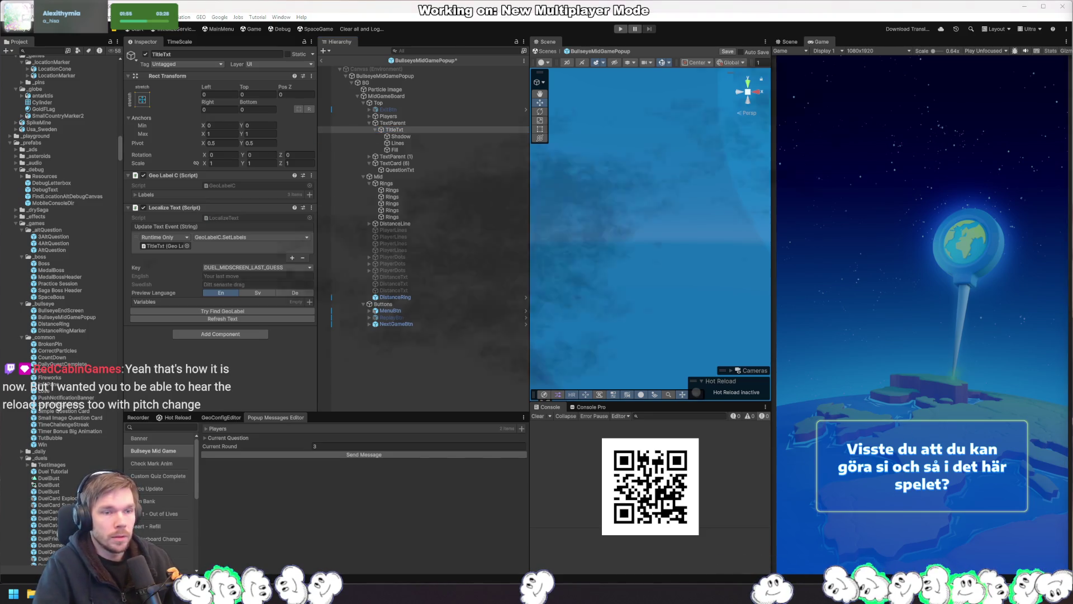
pyautogui.hotkey('alt', 'Tab')
pyautogui.click(412, 110)
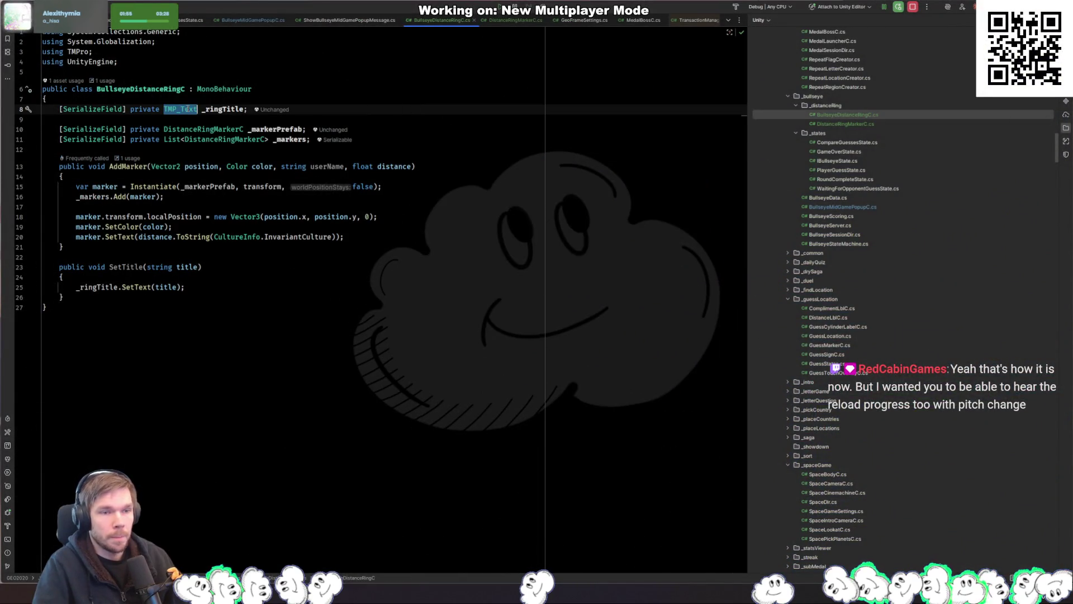
# Change _ringTitle's type to GeoLabelC and replace SetText with SetLabels in SetTitle
pyautogui.write('GeoLabel')
pyautogui.press('Return')
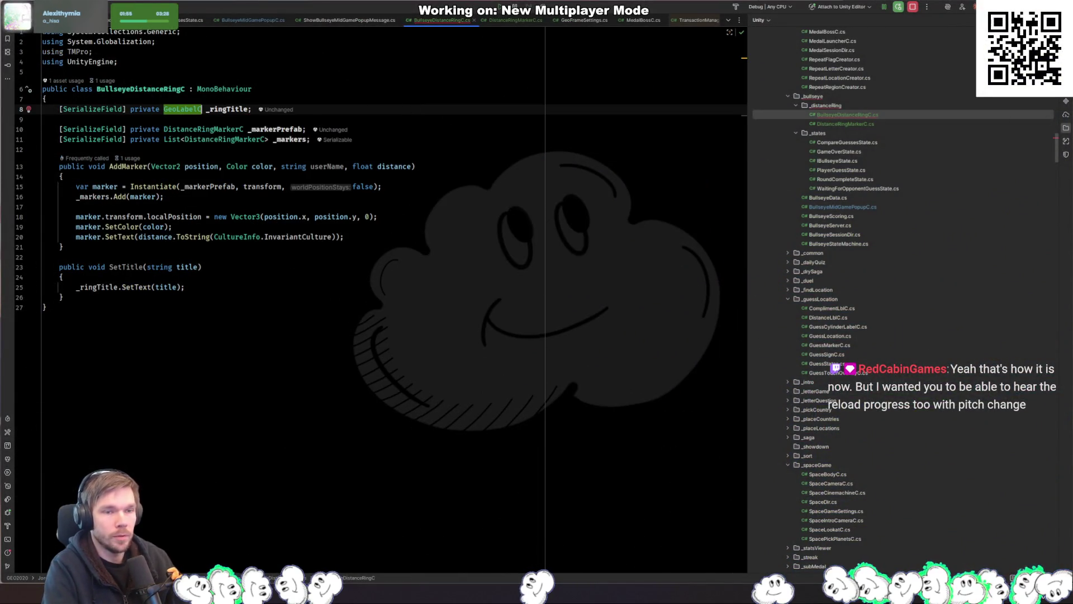
pyautogui.click(232, 288)
pyautogui.doubleClick(136, 287)
pyautogui.write('SetL')
pyautogui.press('Return')
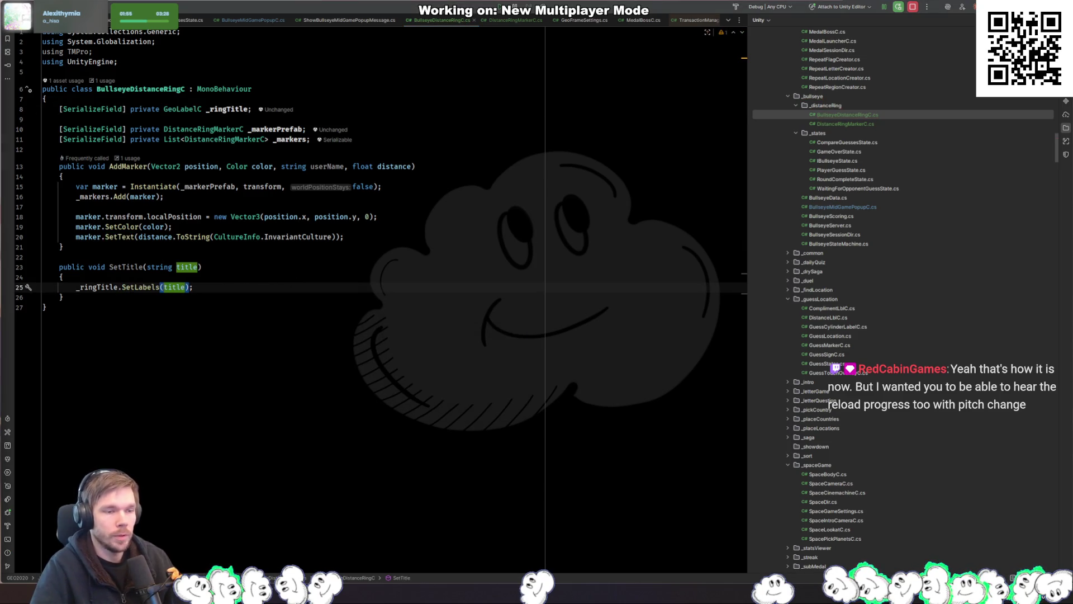
pyautogui.hotkey('alt', 'Tab')
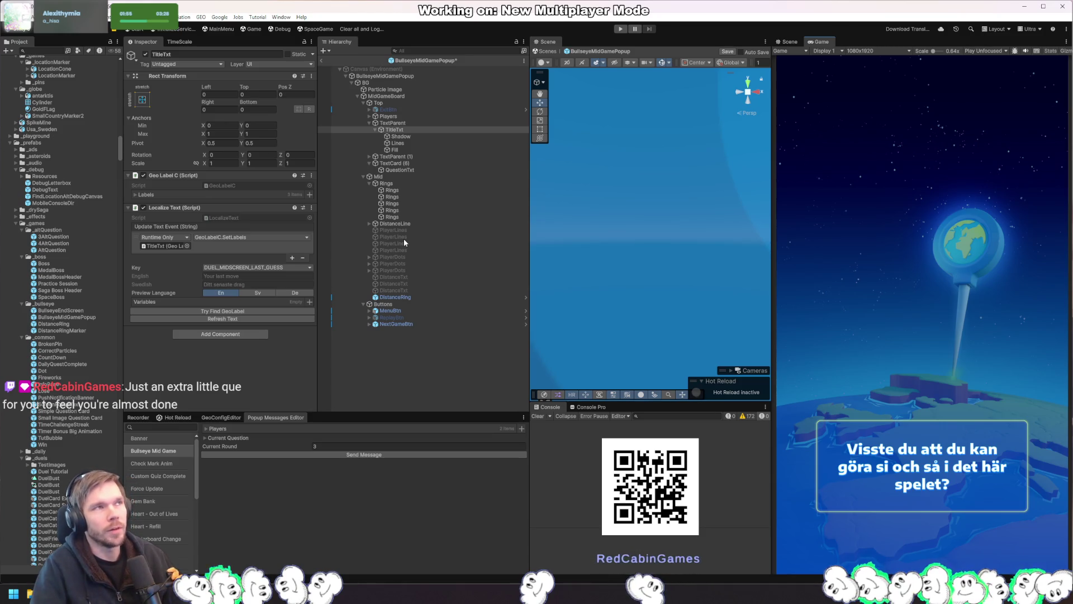
# Link TitleTxt into DistanceRing's Ring Title field and save the popup prefab
pyautogui.click(393, 298)
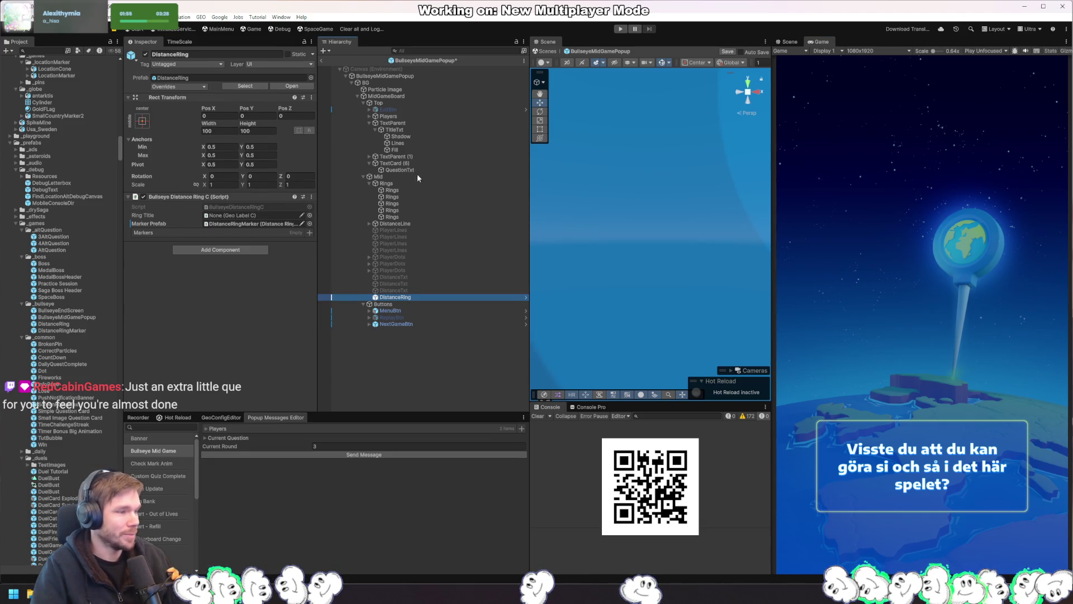
pyautogui.hotkey('ctrl', 'z')
pyautogui.moveTo(482, 200); pyautogui.dragTo(258, 215)
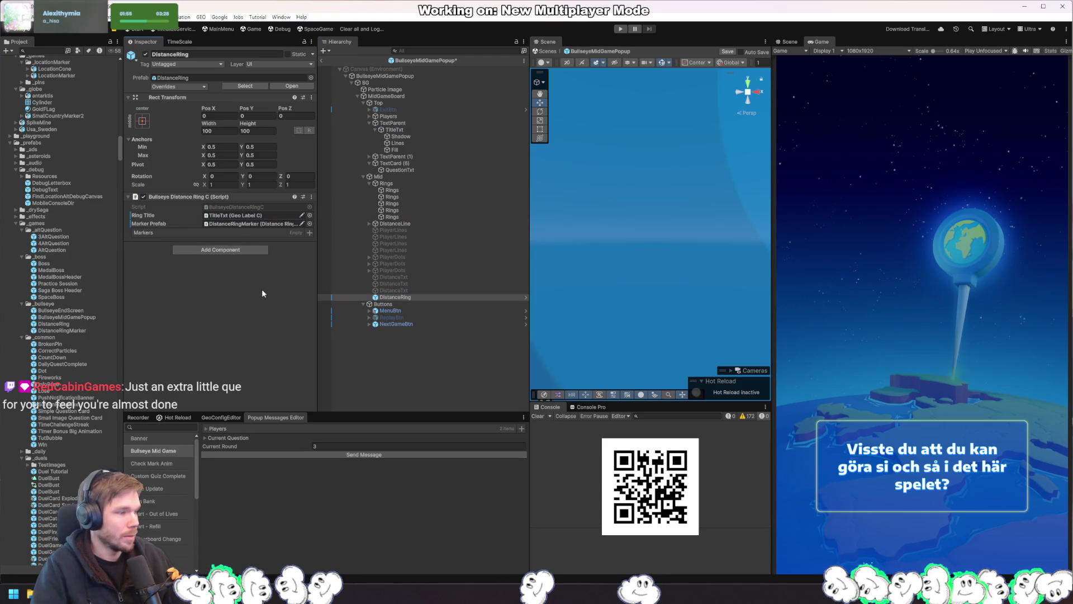
pyautogui.hotkey('ctrl', 's')
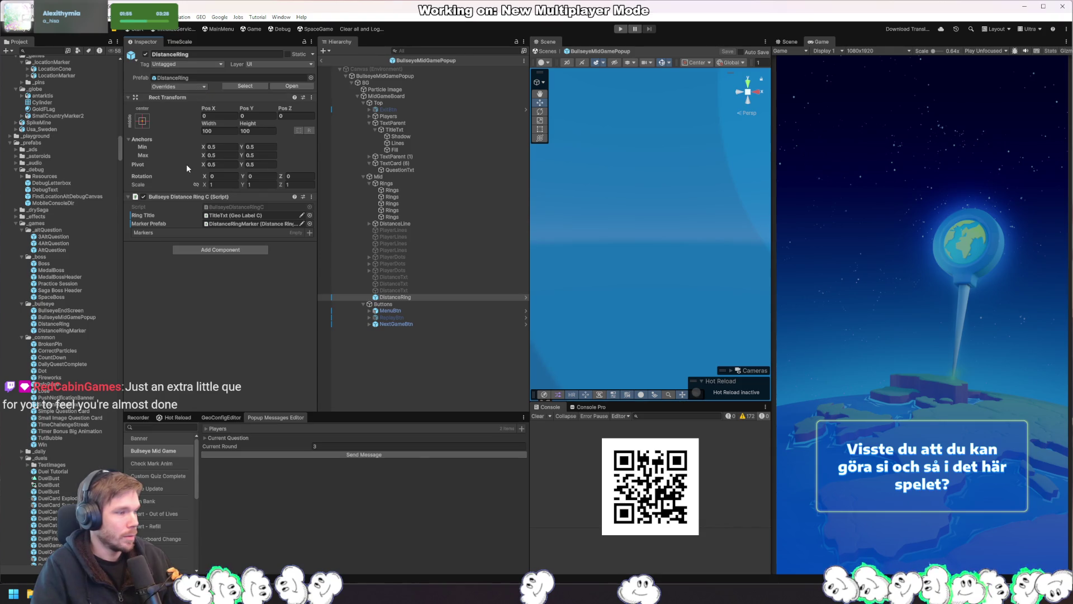
# Apply all DistanceRing overrides to its prefab, then save the popup prefab again
pyautogui.click(199, 87)
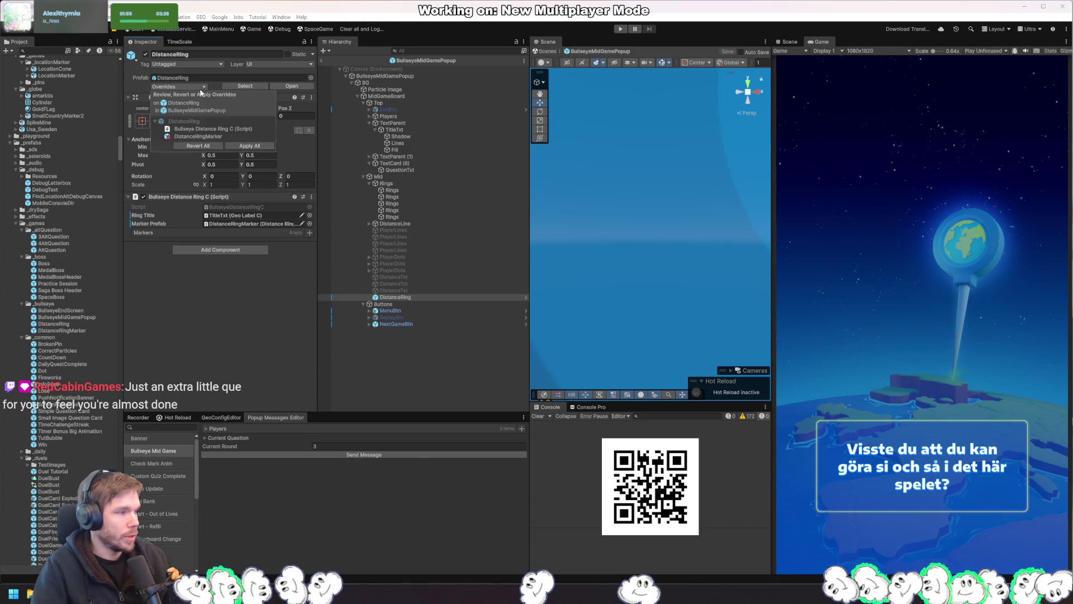
pyautogui.click(249, 146)
pyautogui.scroll(-10, 639, 286)
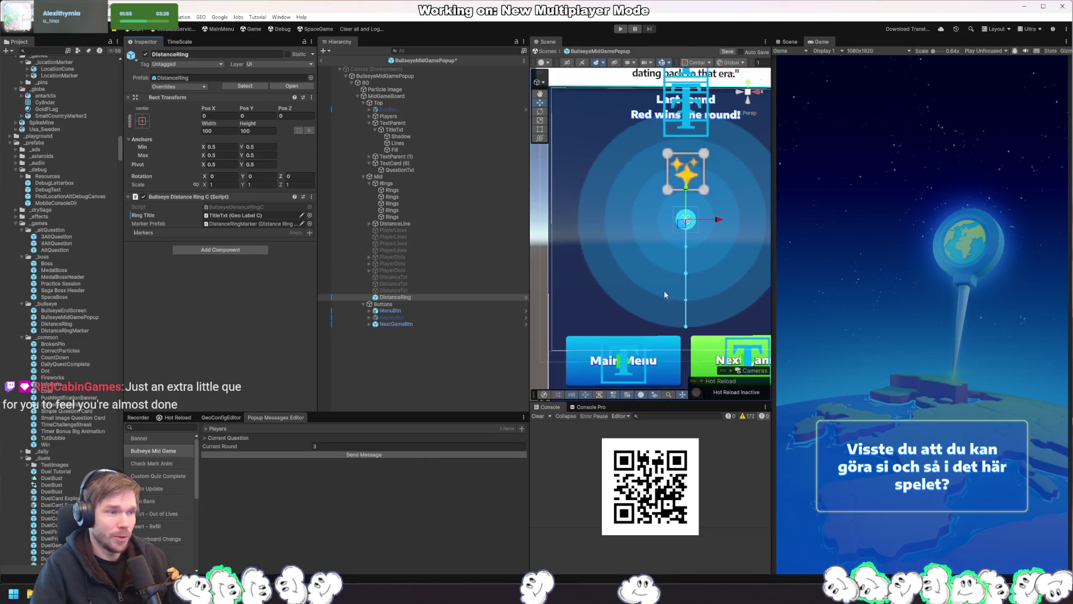
pyautogui.scroll(-4, 662, 292)
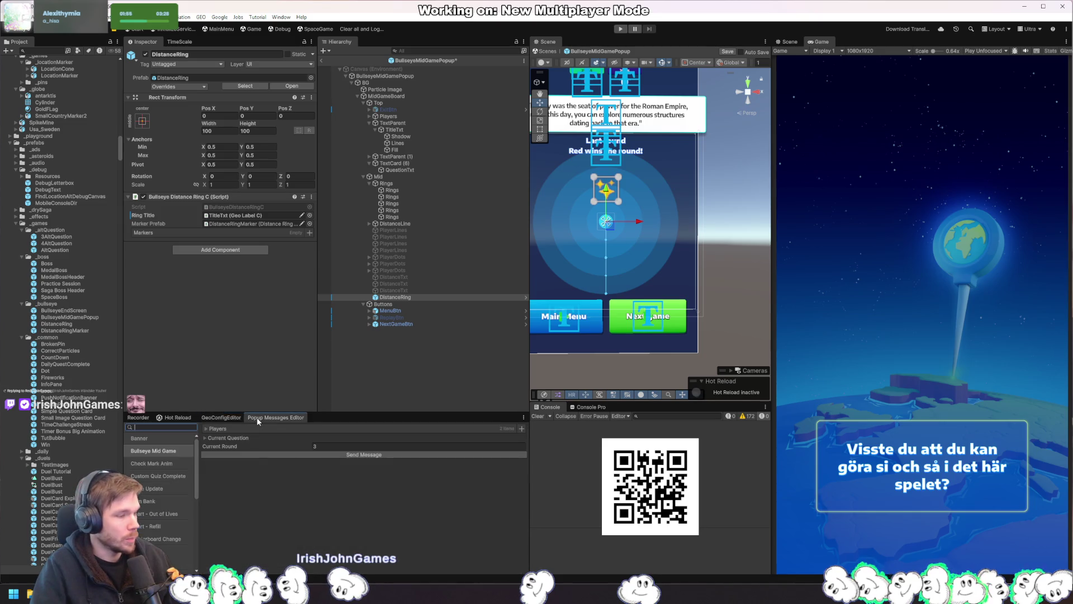
pyautogui.click(394, 388)
pyautogui.moveTo(627, 208); pyautogui.dragTo(649, 254)
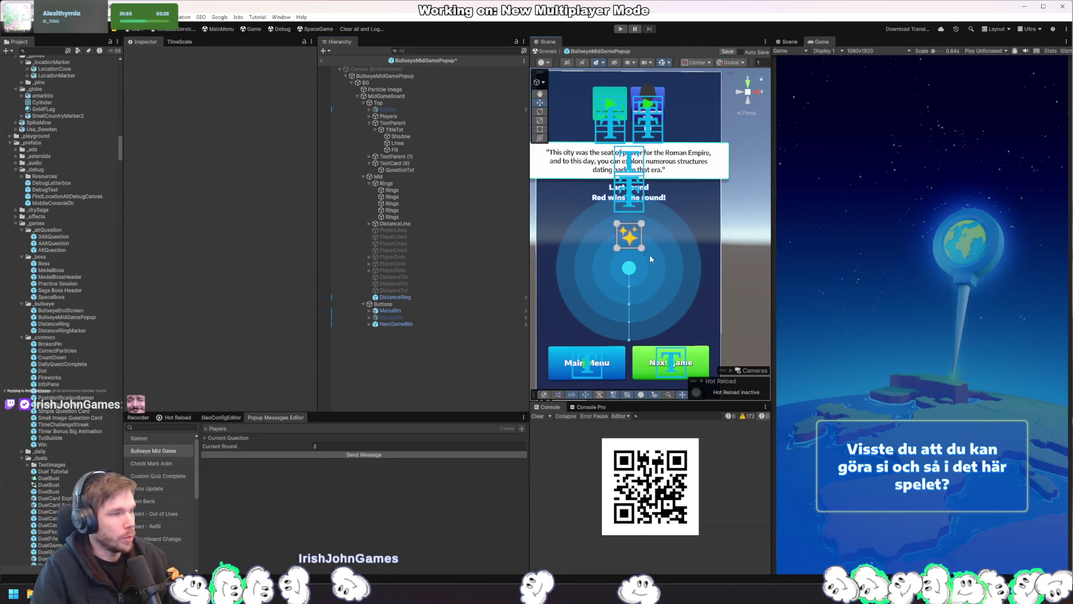
pyautogui.hotkey('ctrl', 's')
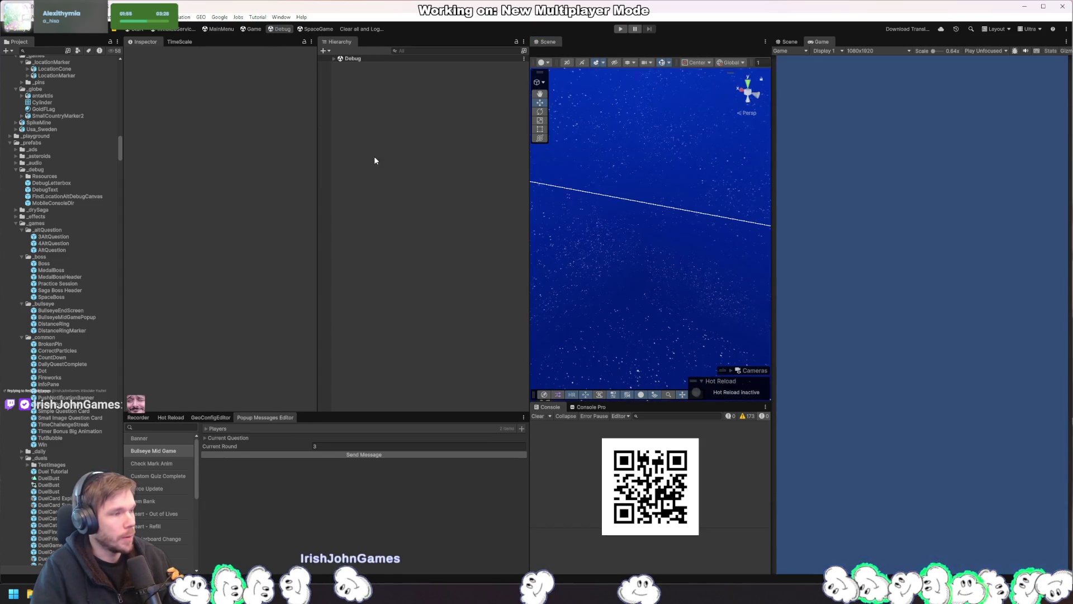
# Expand the Debug scene in the Hierarchy to list its objects
pyautogui.click(334, 58)
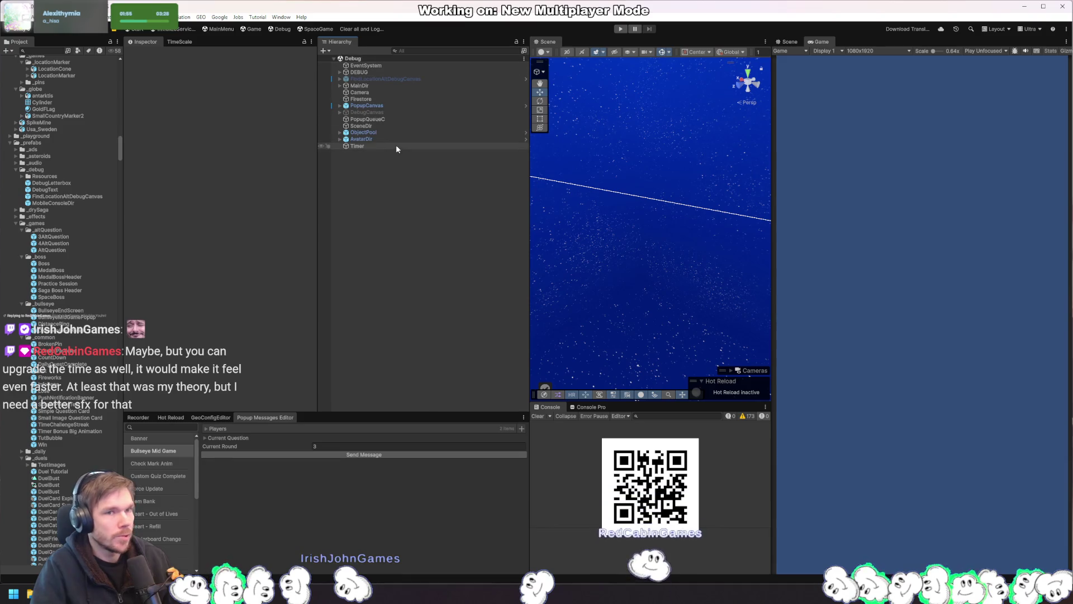